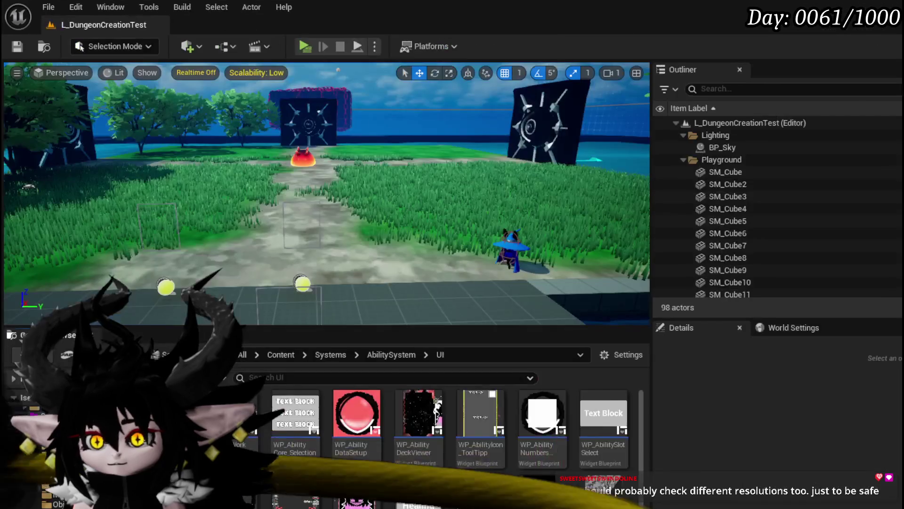
Play-test the game, open the card deck view, then stop the session
key("alt+p")
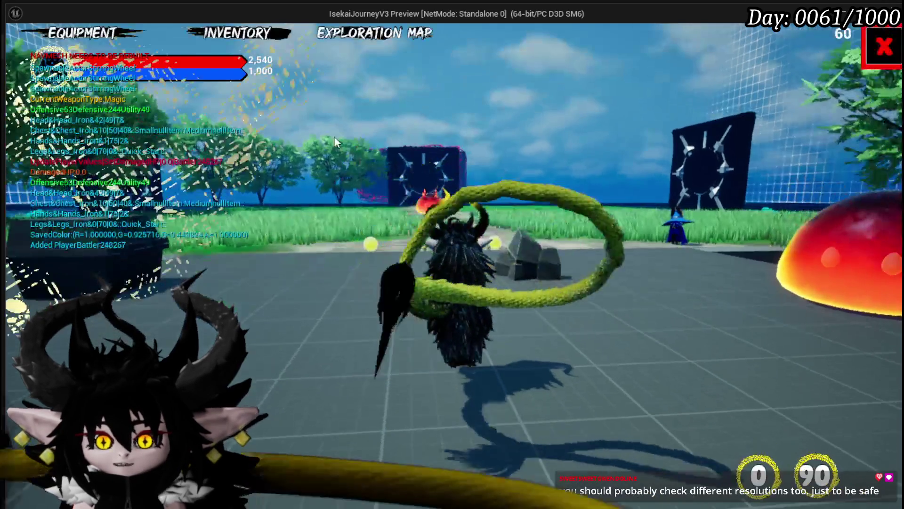
left_click(678, 332)
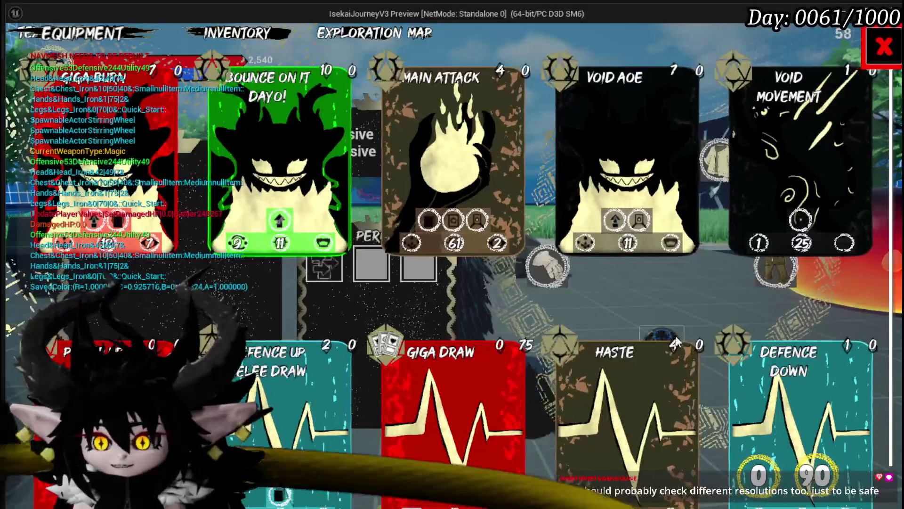
key("Escape")
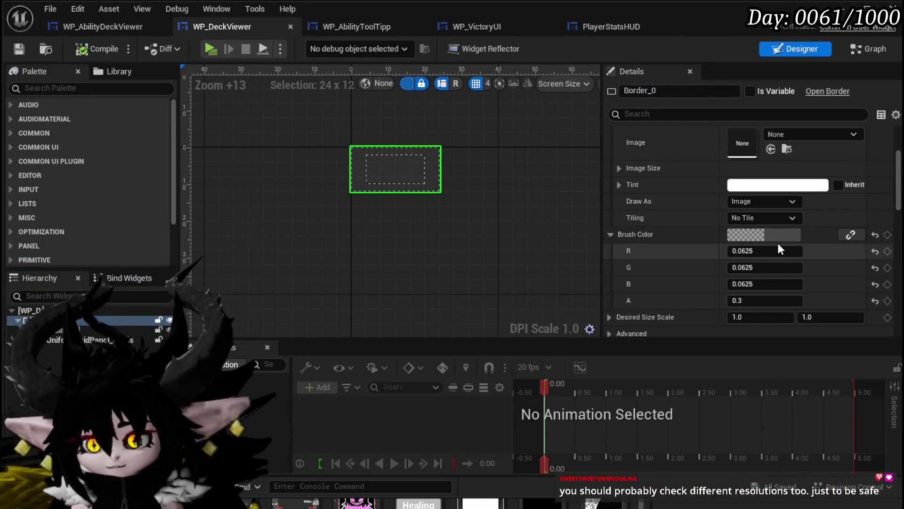
Set Border_0's brush colour to black with 0.5 alpha, save WP_DeckViewer, and return to the level
left_click(779, 234)
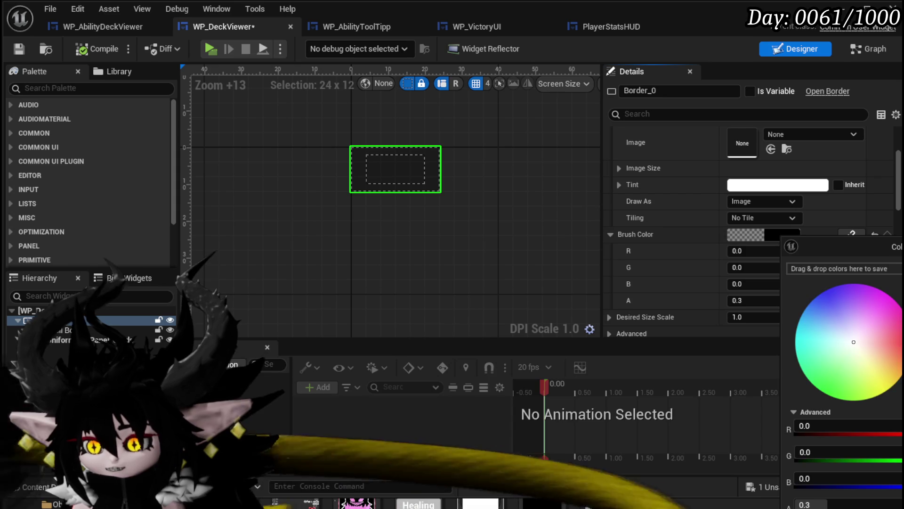
left_click(738, 251)
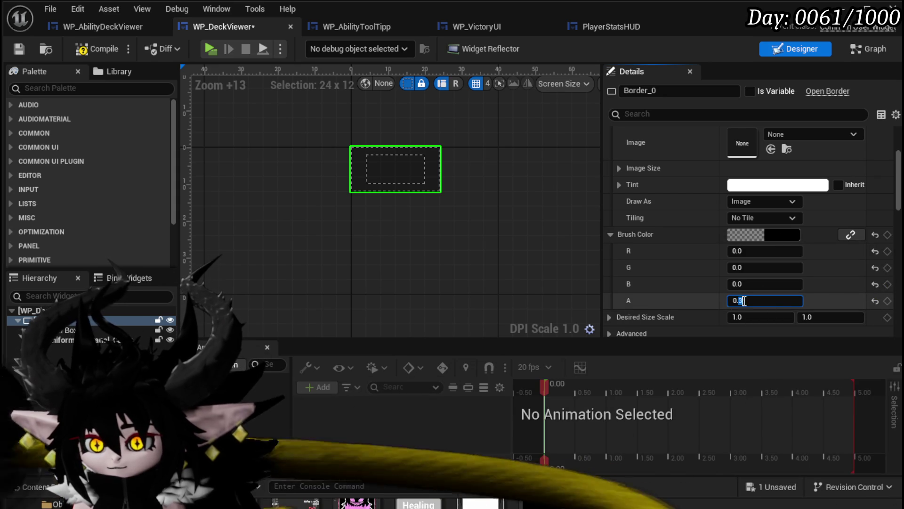
type("0.5")
key("Return")
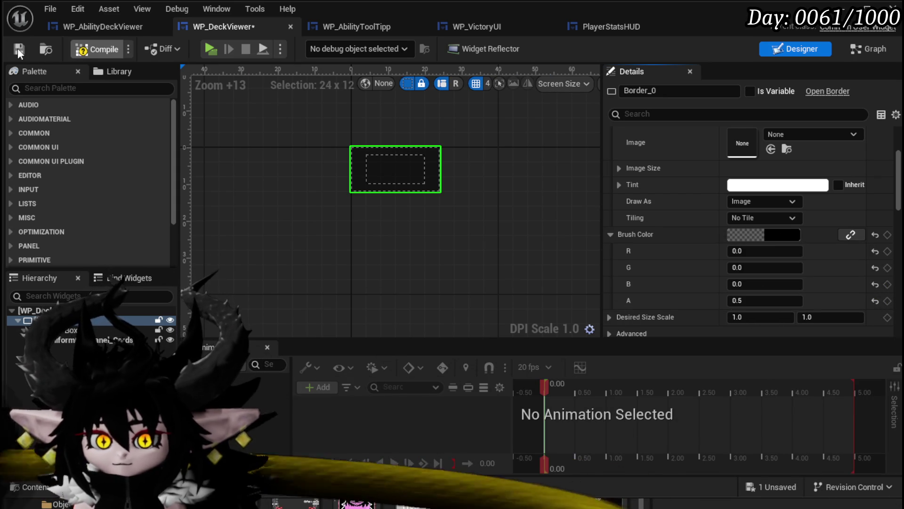
left_click(18, 48)
key("alt+Tab")
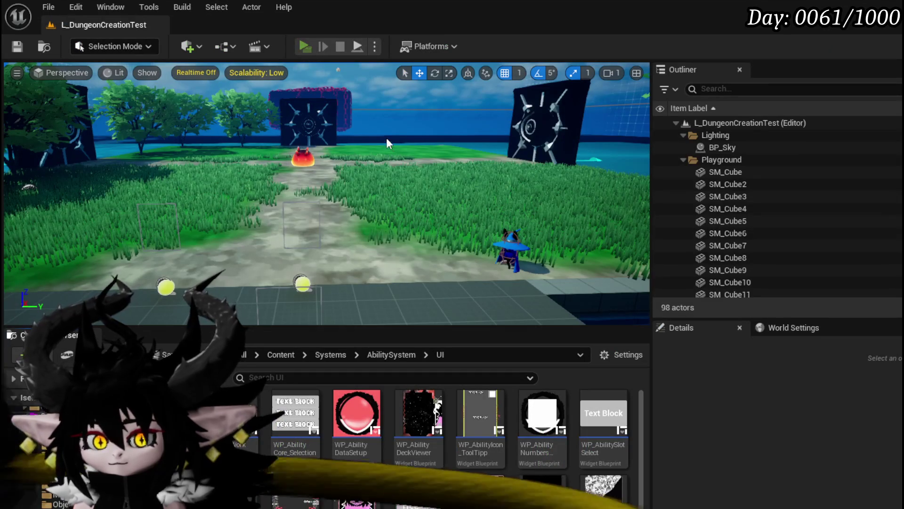
Start a play session and open the card deck view from the Equipment panel
key("alt+p")
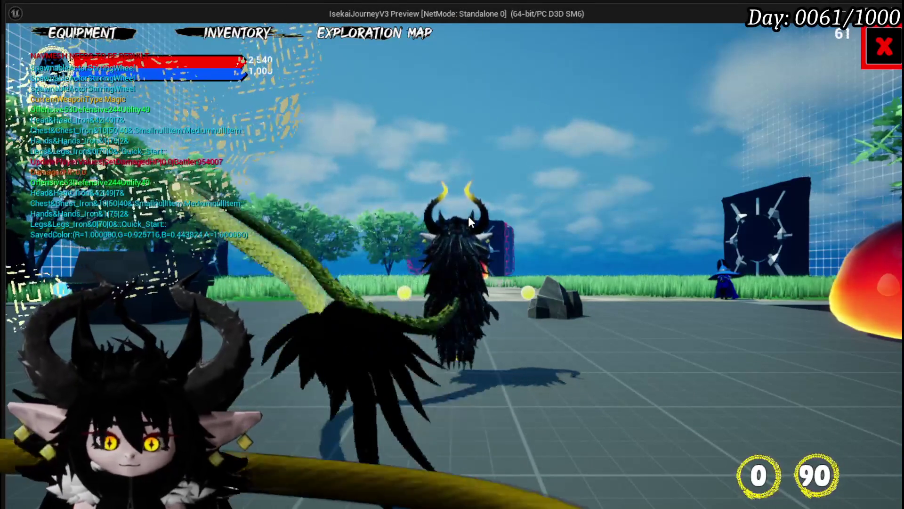
left_click(37, 45)
left_click(654, 332)
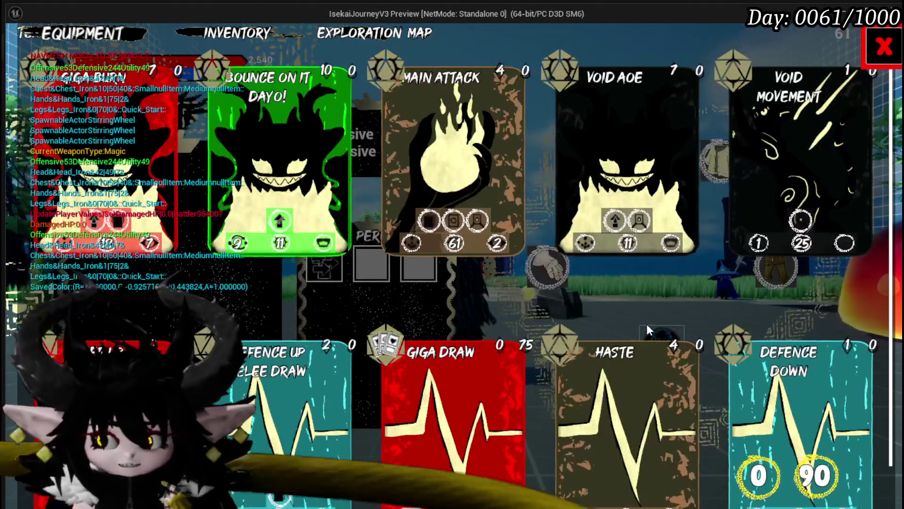
Scroll through the card grid, then shrink the preview window to test a smaller resolution
scroll(602, 299, "down", 1)
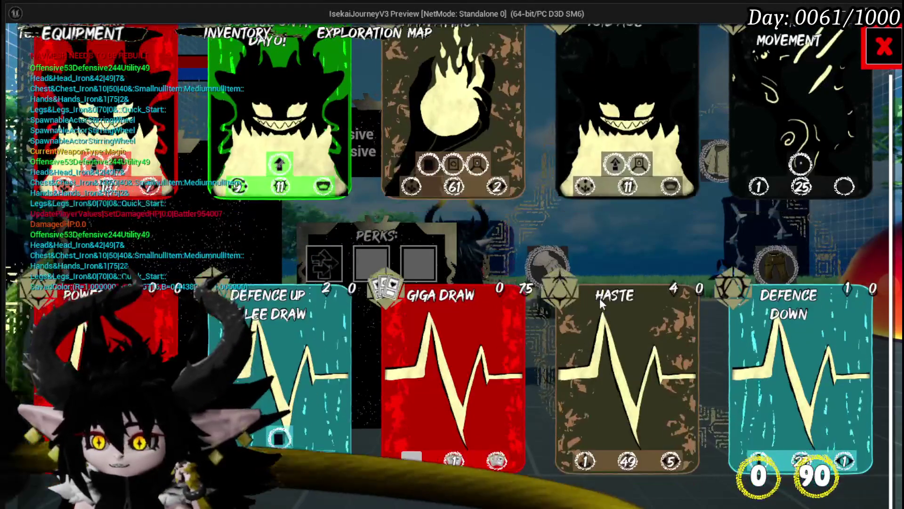
scroll(600, 298, "up", 1)
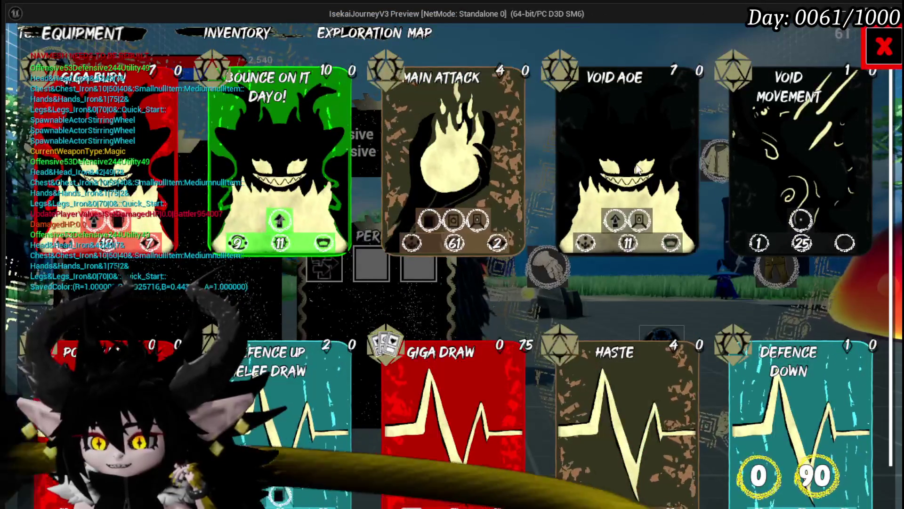
scroll(418, 172, "down", 1)
scroll(418, 172, "up", 1)
scroll(418, 172, "down", 1)
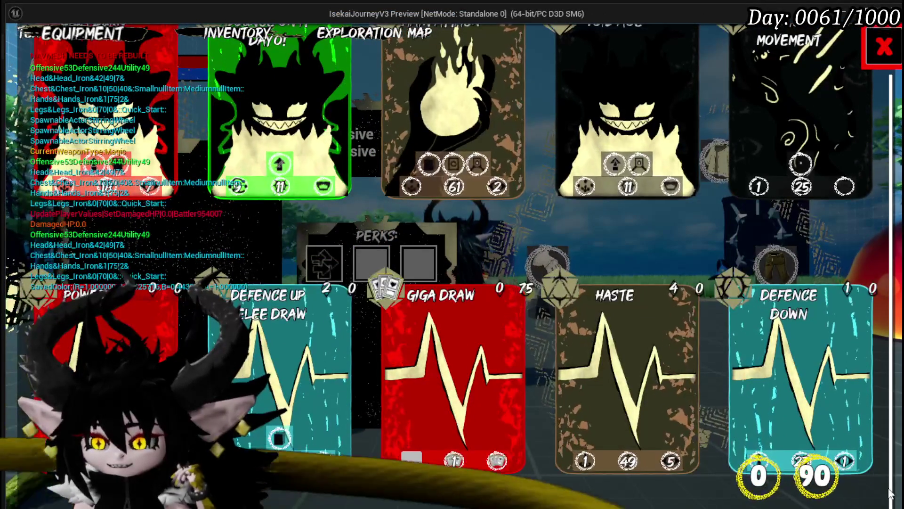
left_click_drag(902, 508, 652, 376)
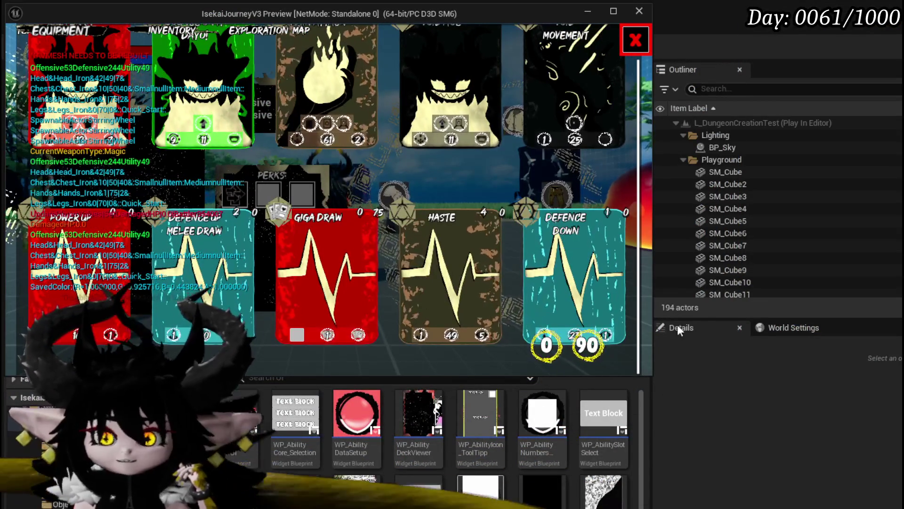
Drag the preview window's corner outward to restore it to full size
scroll(402, 101, "up", 1)
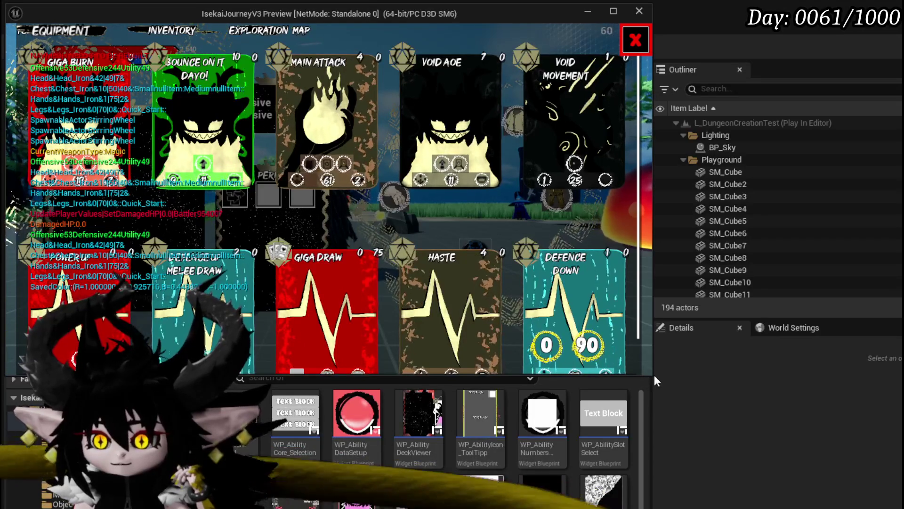
left_click_drag(654, 375, 667, 387)
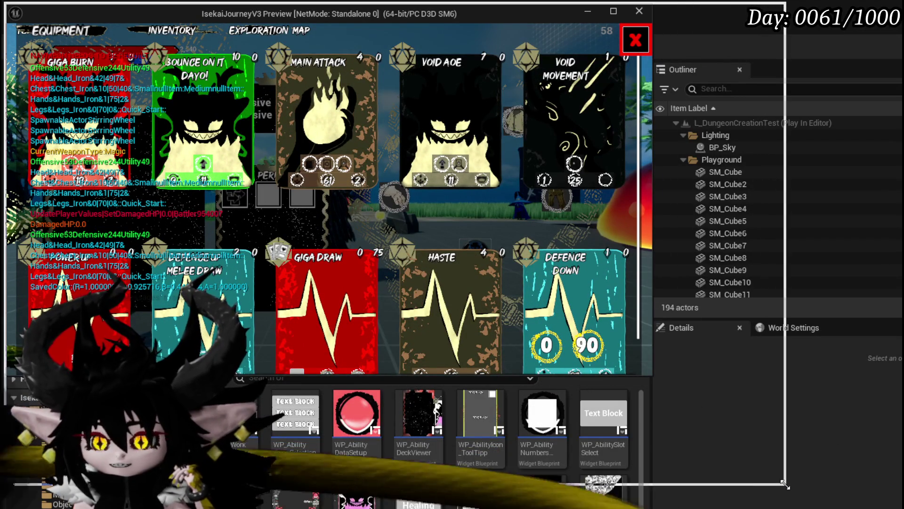
left_click_drag(841, 487, 841, 487)
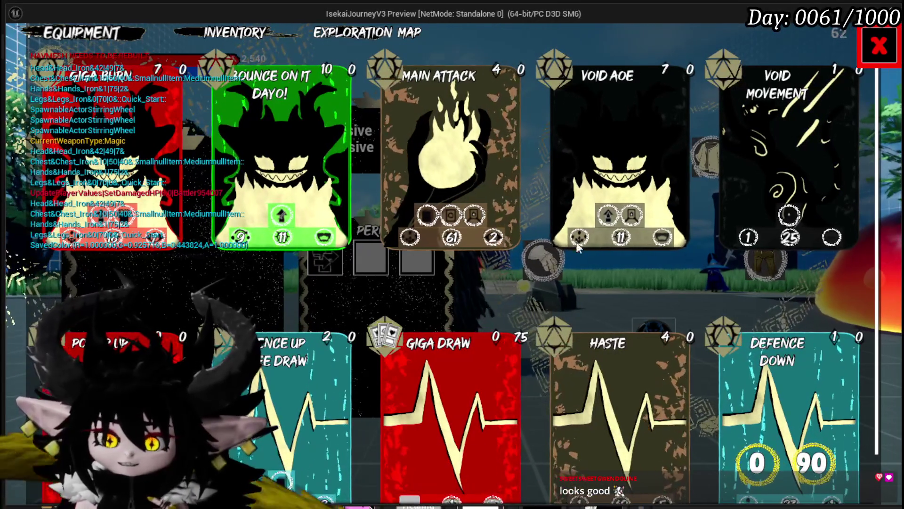
Scroll through the card grid again, then close the card deck view with its red X
scroll(408, 231, "down", 2)
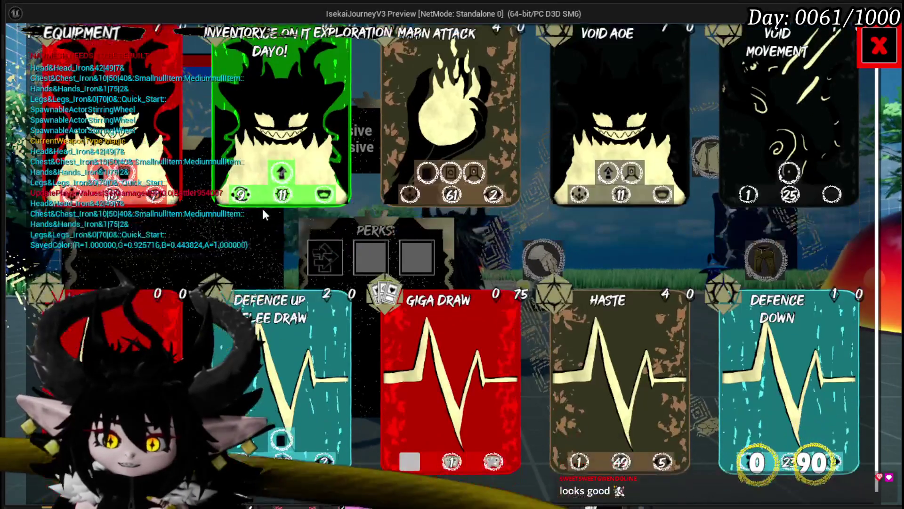
scroll(408, 231, "up", 2)
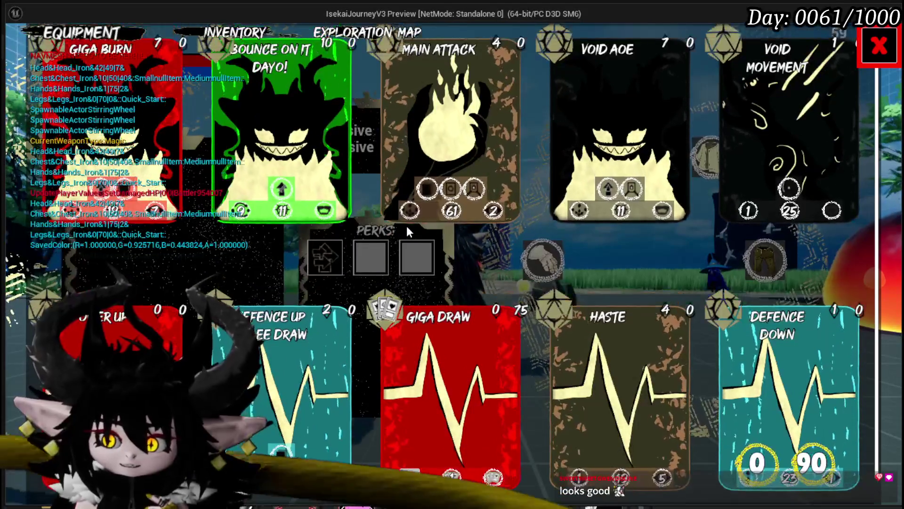
scroll(408, 232, "down", 1)
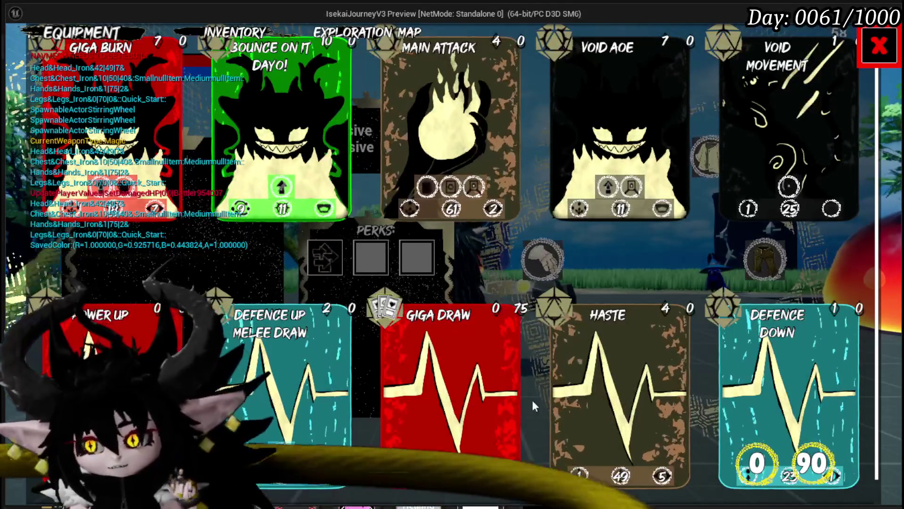
scroll(612, 381, "down", 1)
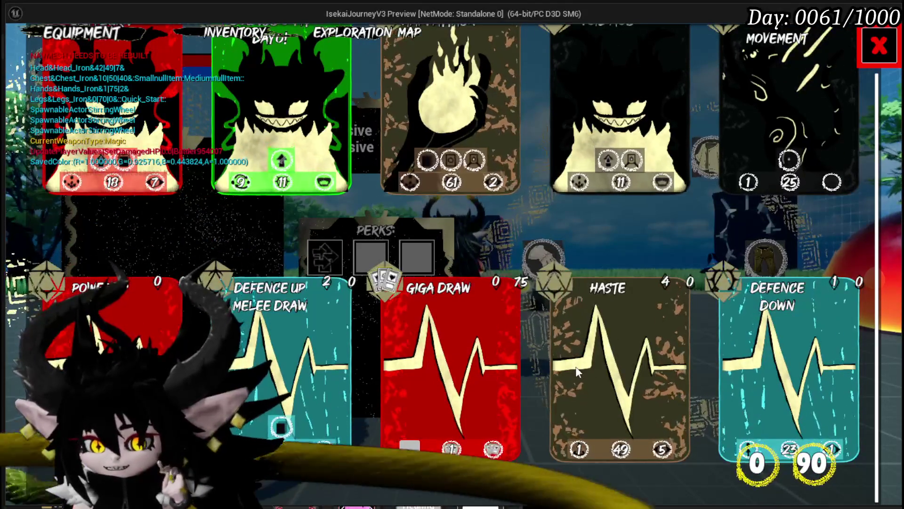
scroll(576, 367, "up", 2)
scroll(575, 366, "up", 1)
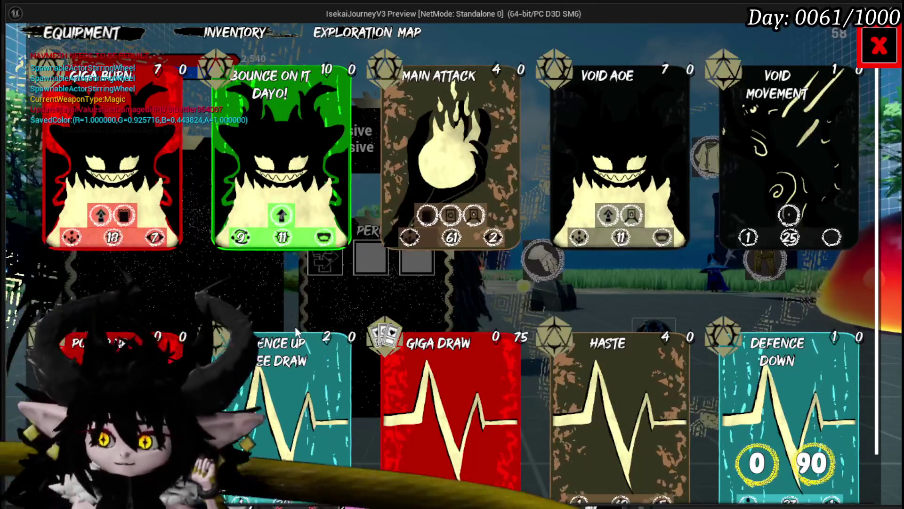
left_click(864, 53)
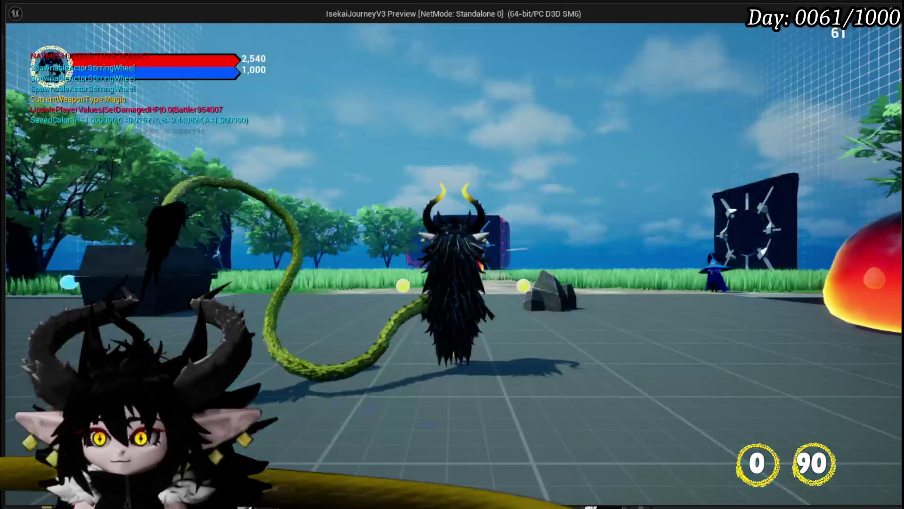
Stop play and select ScrollBox_0 in WP_DeckViewer's Hierarchy
key("Escape")
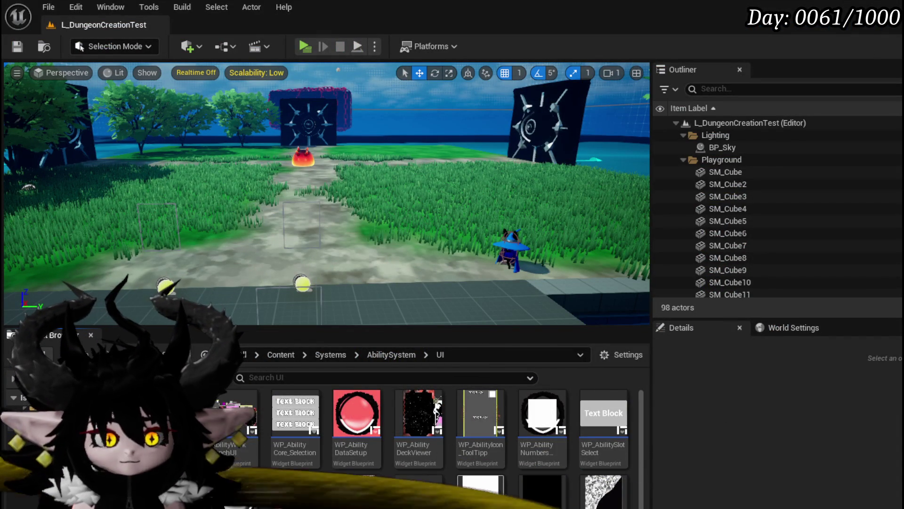
key("alt+Tab")
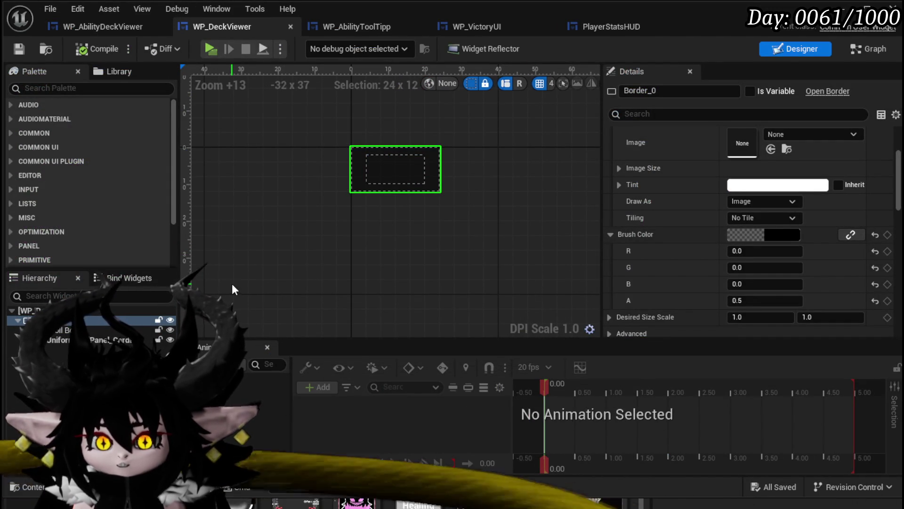
left_click(57, 330)
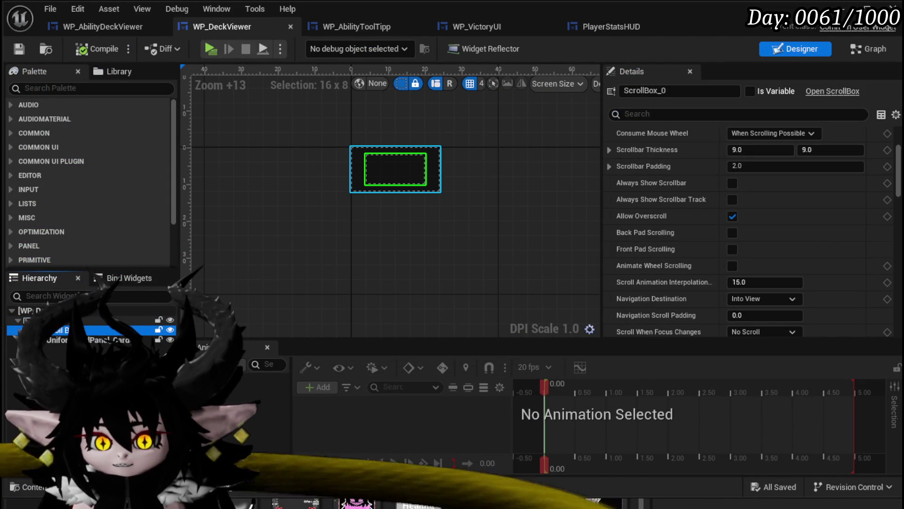
left_click(64, 323)
left_click(56, 330)
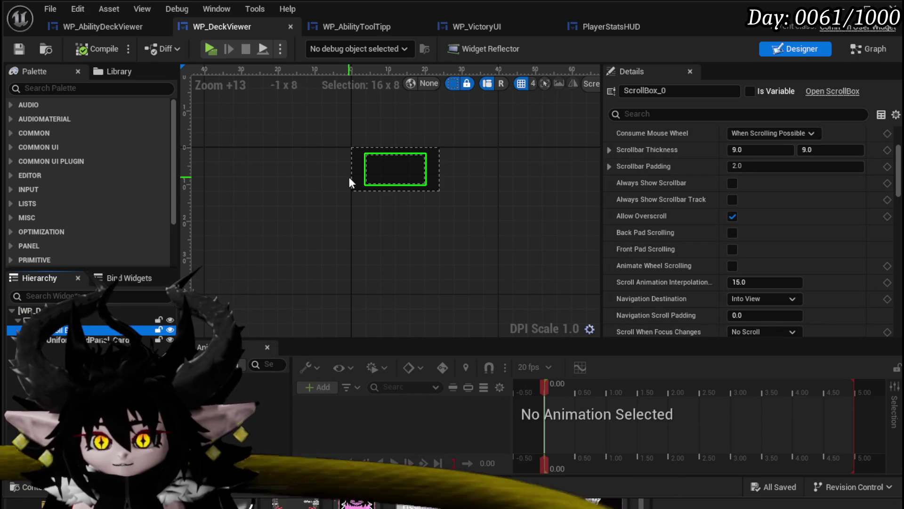
Wrap ScrollBox_0 in a new Overlay, select Overlay_0, and search the Palette for 'MW'
right_click(71, 332)
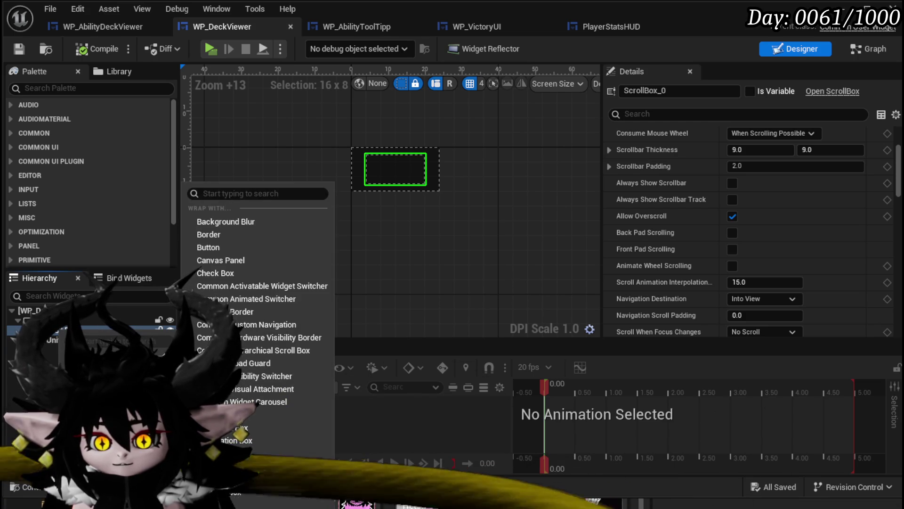
left_click(264, 350)
left_click(60, 331)
left_click(64, 89)
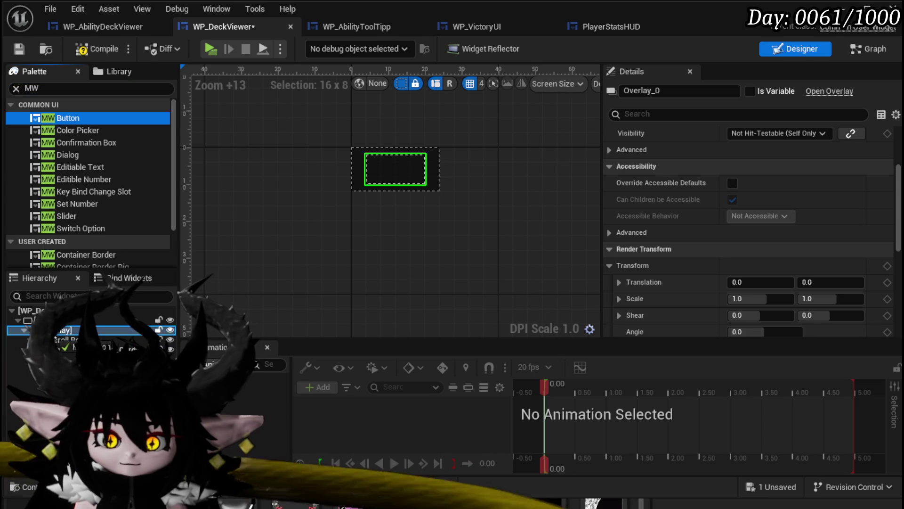
Align the added MW_Button to the overlay's bottom, centred horizontally
scroll(338, 202, "down", 4)
scroll(270, 146, "down", 2)
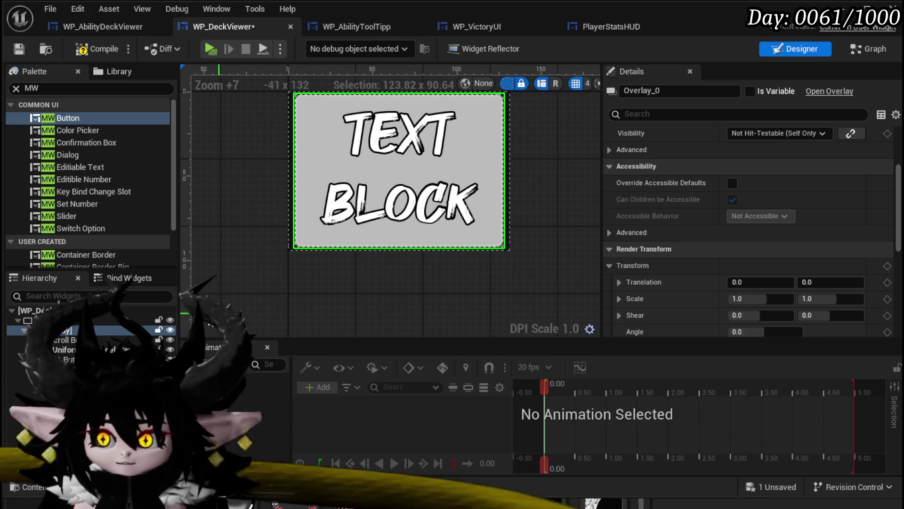
left_click(410, 221)
scroll(758, 147, "up", 3)
scroll(758, 148, "up", 2)
left_click(779, 185)
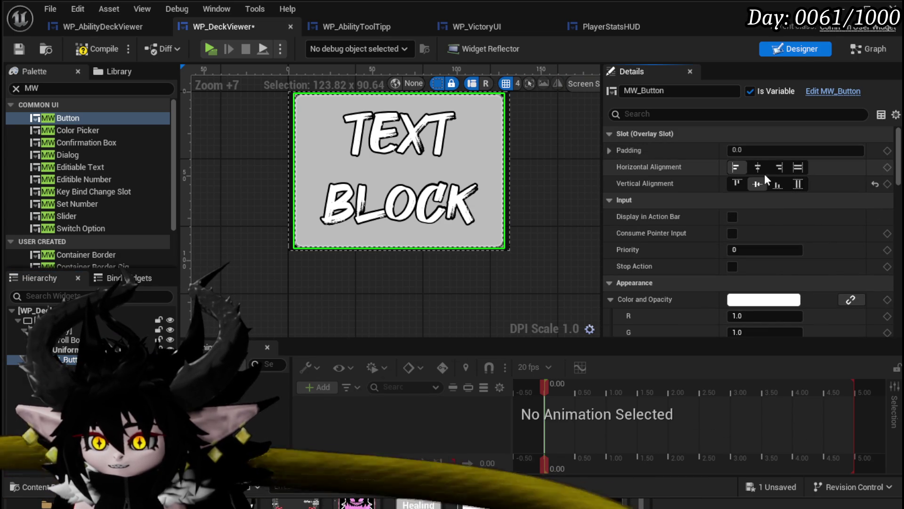
left_click(778, 183)
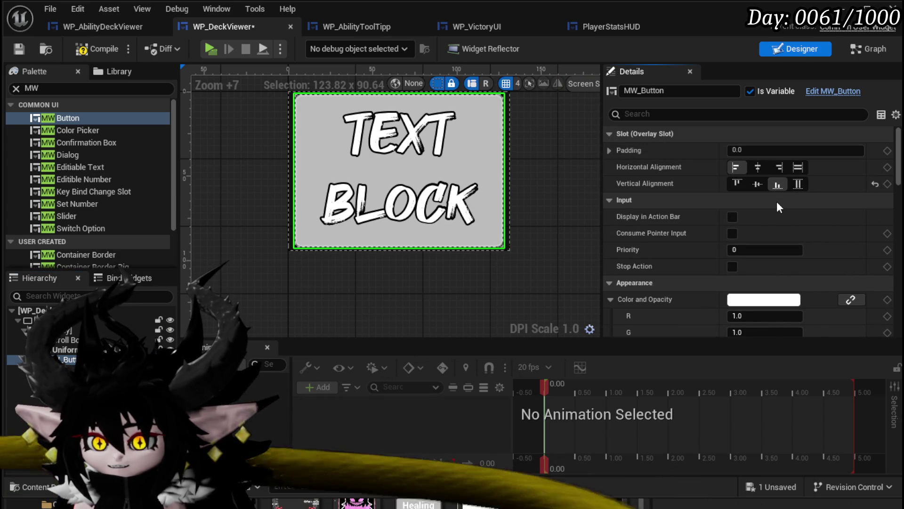
left_click(757, 167)
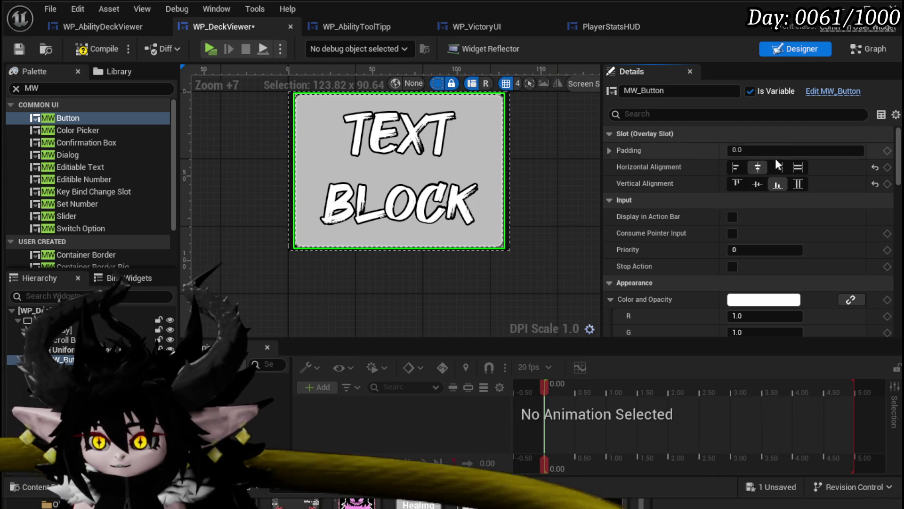
Name MW_Button 'Close' in Details, then compile and save WP_DeckViewer
left_click(95, 321)
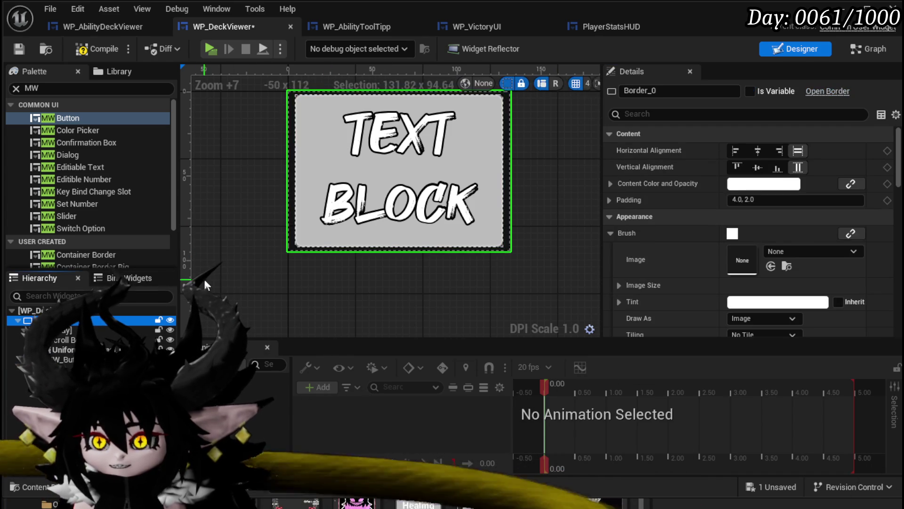
left_click(61, 359)
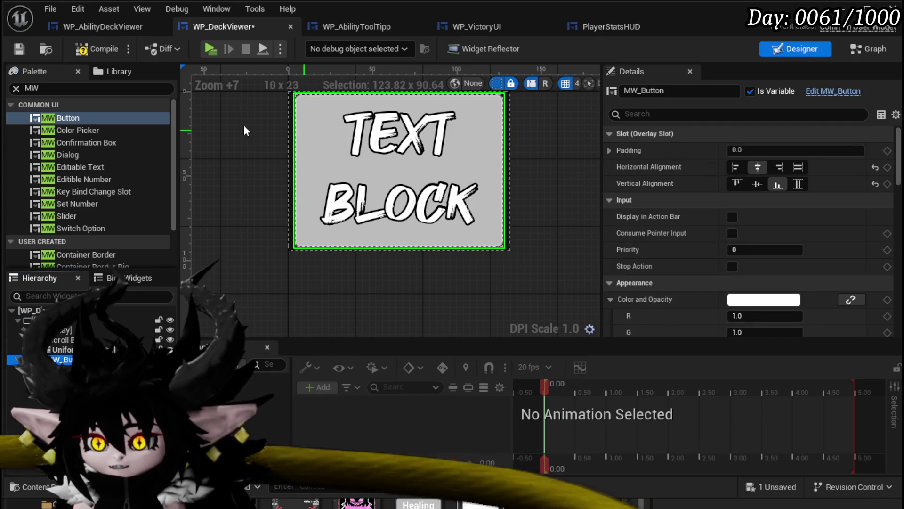
left_click(23, 49)
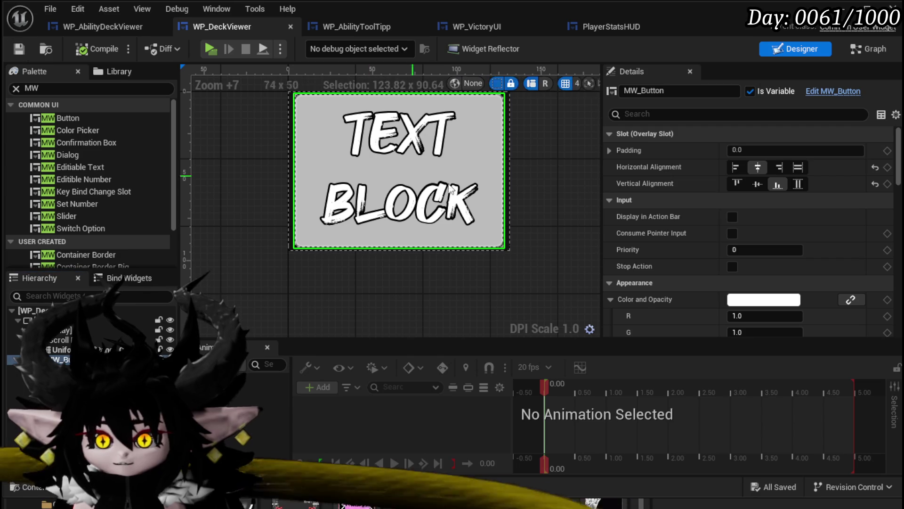
scroll(784, 220, "down", 10)
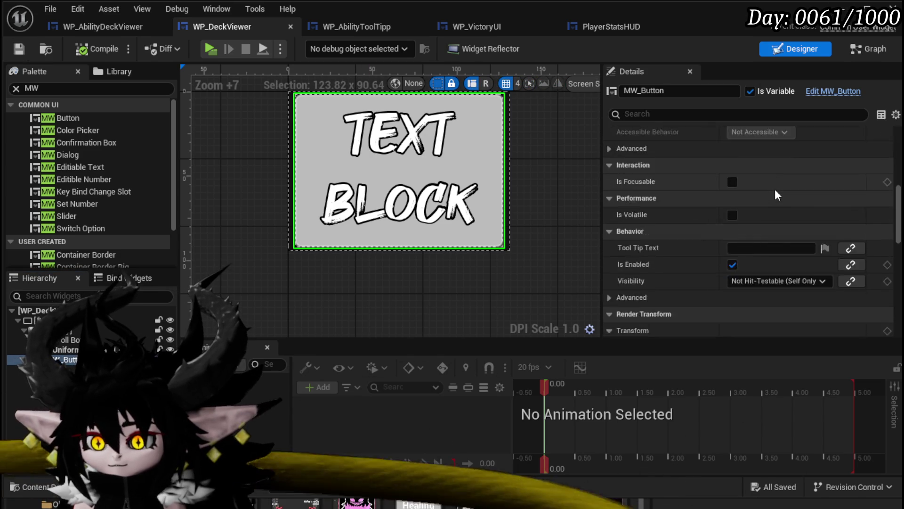
scroll(775, 195, "down", 10)
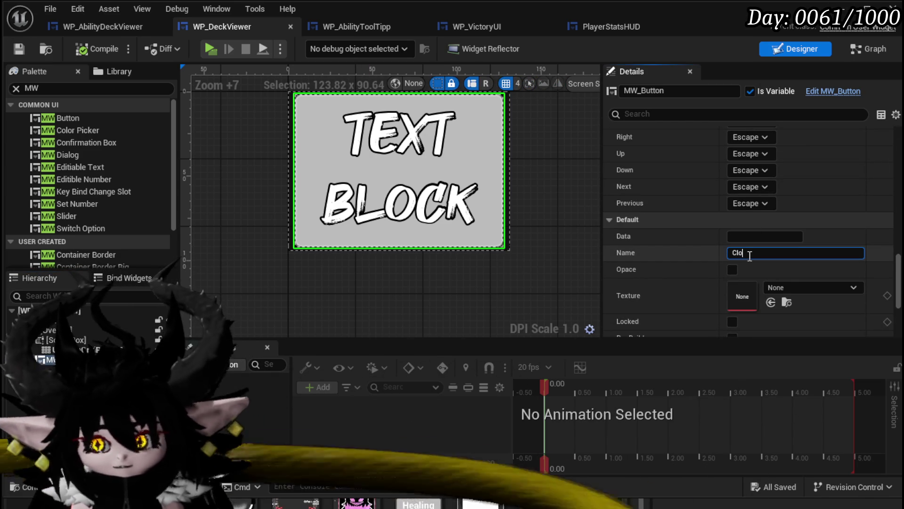
type("se")
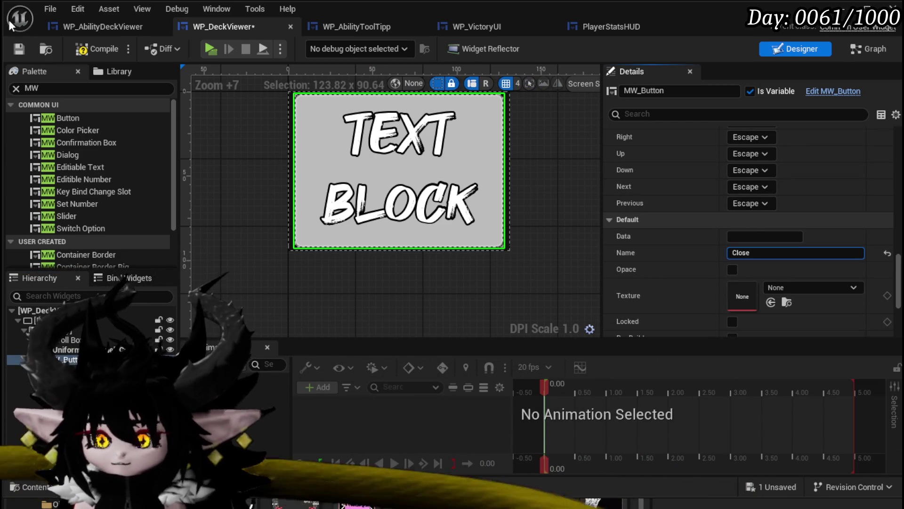
left_click(20, 48)
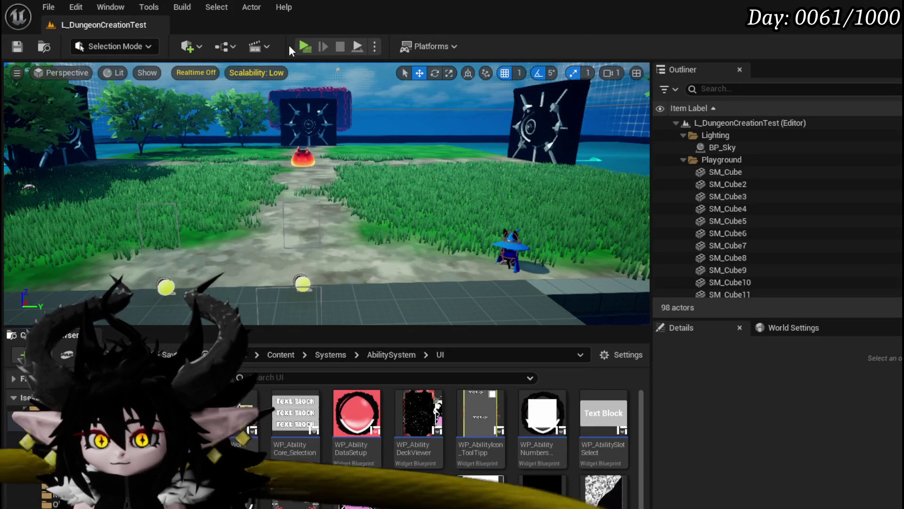
Launch a standalone play session, open the deck view with Tab, and scroll the cards
left_click(304, 45)
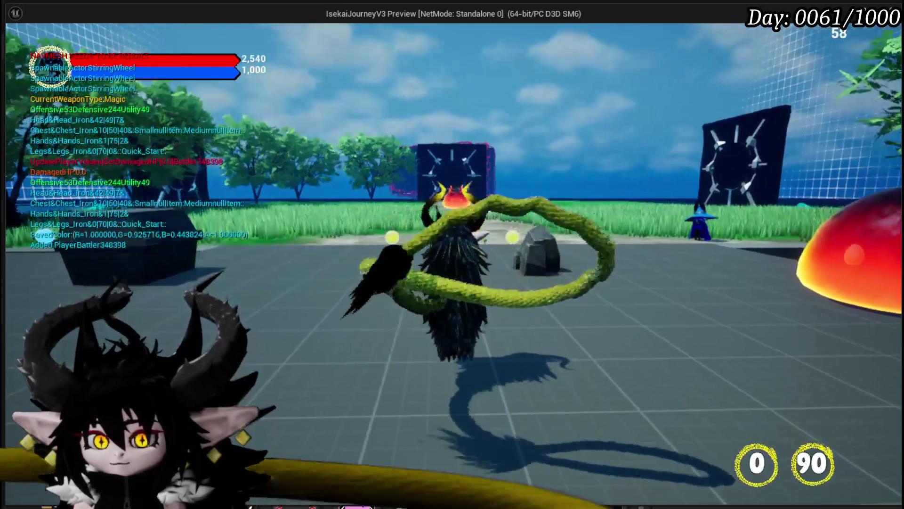
key("Tab")
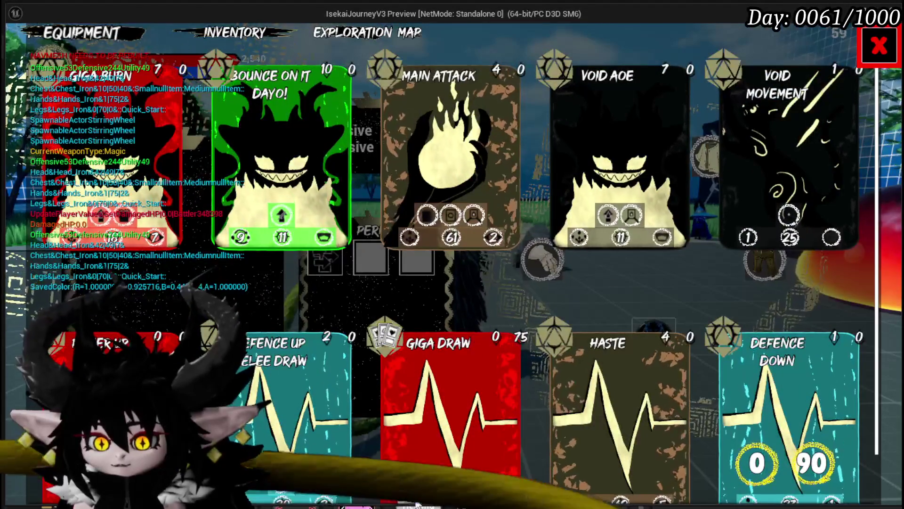
scroll(456, 452, "down", 1)
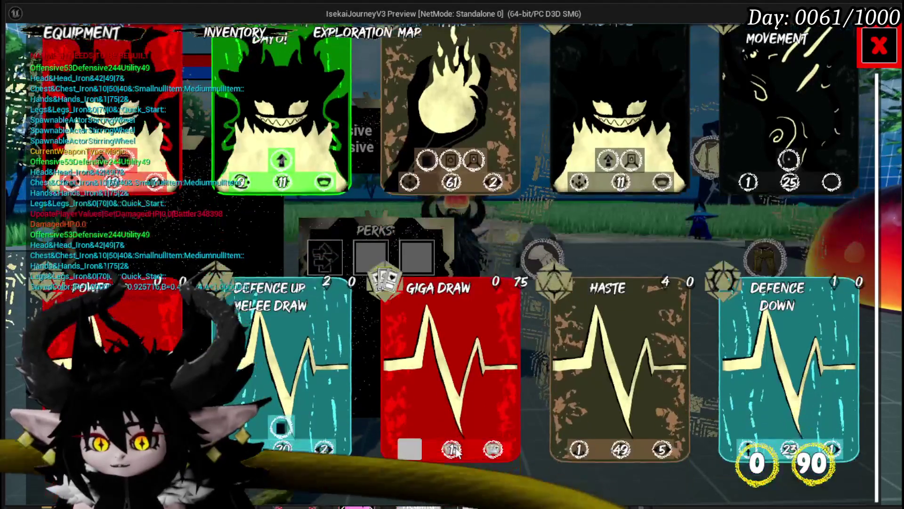
scroll(451, 286, "up", 1)
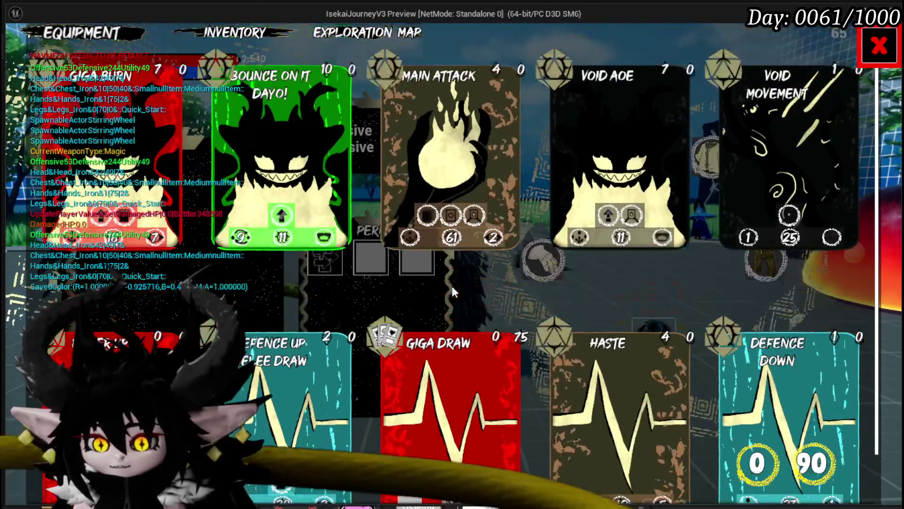
scroll(452, 288, "down", 1)
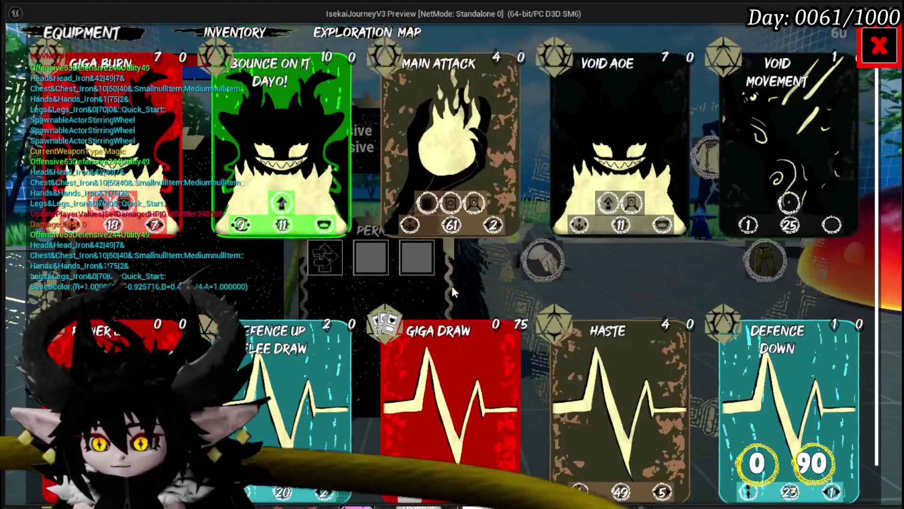
scroll(452, 292, "up", 1)
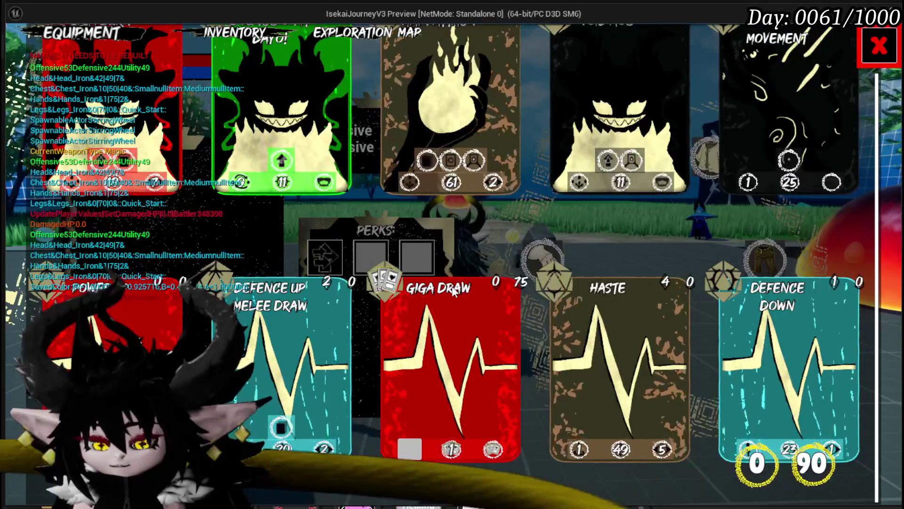
scroll(453, 291, "up", 2)
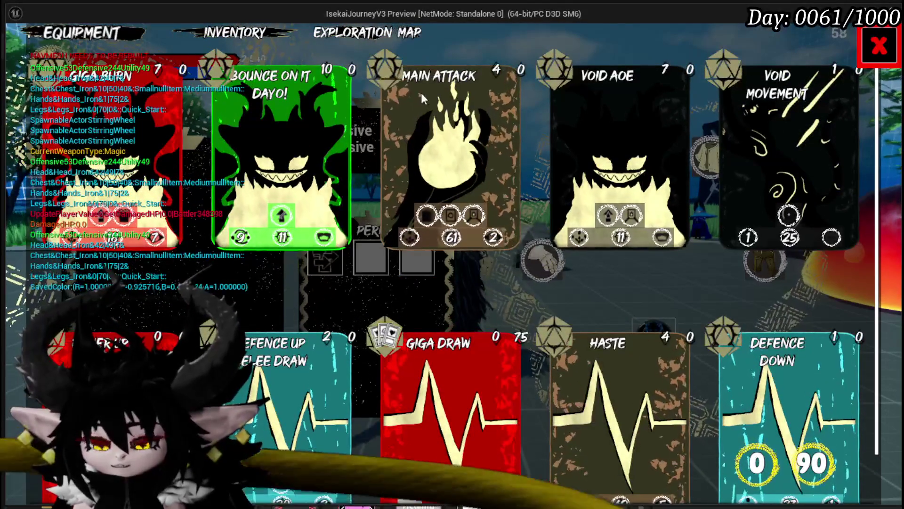
Exit play, save the level, and return to the WP_DeckViewer widget
key("Escape")
left_click(19, 46)
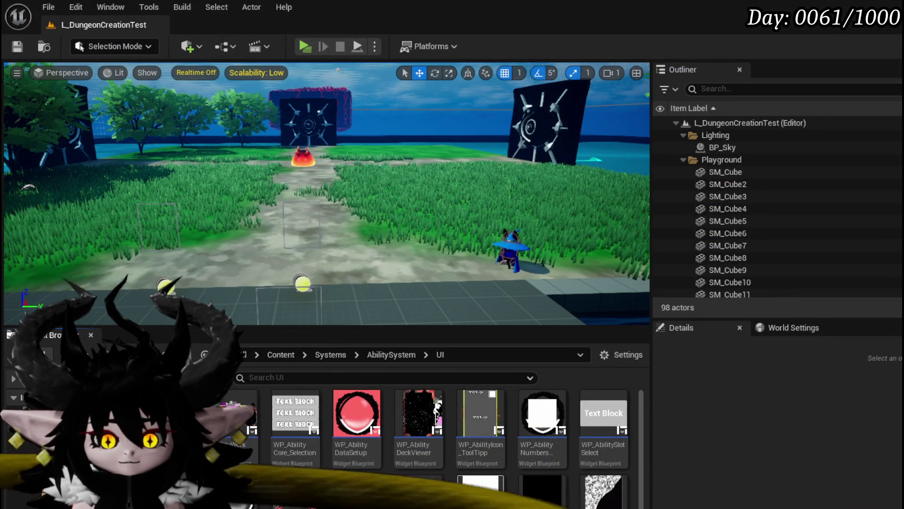
key("alt+Tab")
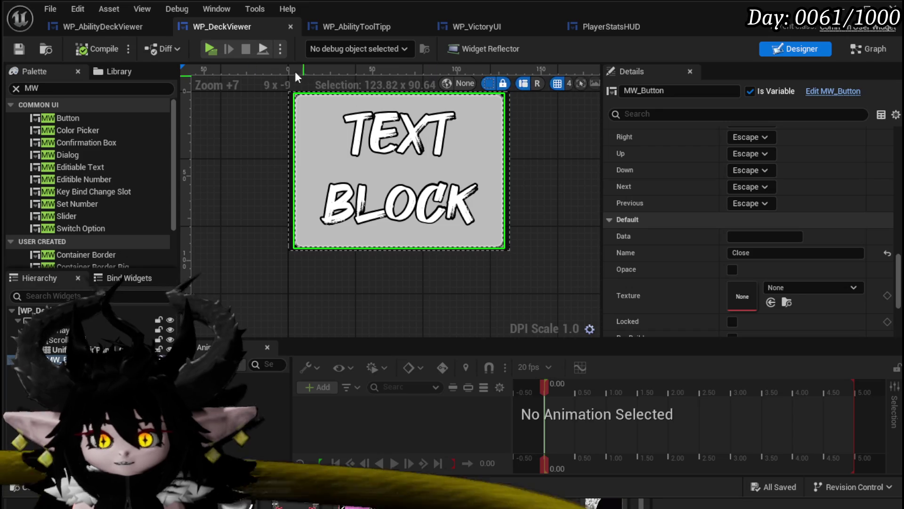
Open the PlayerStatsHUD blueprint in Designer view
left_click(81, 28)
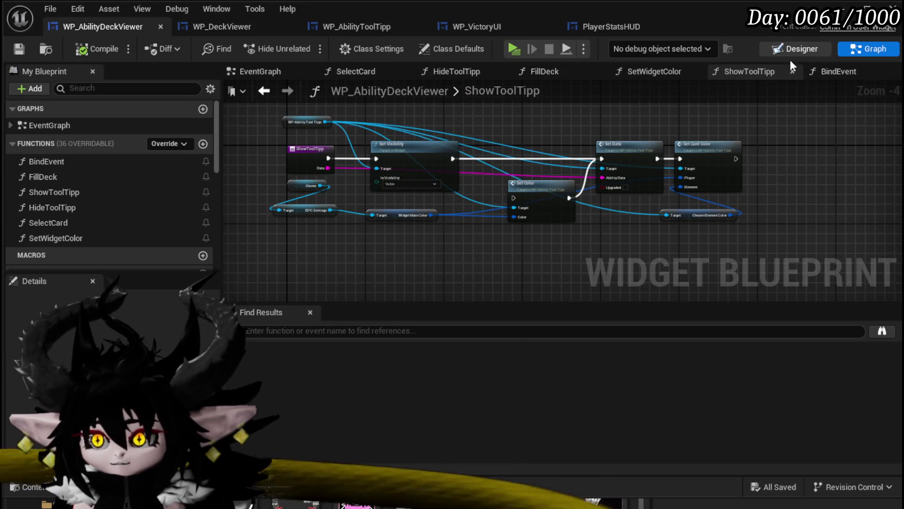
left_click(802, 49)
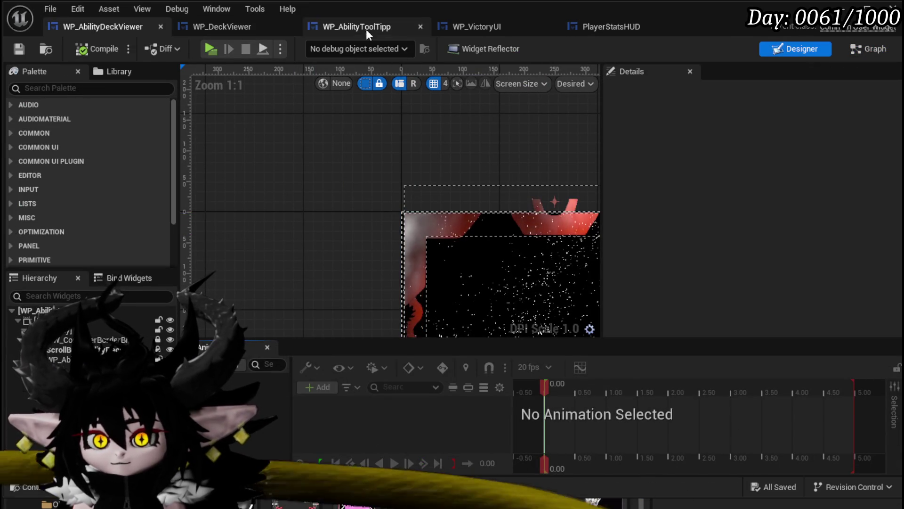
left_click(611, 27)
left_click(783, 47)
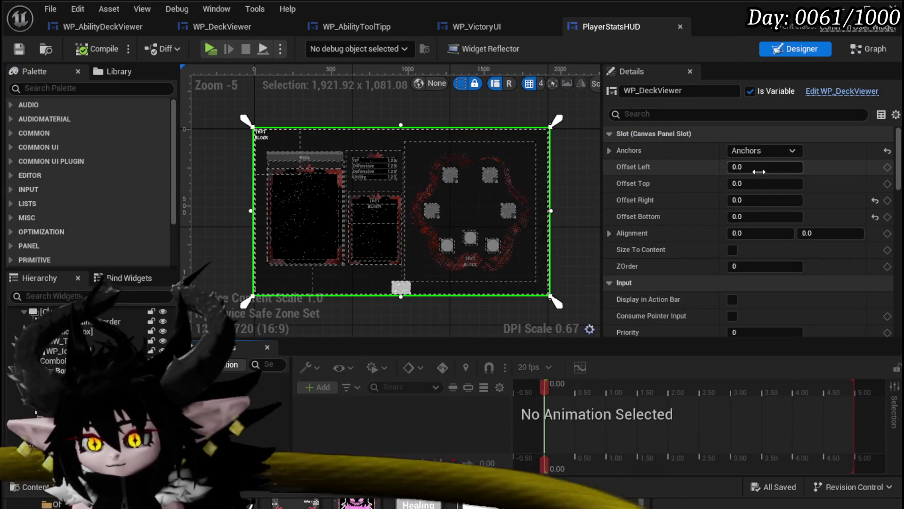
Set the deck viewer slot's Offset Top and Bottom to 100, compile and save, then start play
left_click(760, 183)
type("0")
key("Return")
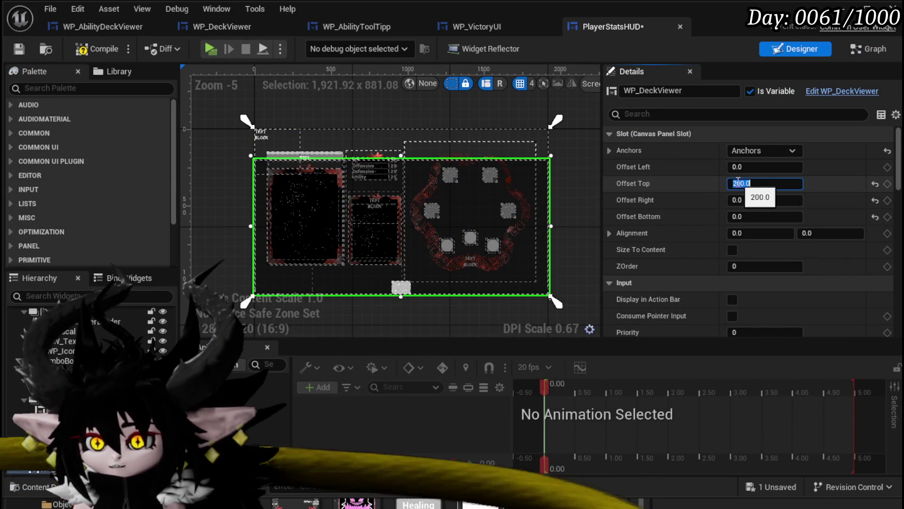
key("Home")
key("Return")
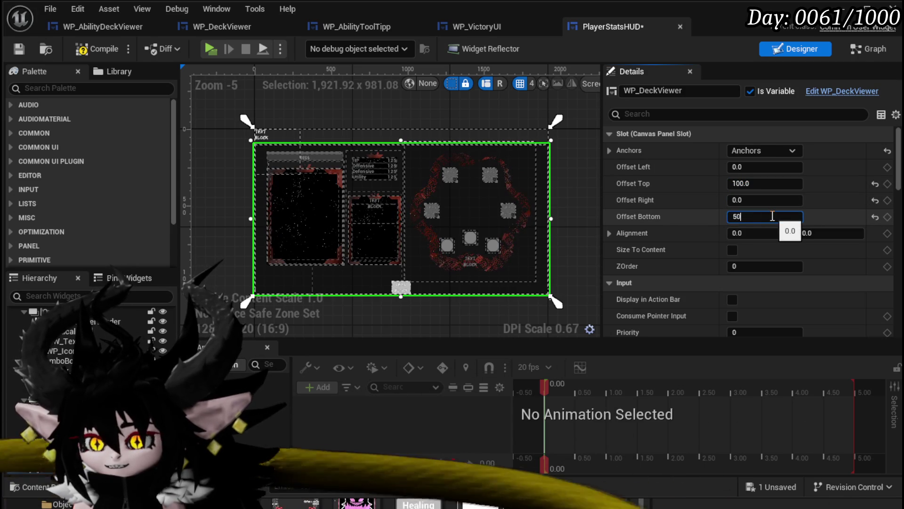
type("00.0")
key("Return")
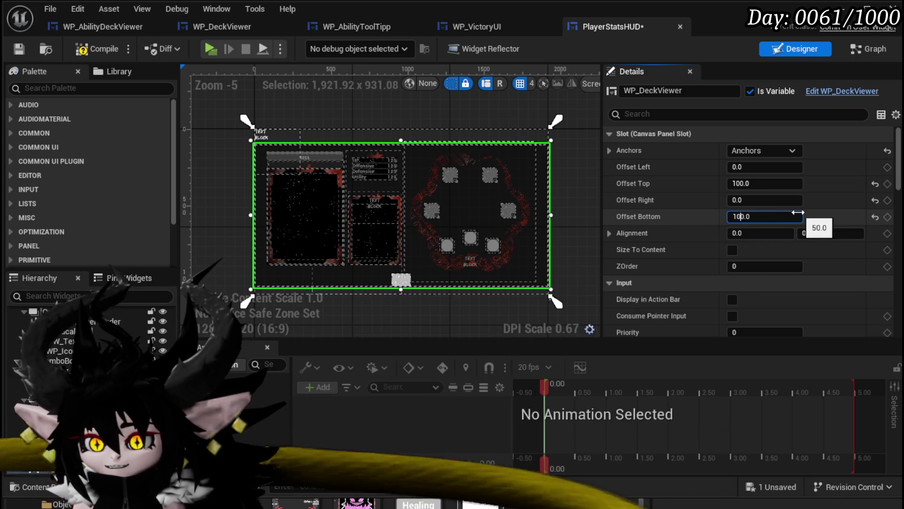
key("Return")
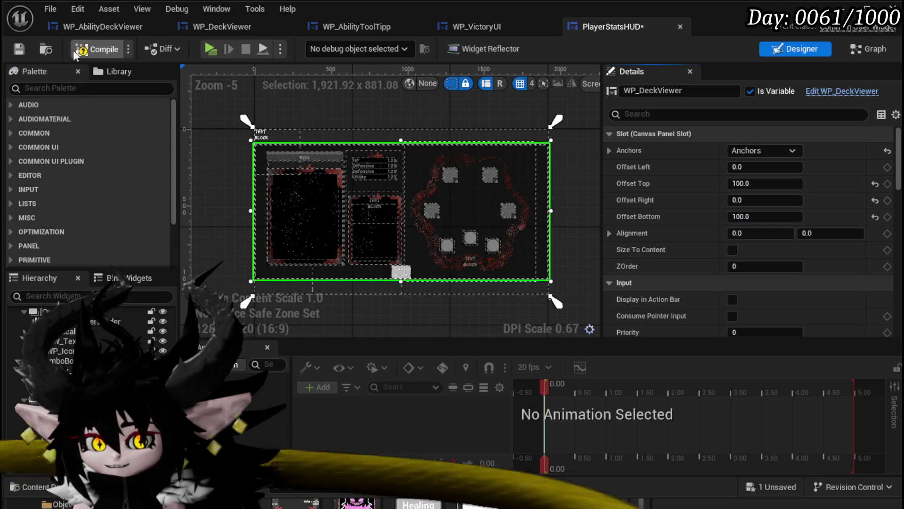
left_click(82, 53)
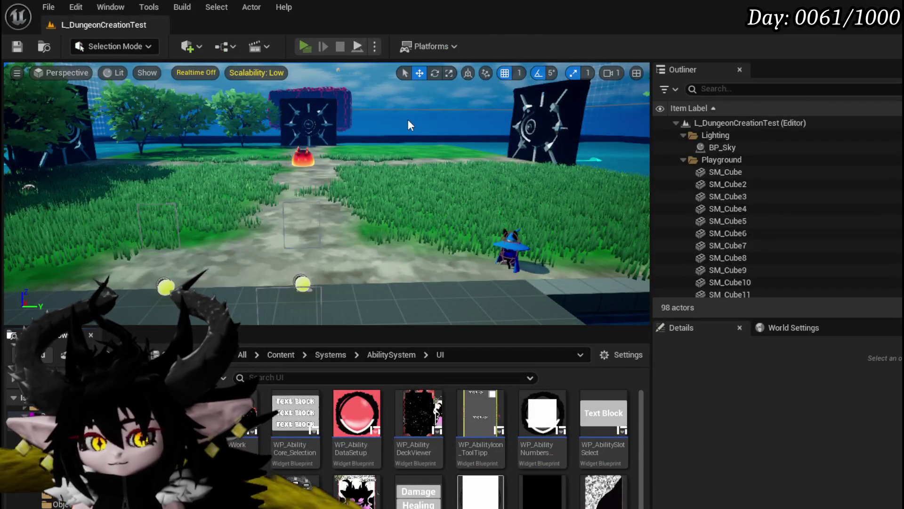
key("alt+p")
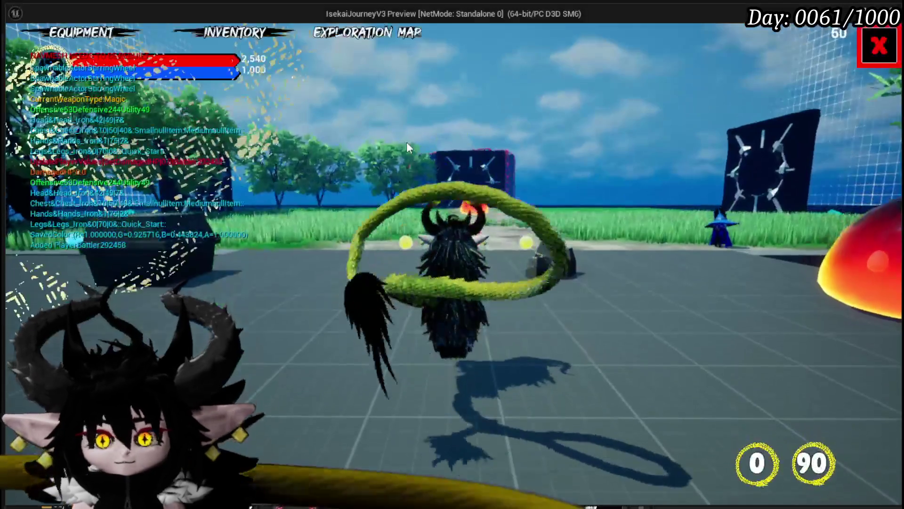
Open the card deck overlay and scroll the card list to reveal the CLOSE button
left_click(664, 335)
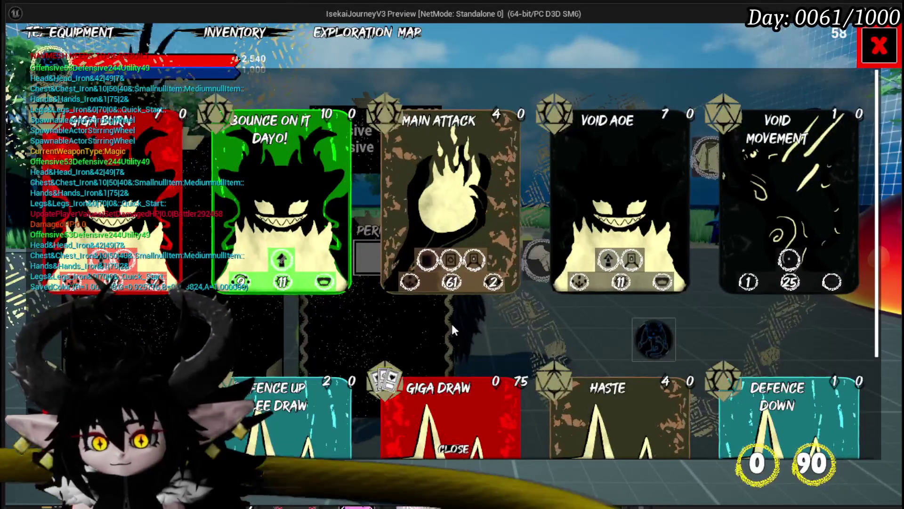
scroll(445, 335, "down", 2)
scroll(453, 322, "up", 2)
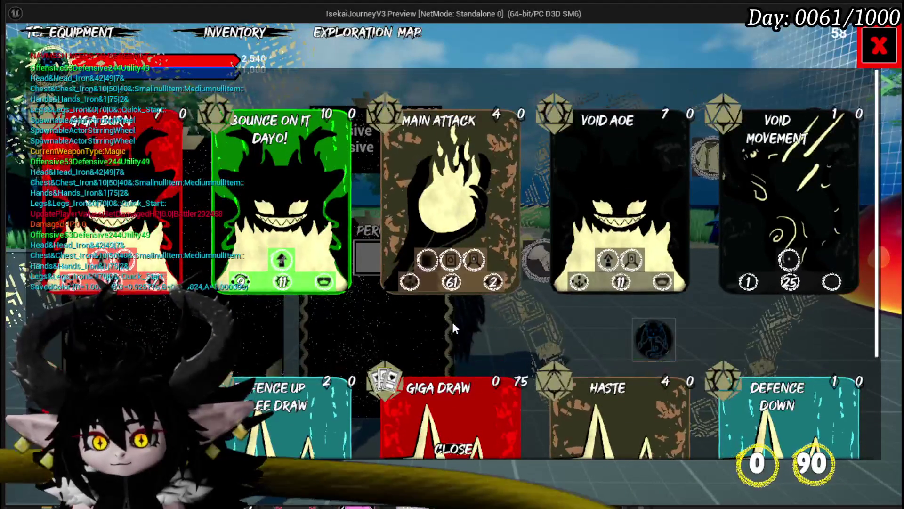
scroll(453, 322, "down", 3)
scroll(453, 322, "up", 3)
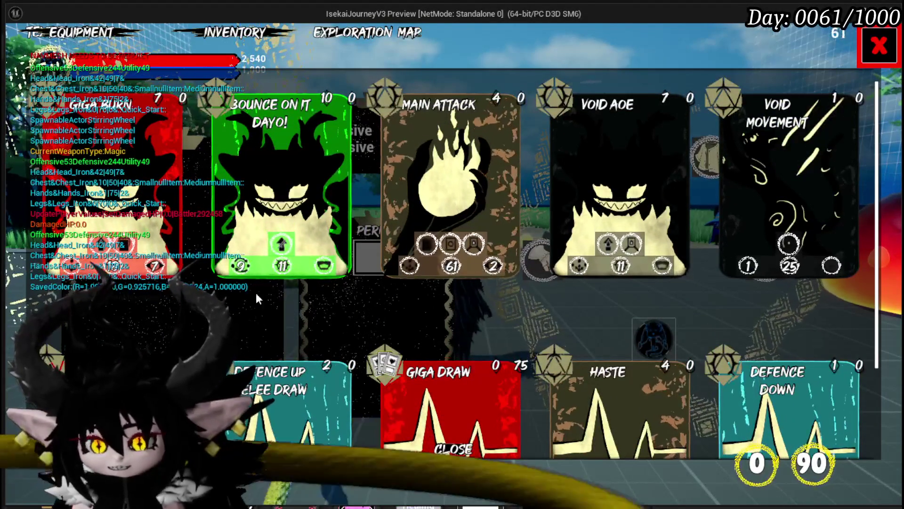
scroll(498, 283, "down", 3)
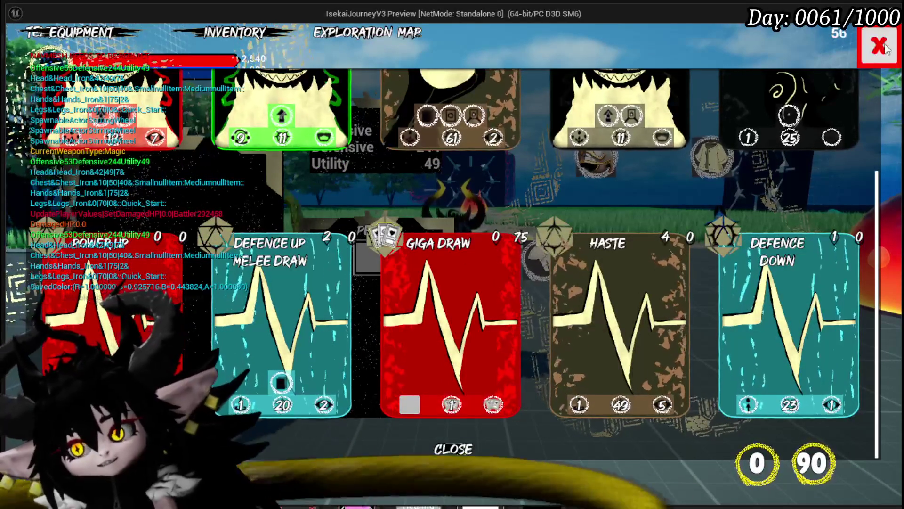
Close the deck menu, toggle the in-game menu with Tab, and exit the play session
key("Escape")
key("Tab")
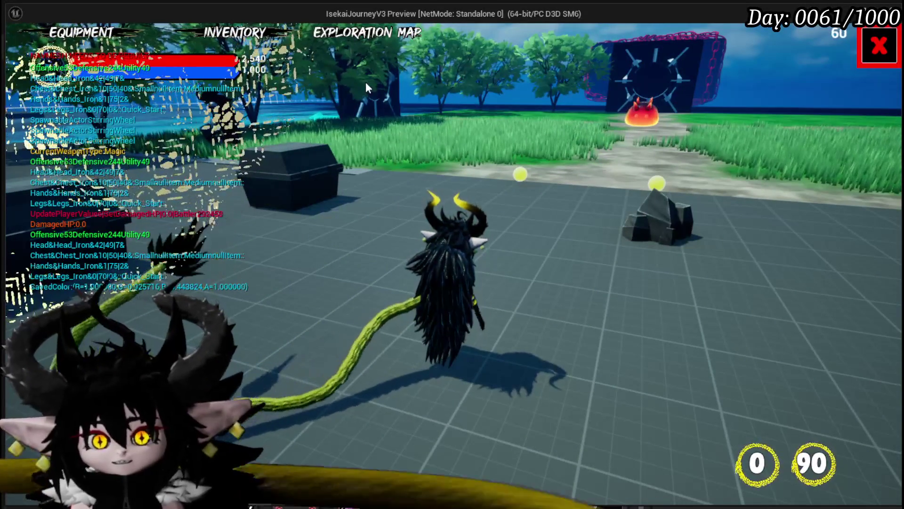
key("Tab")
key("Escape")
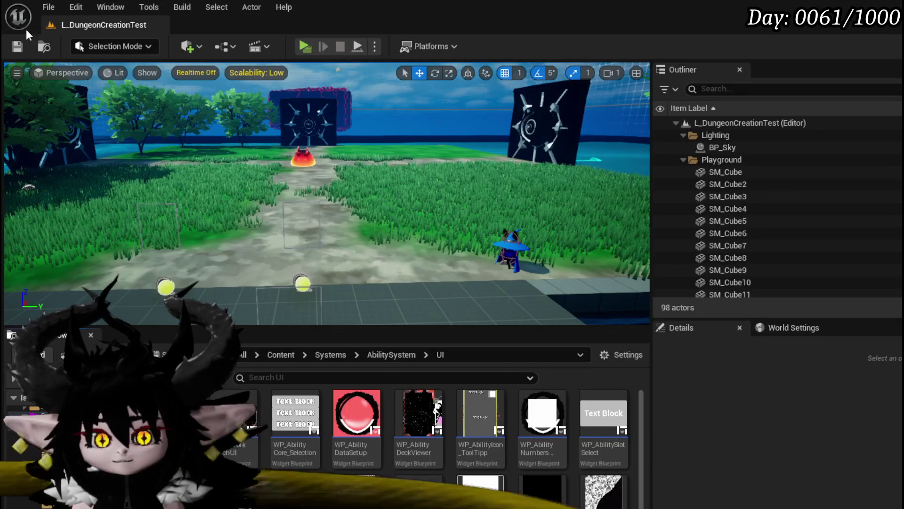
left_click(17, 47)
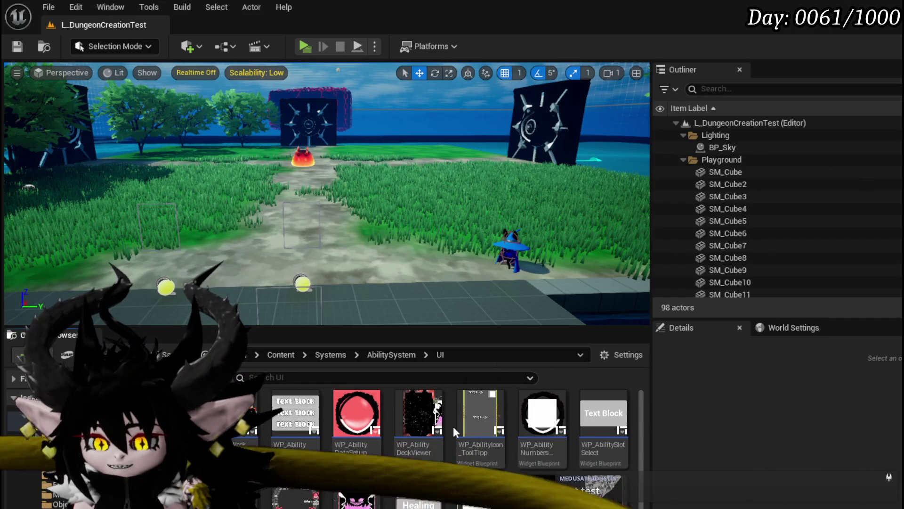
scroll(453, 426, "down", 5)
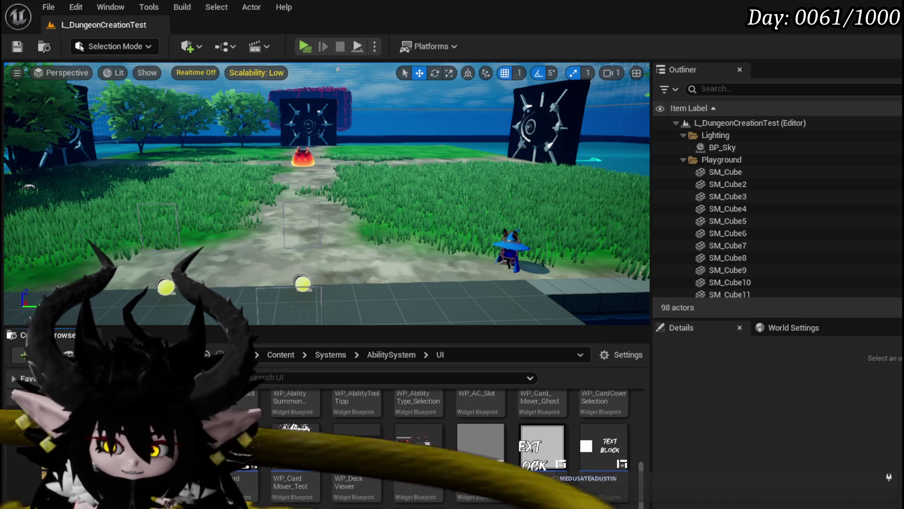
scroll(252, 445, "up", 5)
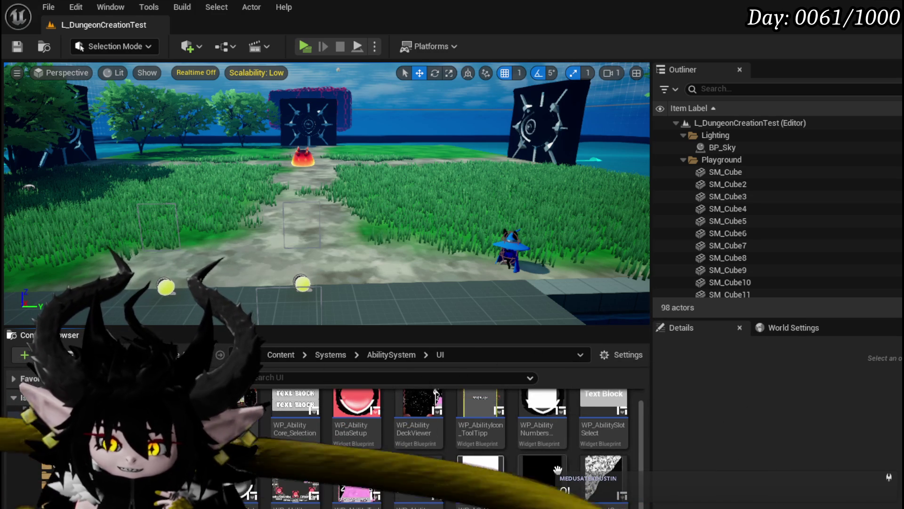
scroll(480, 409, "up", 1)
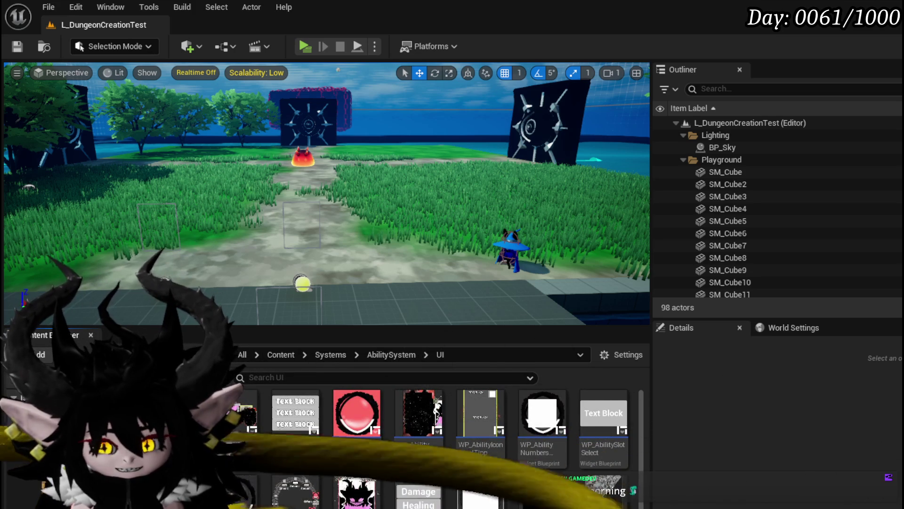
scroll(562, 495, "down", 1)
scroll(563, 494, "up", 1)
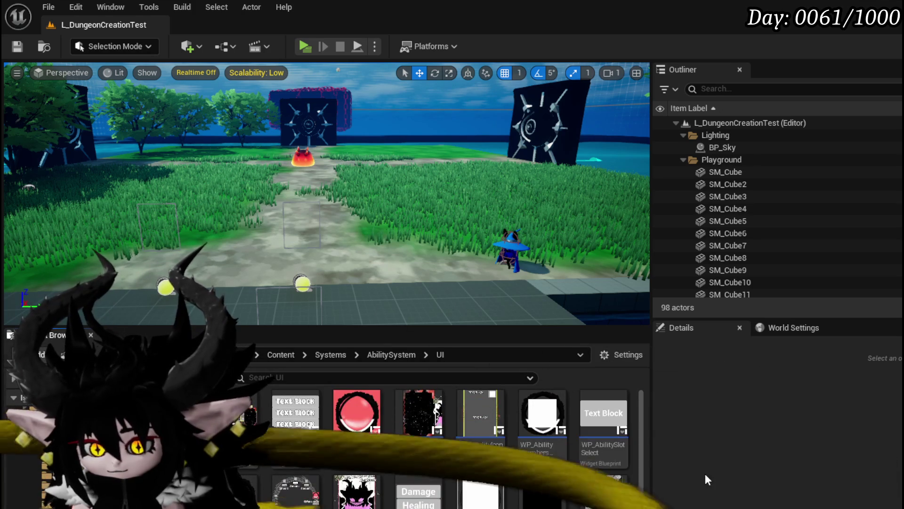
scroll(588, 471, "down", 1)
scroll(586, 469, "up", 1)
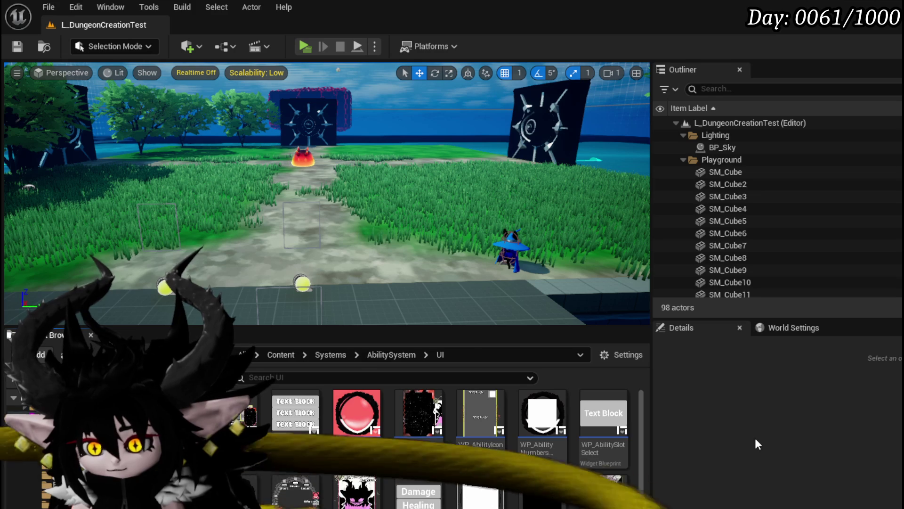
scroll(592, 432, "down", 2)
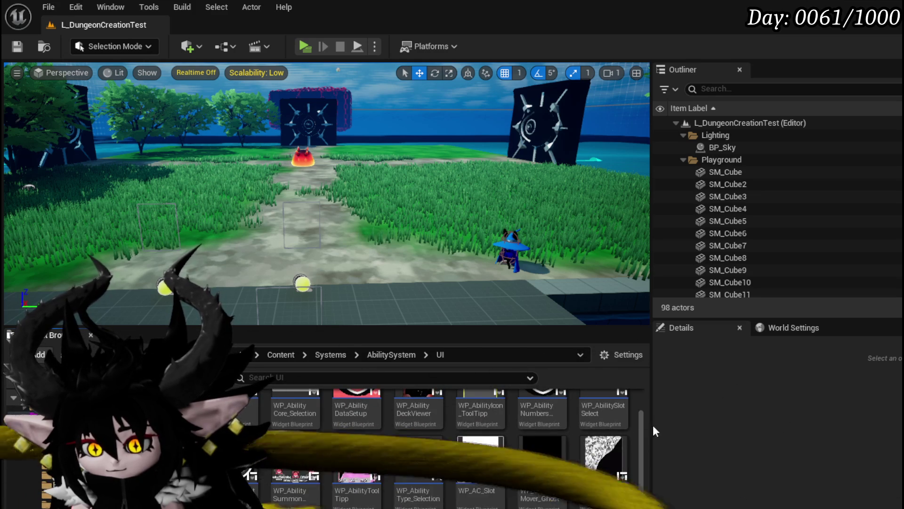
scroll(635, 425, "down", 2)
mouse_move(344, 463)
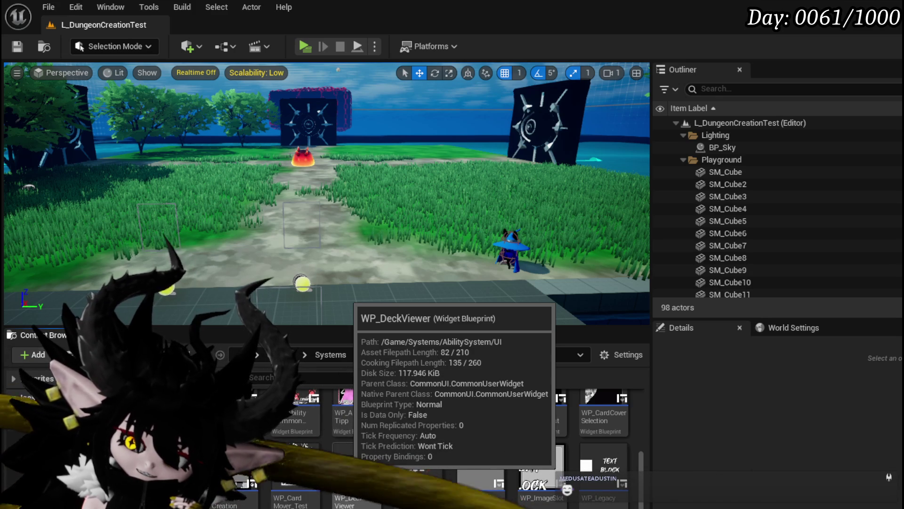
double_click(345, 464)
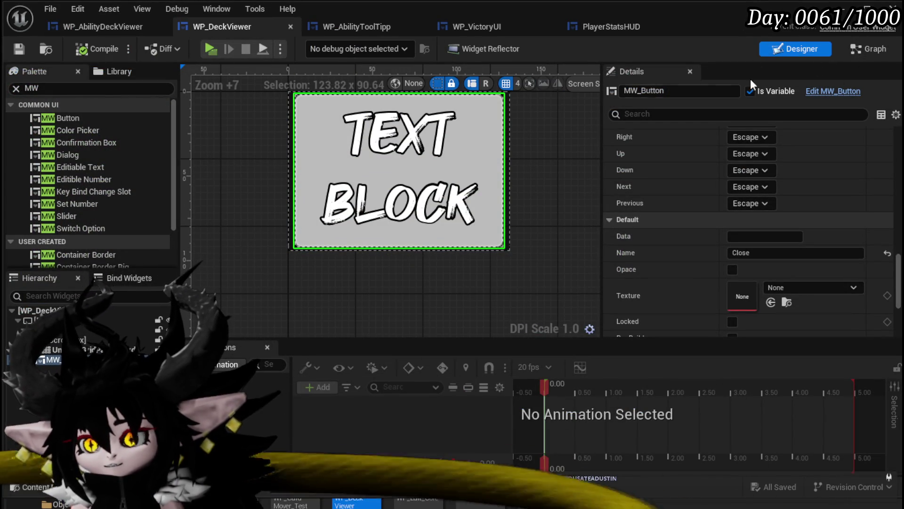
Add an On Pressed (MW_Button) event driving Set Visibility with In Visibility set to Collapsed
scroll(767, 285, "down", 3)
left_click(762, 246)
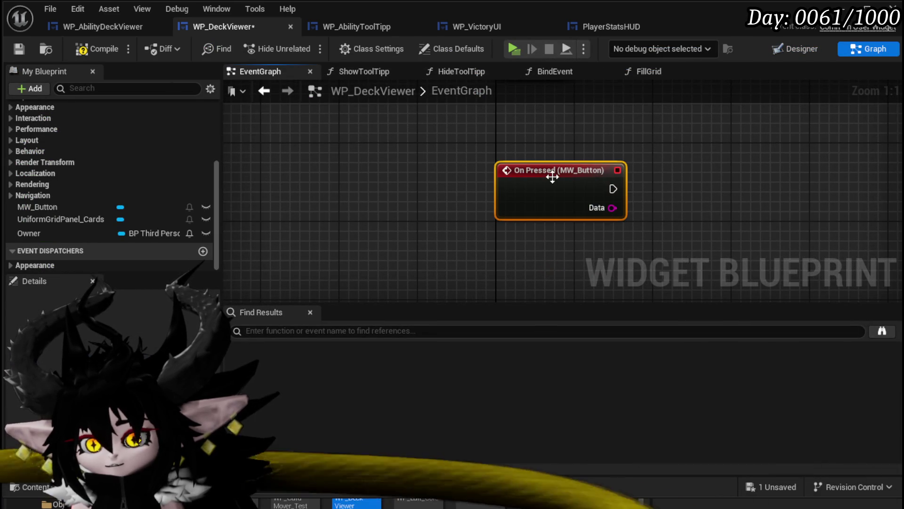
left_click_drag(454, 224, 533, 227)
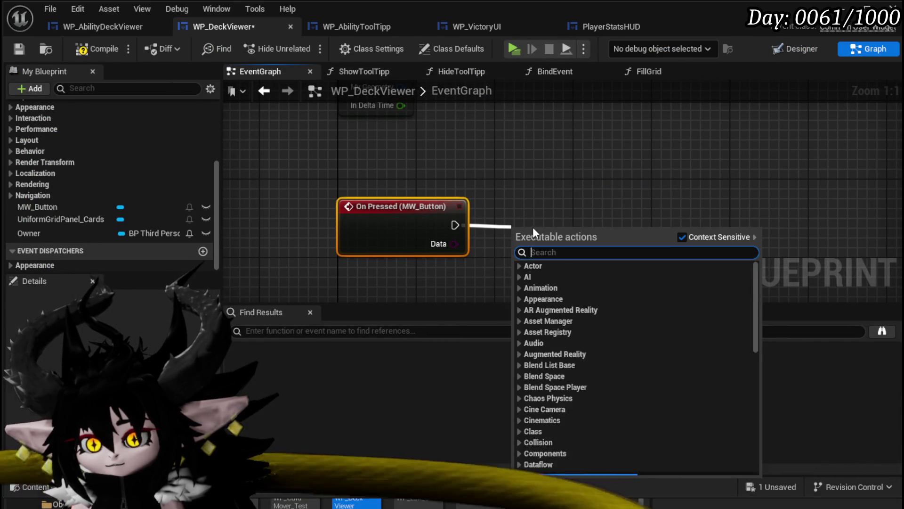
type("Set Visi")
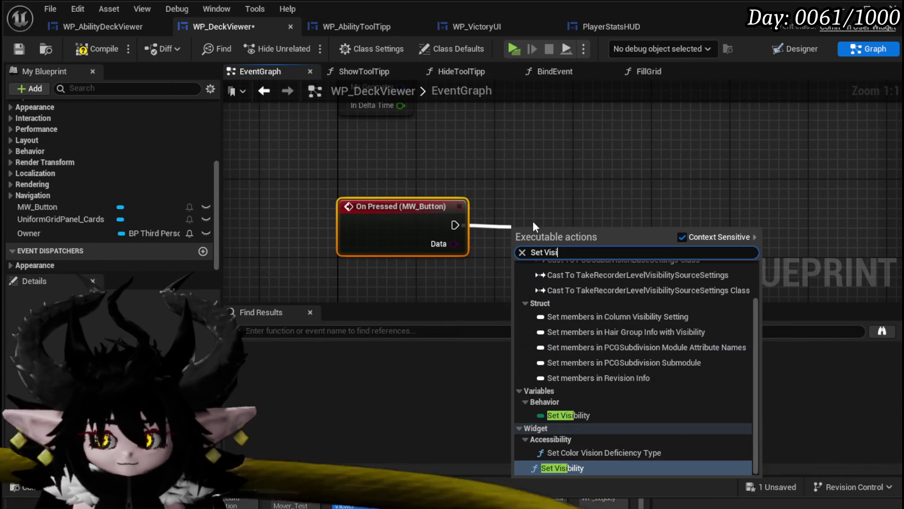
left_click(573, 466)
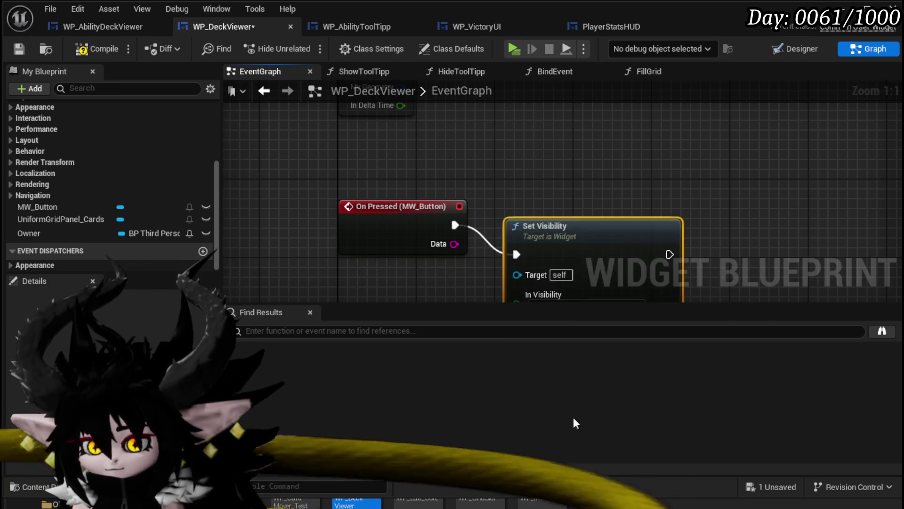
left_click(544, 287)
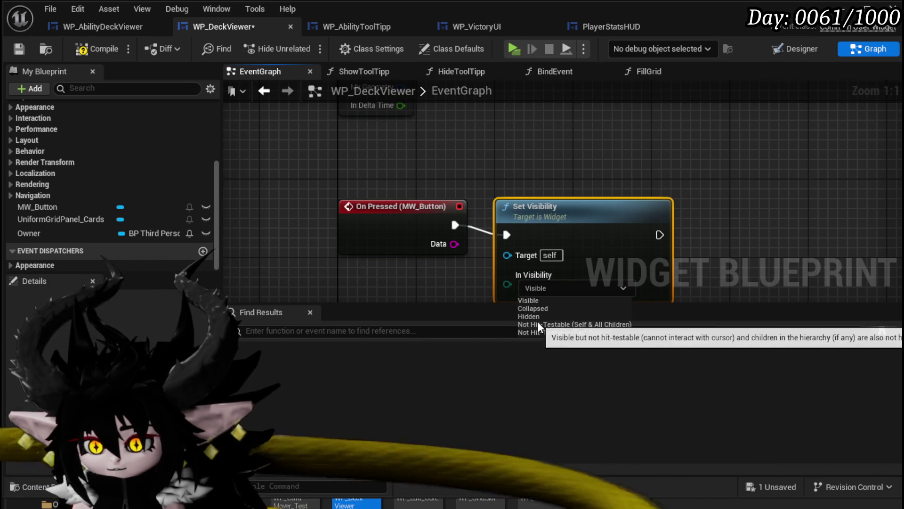
left_click(533, 308)
Line up the Set Visibility node with the event, save, and switch back to Designer view
left_click_drag(564, 208, 561, 213)
left_click(483, 188)
left_click(21, 49)
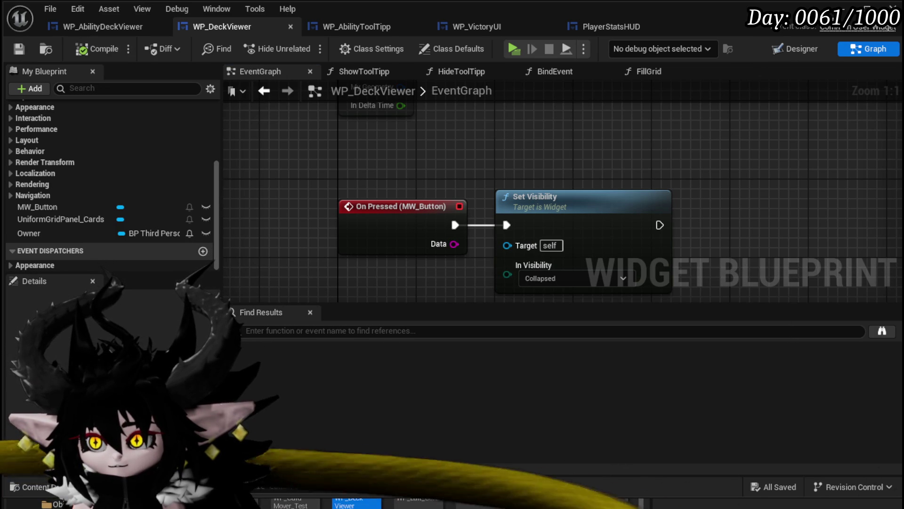
scroll(47, 156, "up", 5)
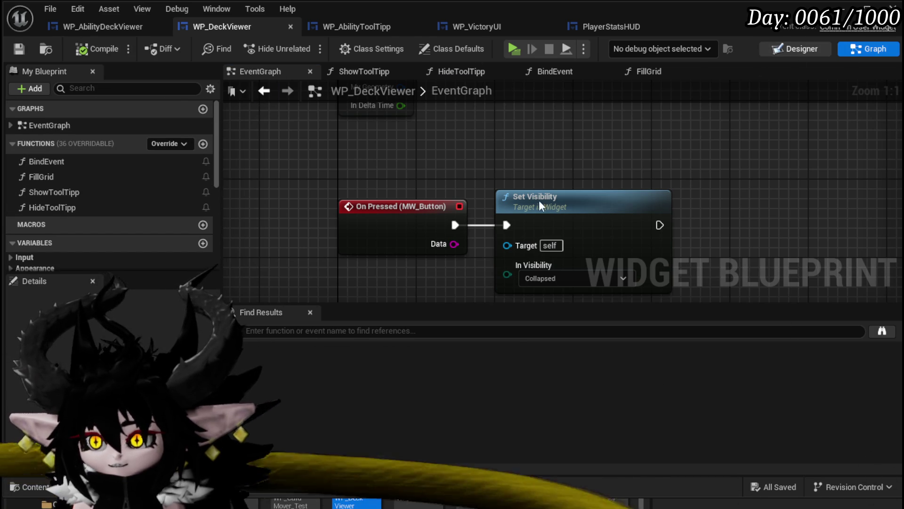
key("ctrl+shift+d")
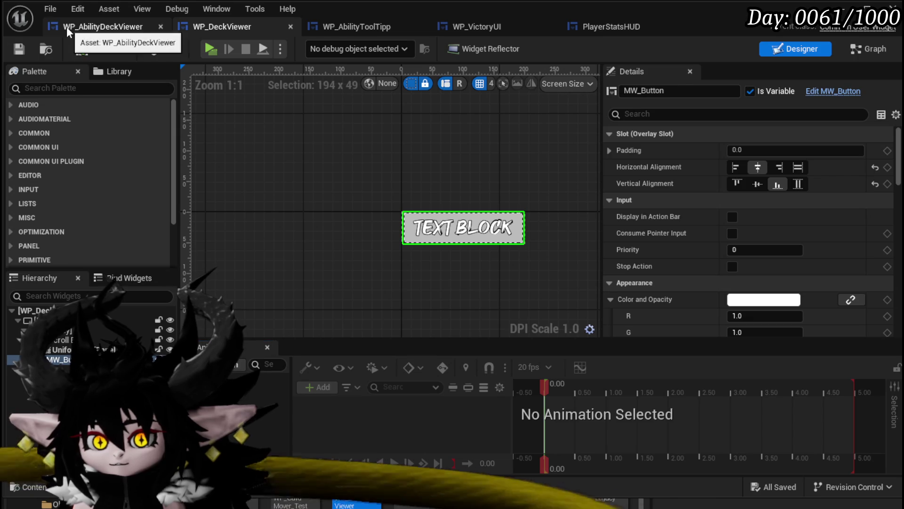
In the PlayerStatsHUD layout, inspect the ToolTippBox and W_EquipmentToolTipp widgets
left_click(67, 27)
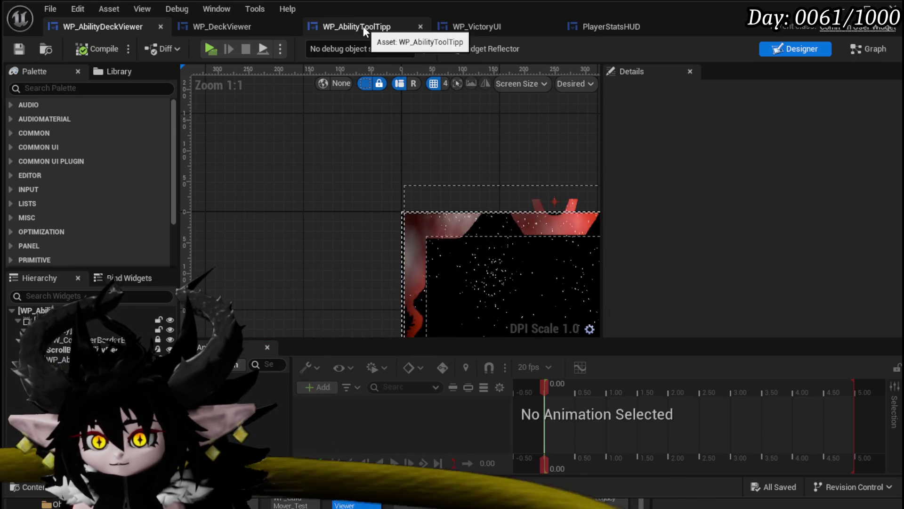
left_click(602, 27)
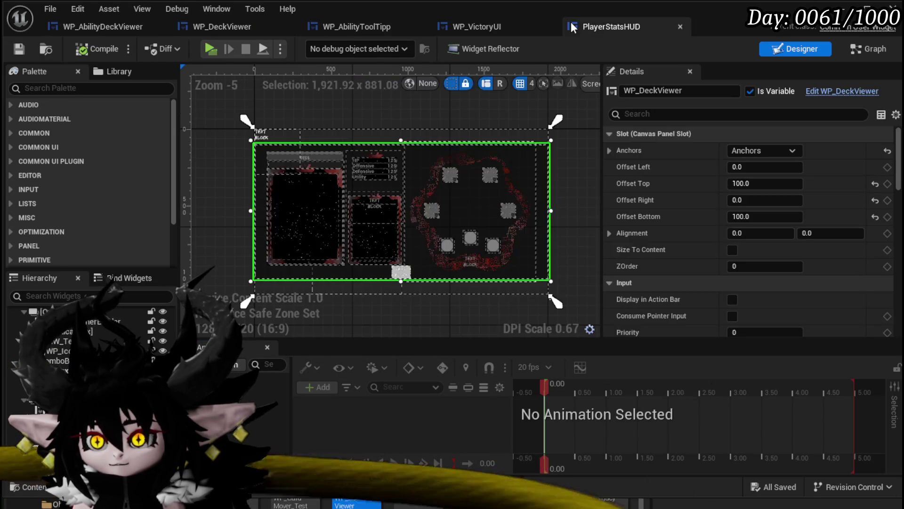
left_click(272, 145)
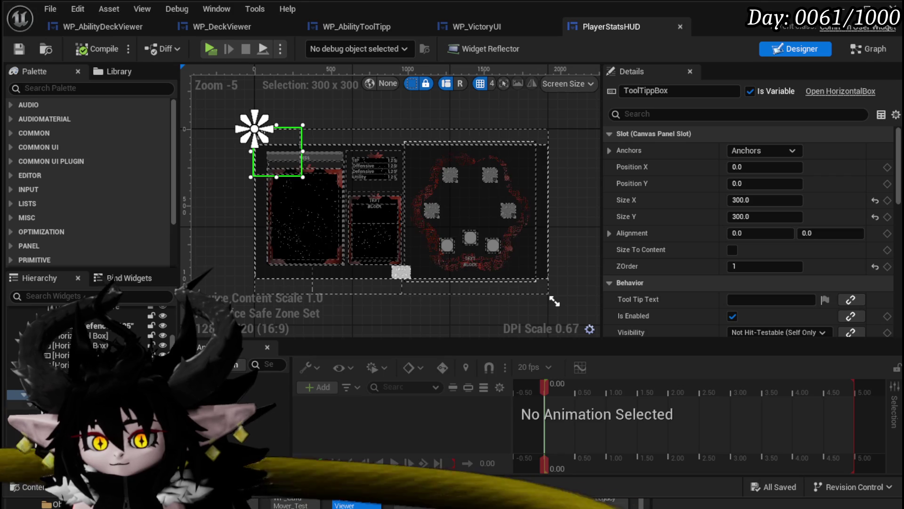
left_click(28, 413)
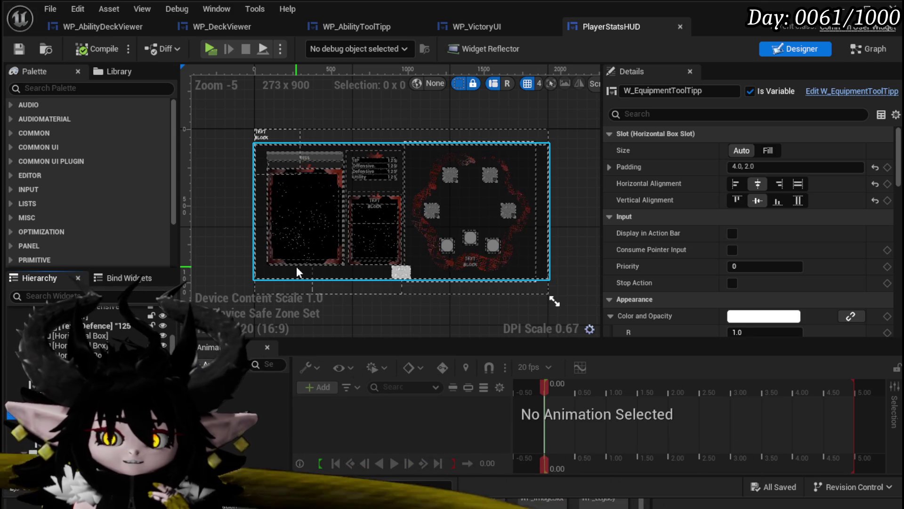
key("Escape")
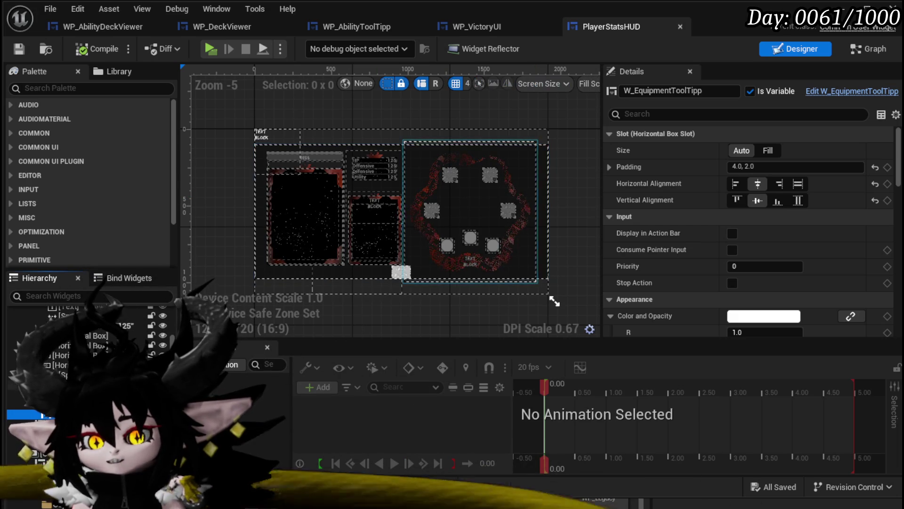
Inspect the stats text panel and WP_DeckViewer placement, Save All, and return to the level editor
left_click(95, 415)
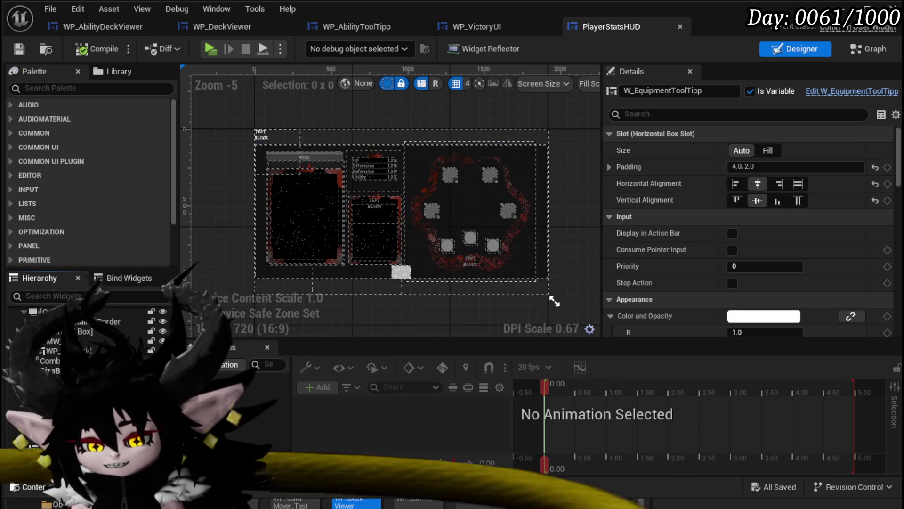
left_click(469, 236)
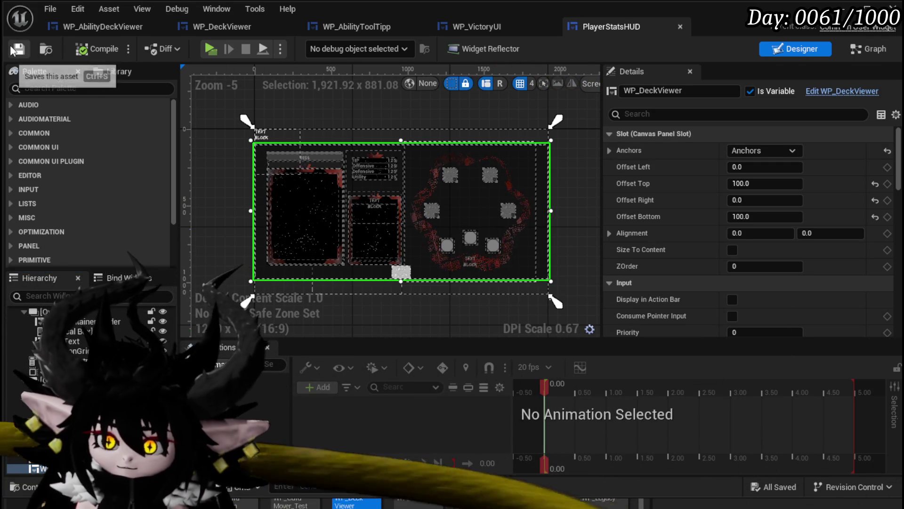
left_click(470, 259)
left_click(544, 177)
left_click(19, 48)
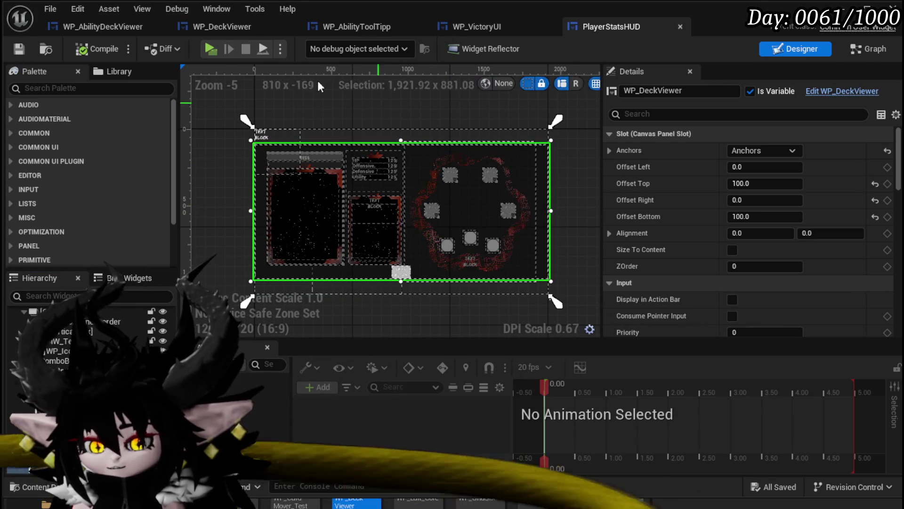
left_click(414, 500)
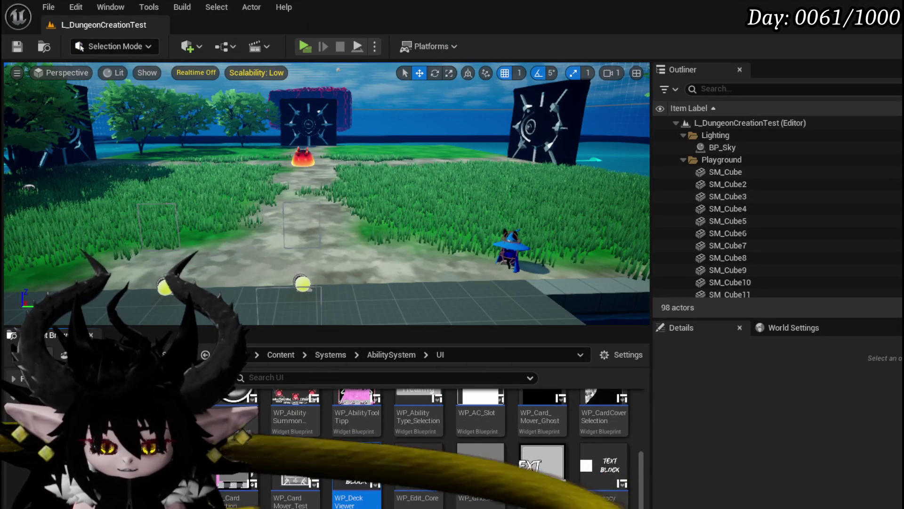
From the CombatSystem UI folder, open WP_ActionSelection and then its embedded WP_Card_HUD widget
key("alt+Left")
scroll(351, 459, "up", 3)
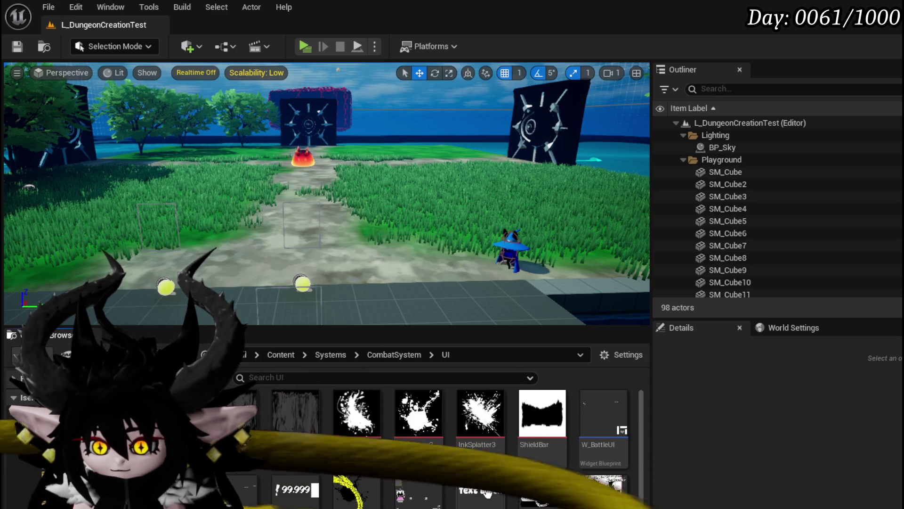
double_click(416, 493)
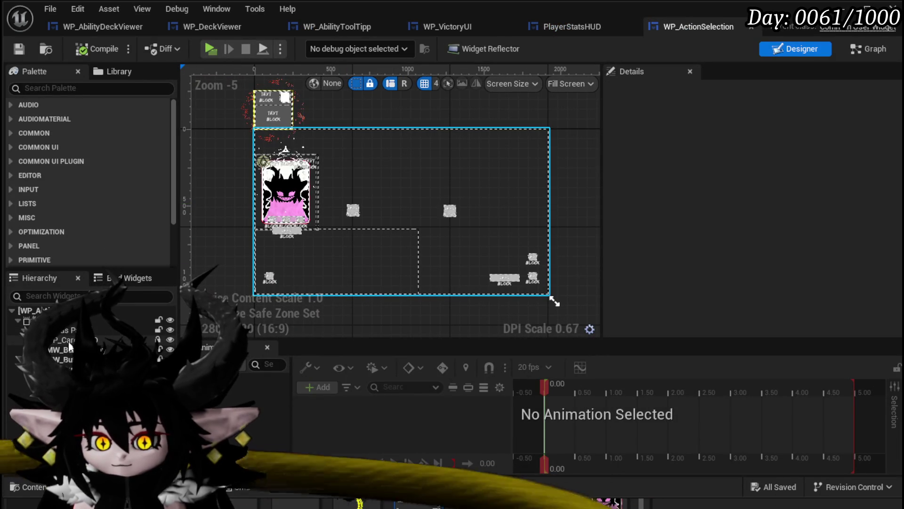
left_click(509, 285)
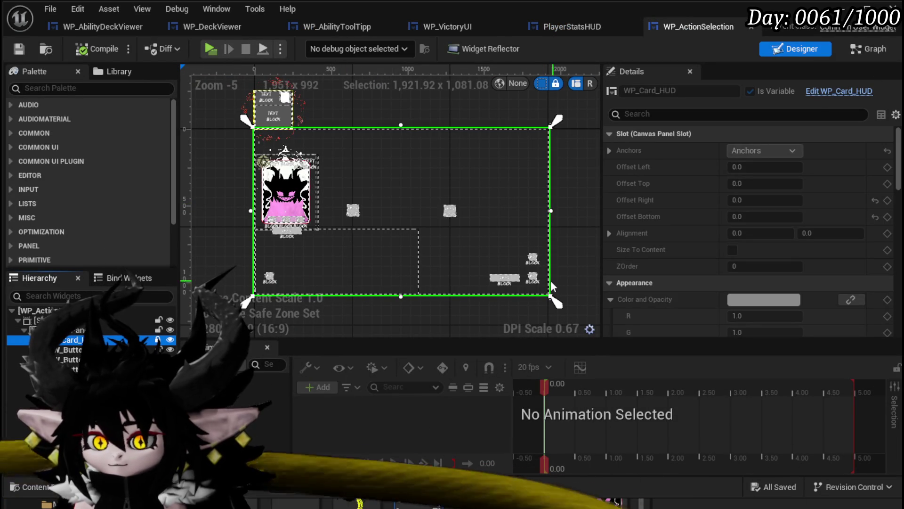
double_click(543, 236)
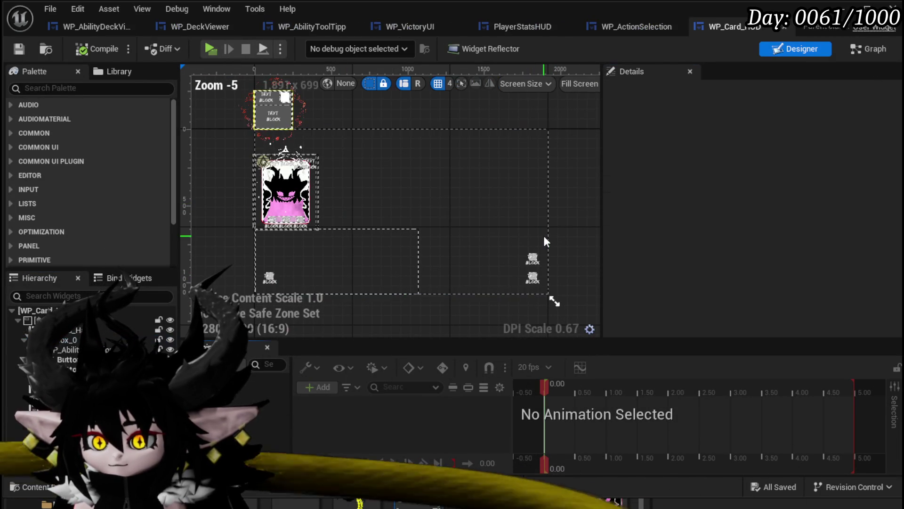
In WP_Card_HUD, select the Discard and Deck buttons, then the WP_DeckViewer widget
left_click(532, 276)
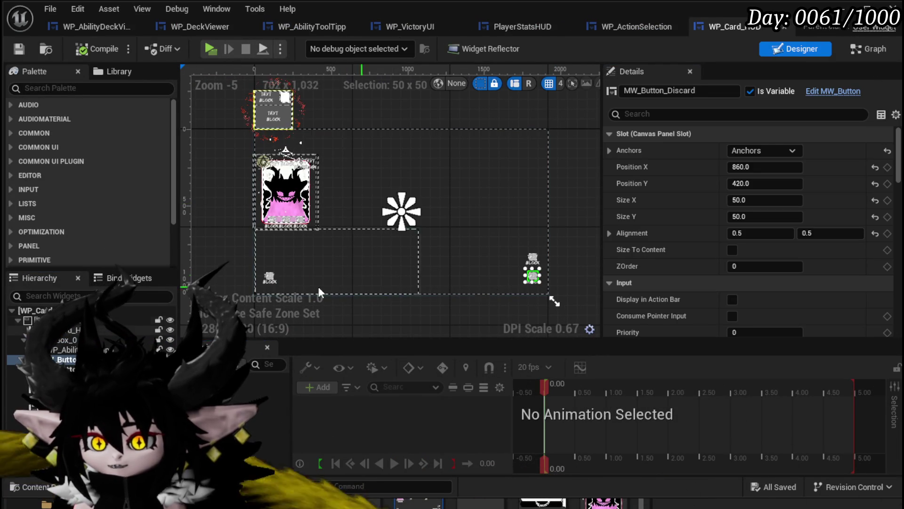
left_click(269, 276)
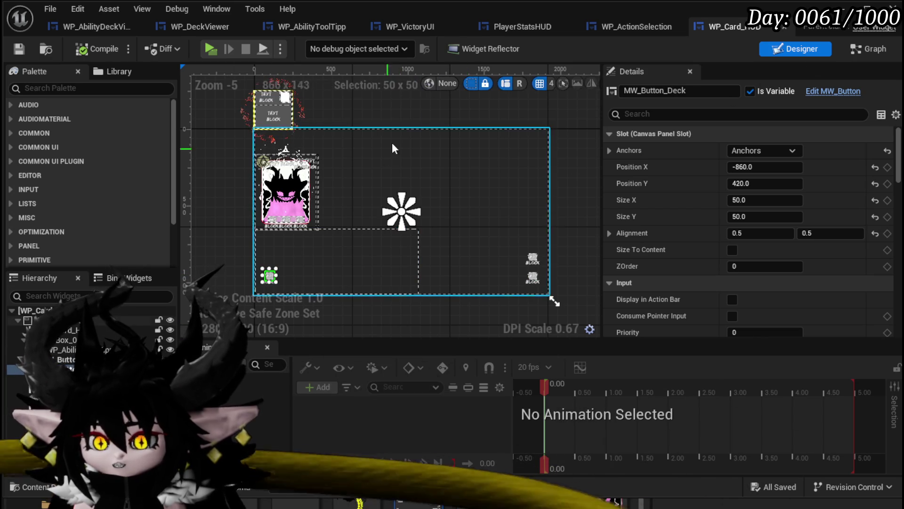
left_click(385, 202)
left_click(338, 179)
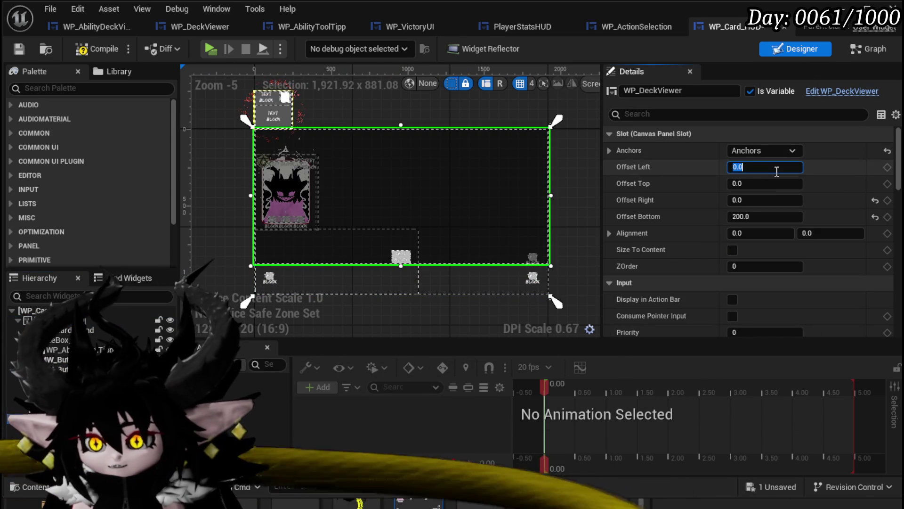
Set WP_DeckViewer's Offset Top and Offset Bottom both to 100
type("00")
key("Return")
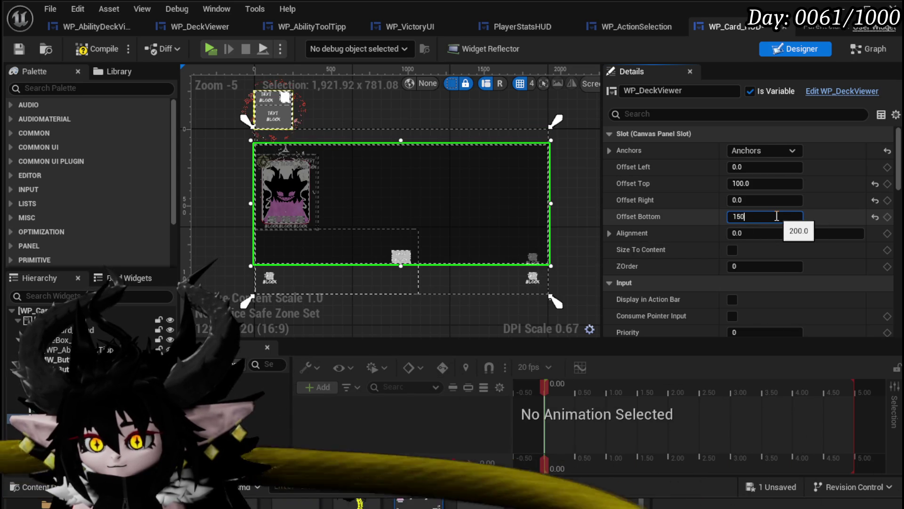
key("Return")
type("0")
key("Return")
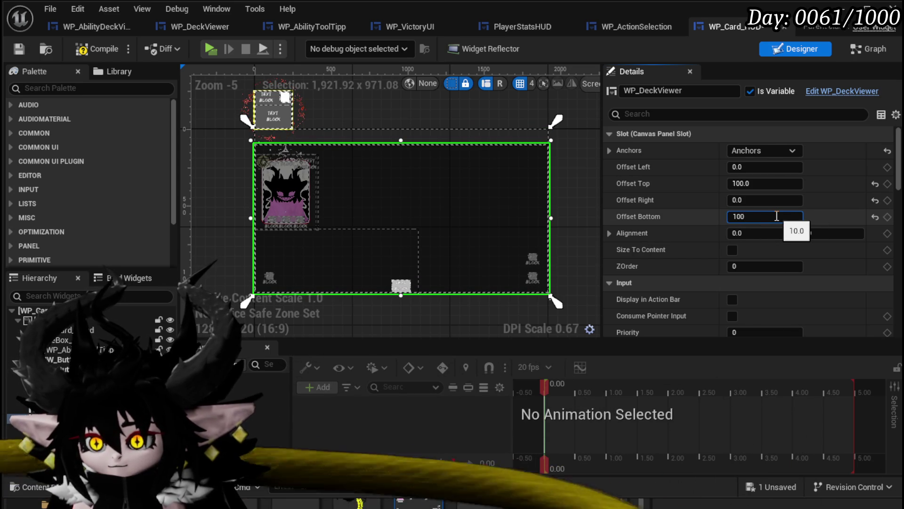
key("Return")
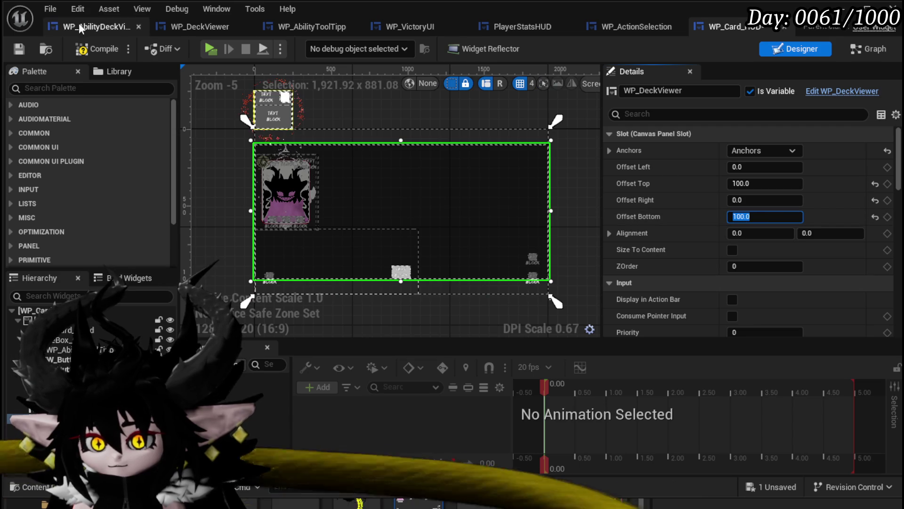
Compile and save WP_Card_HUD with the deck viewer's ZOrder of 1
left_click(18, 50)
type("1")
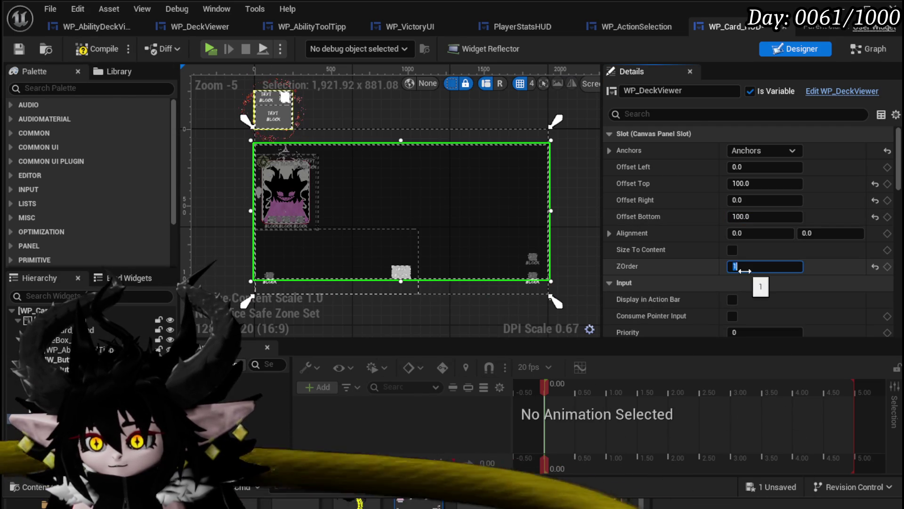
left_click(19, 50)
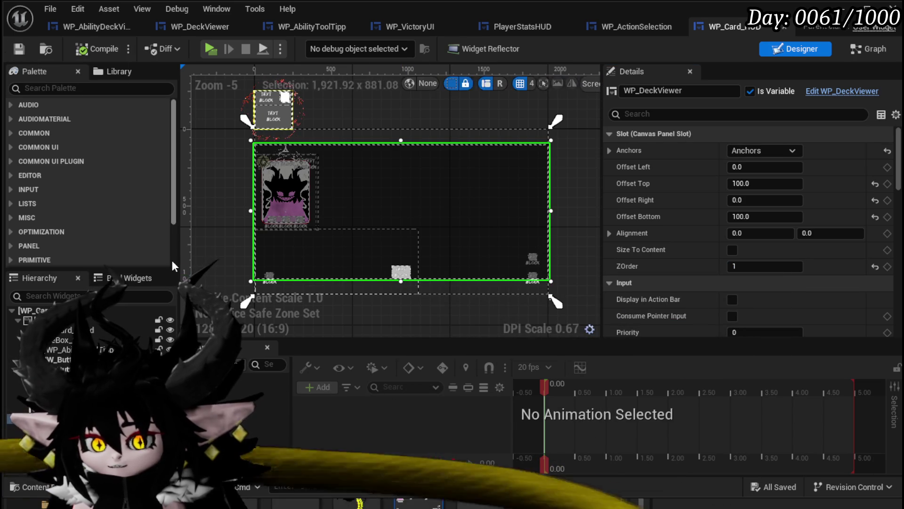
scroll(754, 235, "down", 10)
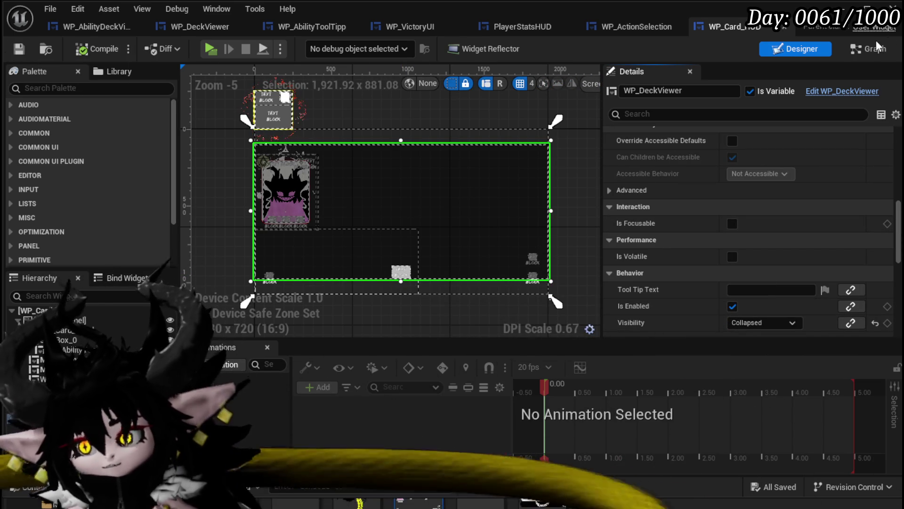
left_click(870, 50)
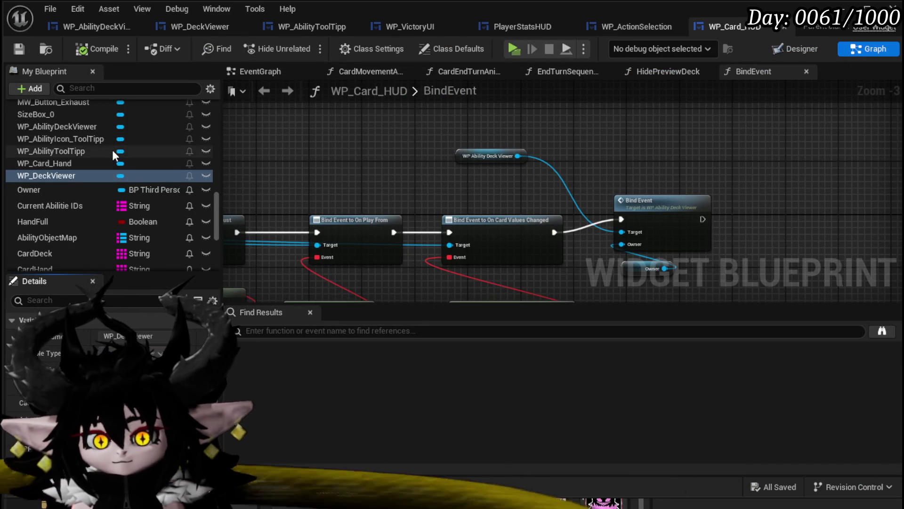
Add a WP_DeckViewer getter with a Bind Event node wired to Owner in BindEvent
scroll(113, 156, "up", 10)
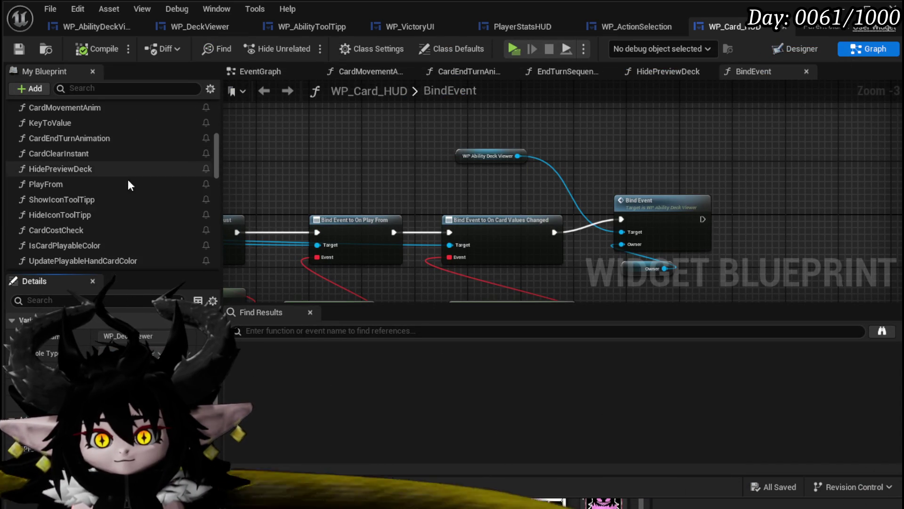
scroll(116, 202, "up", 3)
scroll(114, 201, "up", 3)
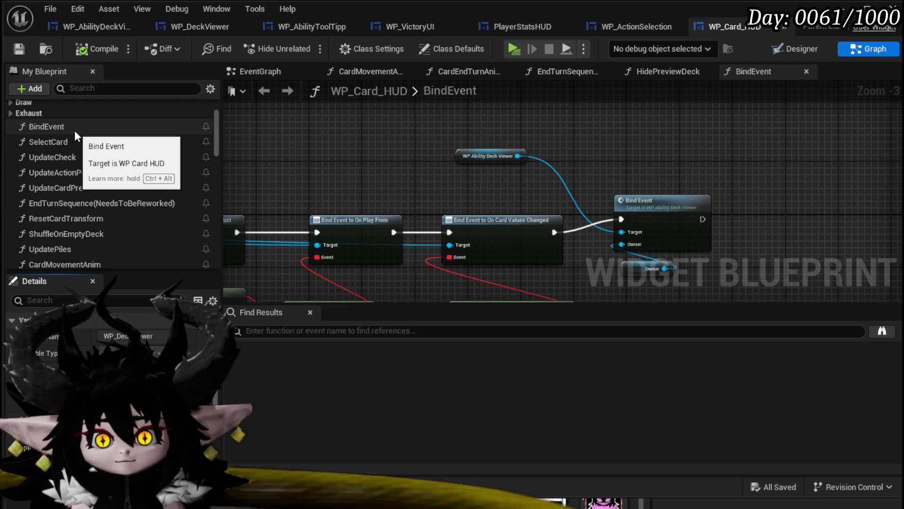
left_click(303, 167)
left_click_drag(260, 154, 462, 145)
left_click_drag(220, 155, 221, 230)
mouse_move(74, 205)
left_mouse_down()
mouse_move(462, 141)
mouse_move(650, 176)
left_mouse_up()
left_click(484, 165)
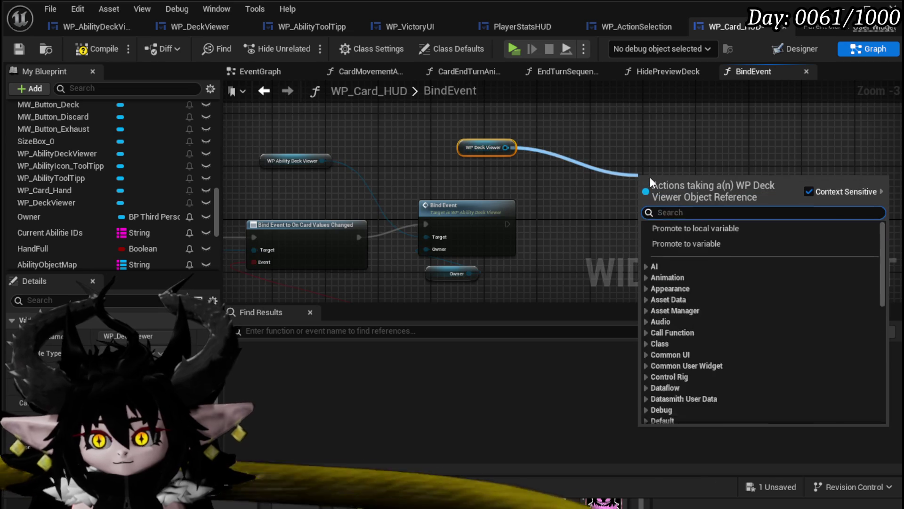
type("Bind e")
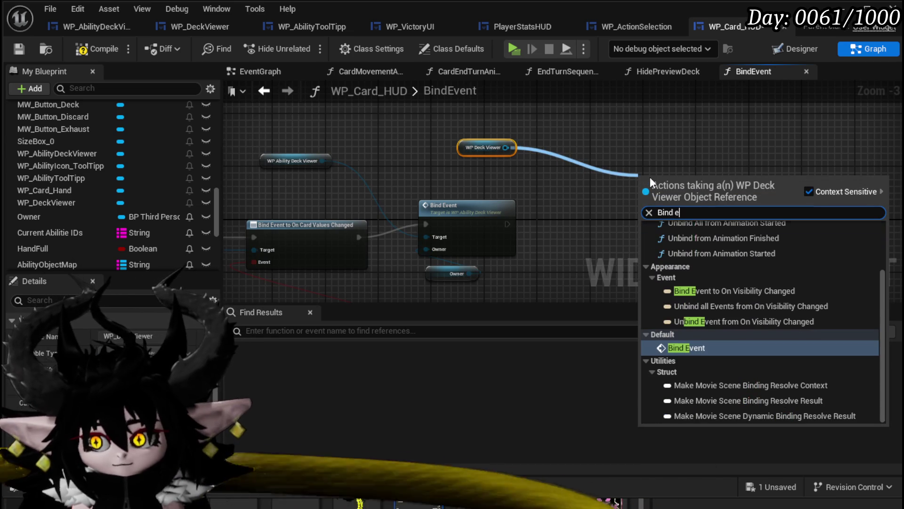
type("vent")
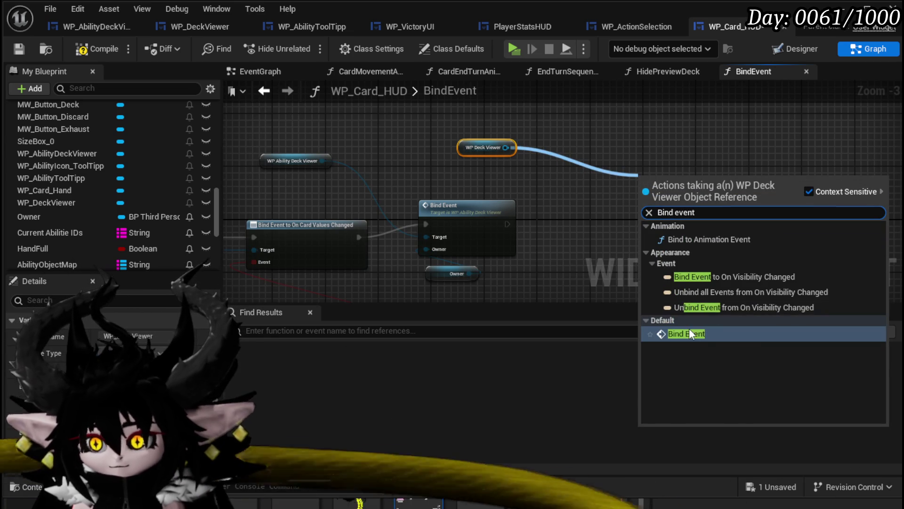
left_click(687, 334)
left_click_drag(681, 189, 565, 224)
left_click_drag(472, 272, 570, 247)
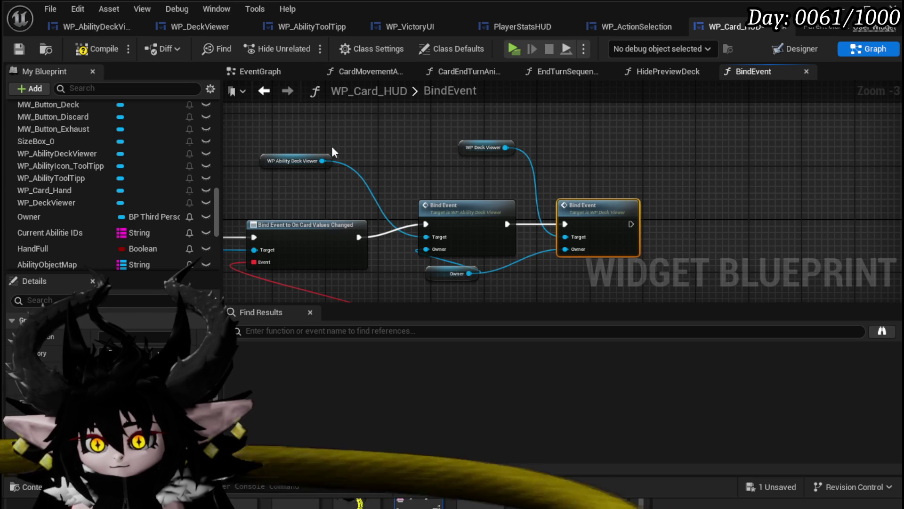
Wrap the old Ability Deck Viewer binding in a comment titled 'Removed' and save
left_click_drag(282, 156, 429, 182)
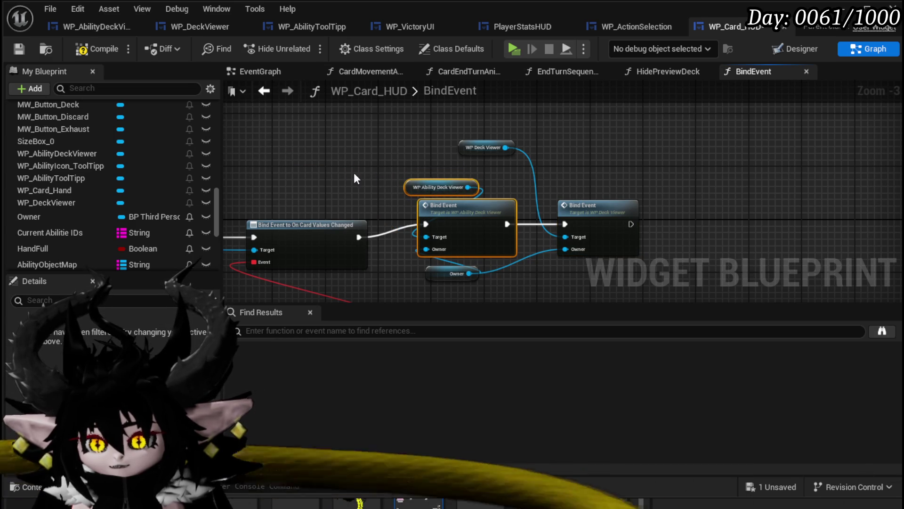
key("c")
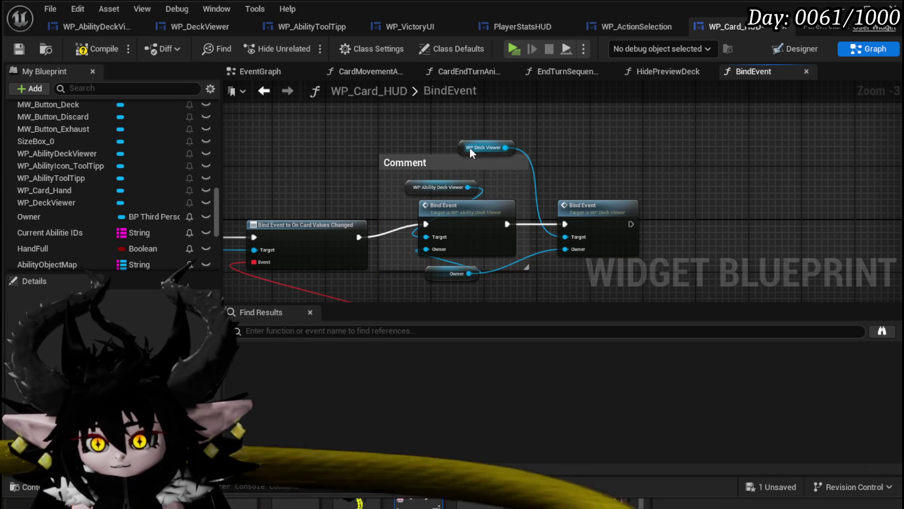
left_click_drag(470, 148, 589, 141)
double_click(412, 162)
type("Re")
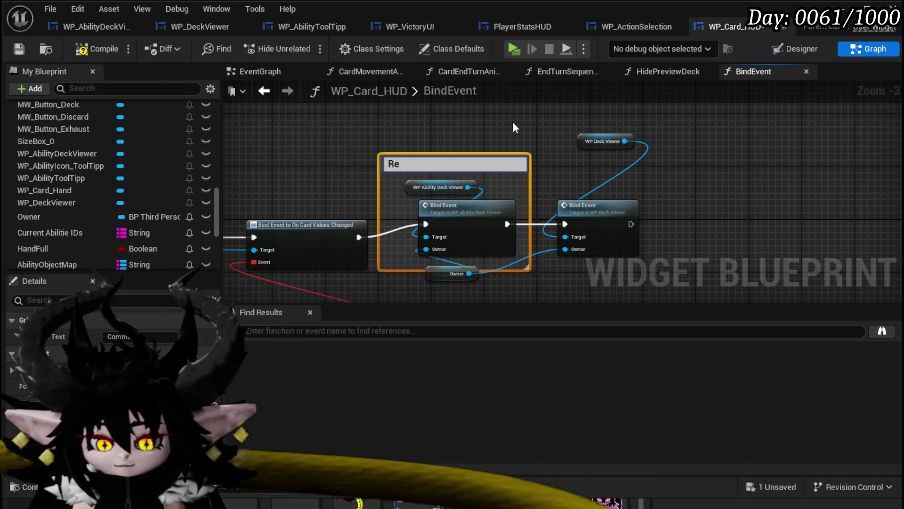
type("moved")
key("Return")
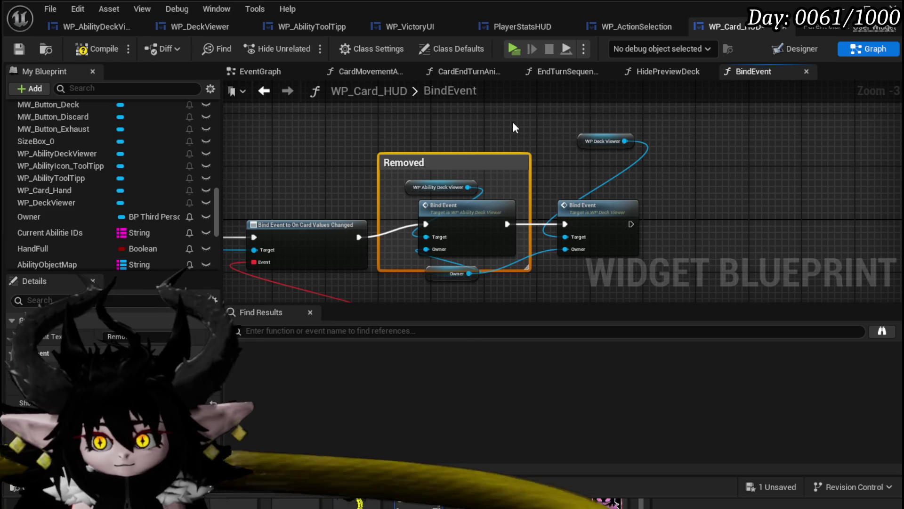
left_click(23, 49)
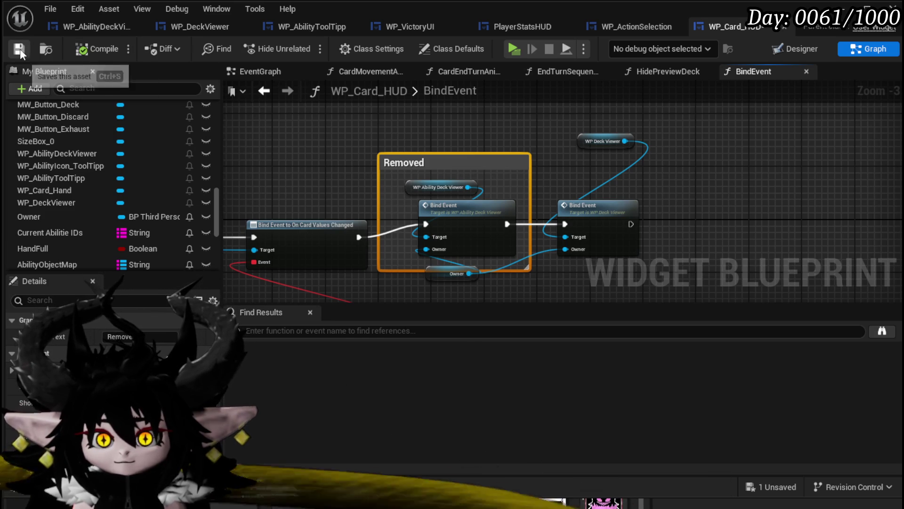
scroll(109, 176, "up", 5)
scroll(160, 193, "up", 3)
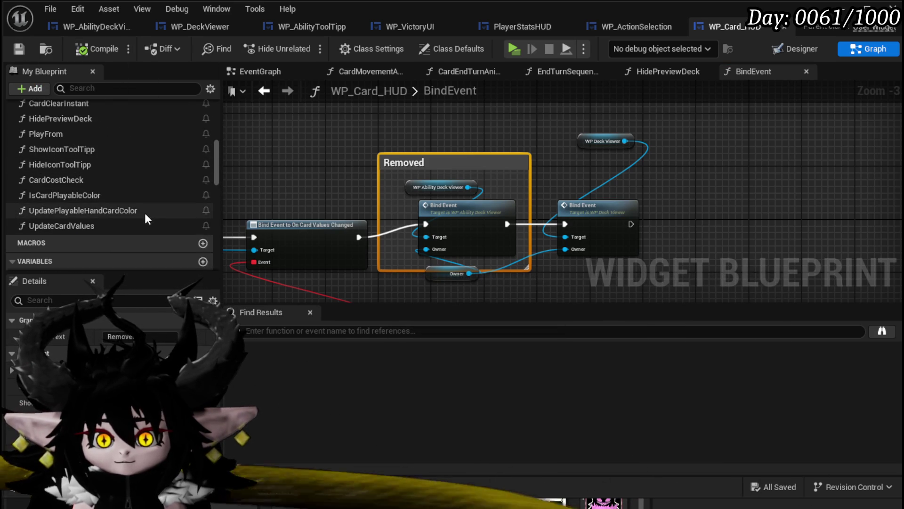
scroll(146, 218, "up", 2)
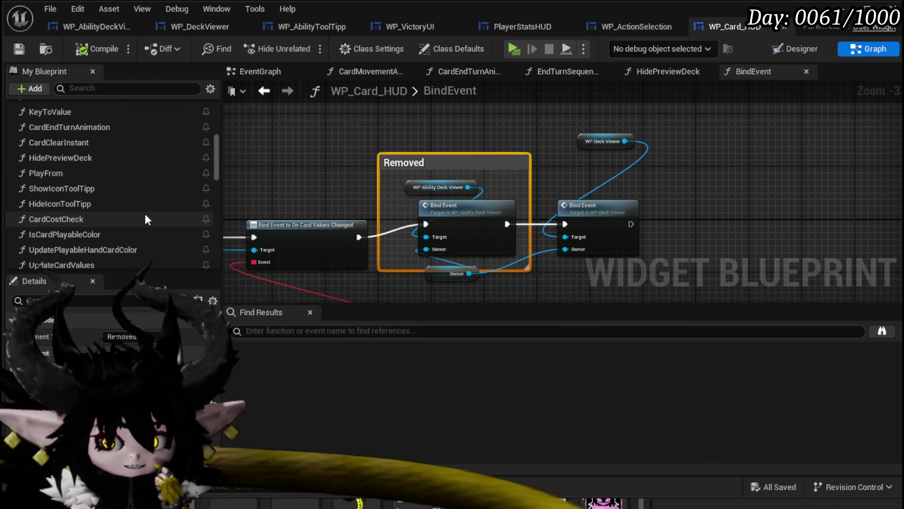
scroll(145, 216, "up", 4)
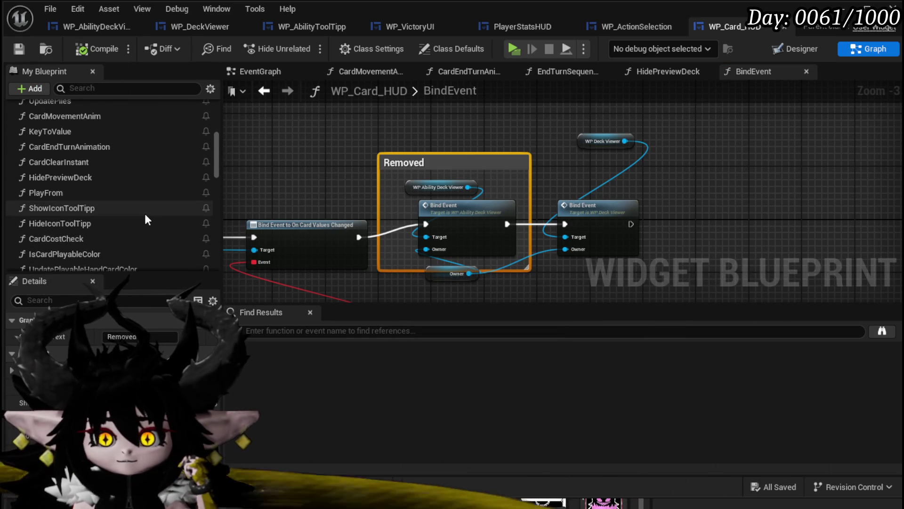
scroll(145, 214, "up", 1)
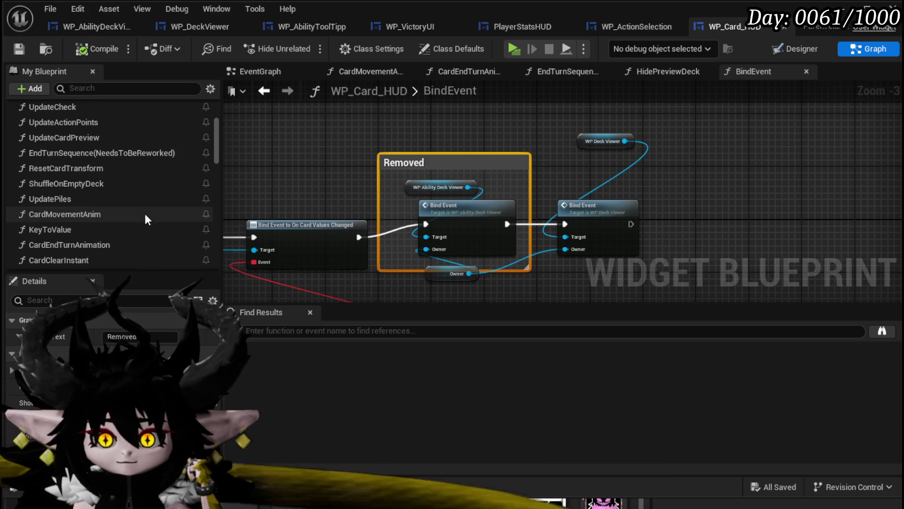
scroll(145, 214, "up", 3)
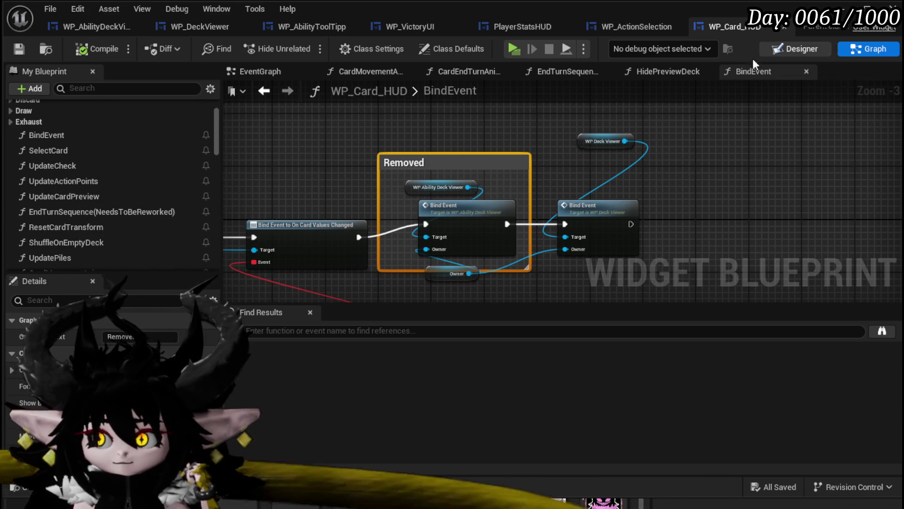
In the EventGraph, move WP Ability Deck Viewer right and both Key to Value nodes left
left_click(251, 70)
scroll(460, 167, "down", 4)
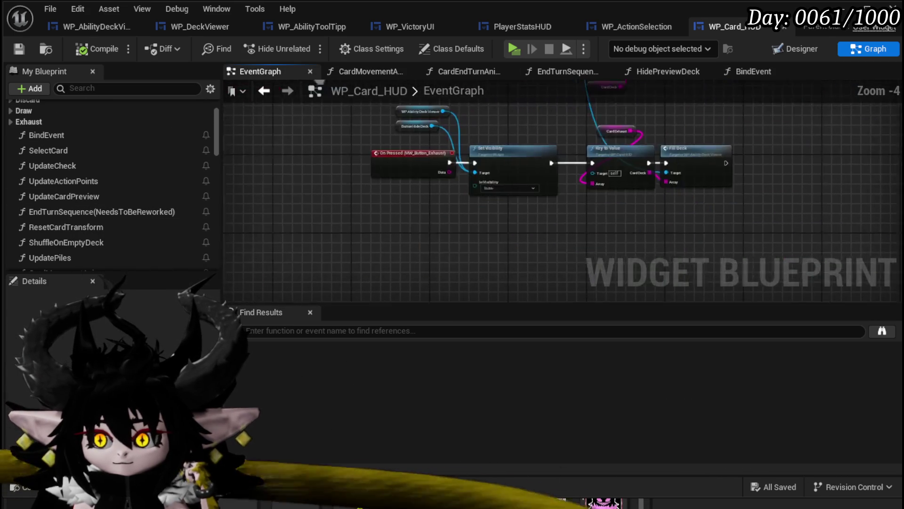
scroll(278, 188, "up", 5)
scroll(278, 188, "down", 2)
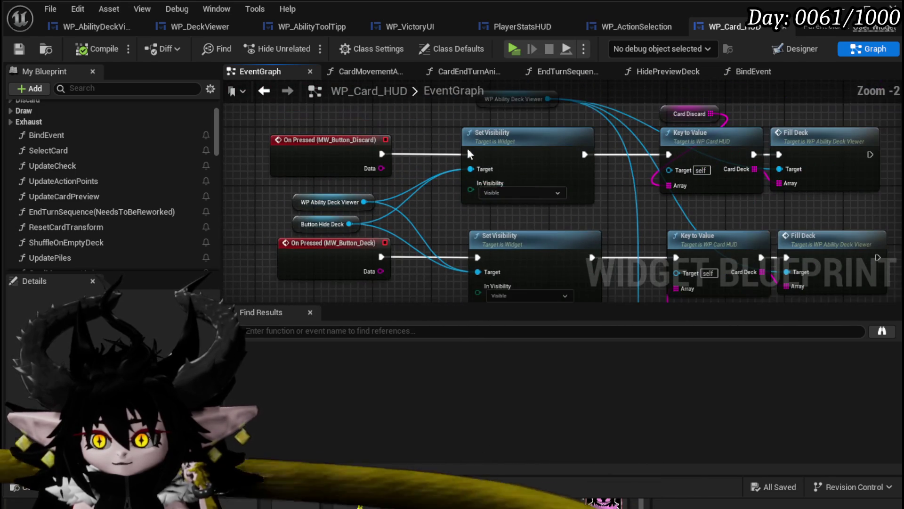
mouse_move(396, 202)
left_mouse_down()
mouse_move(375, 200)
mouse_move(351, 176)
mouse_move(332, 245)
mouse_move(419, 194)
mouse_move(283, 226)
left_mouse_up()
mouse_move(351, 126)
left_mouse_down()
mouse_move(575, 113)
mouse_move(374, 128)
left_mouse_up()
scroll(575, 113, "down", 2)
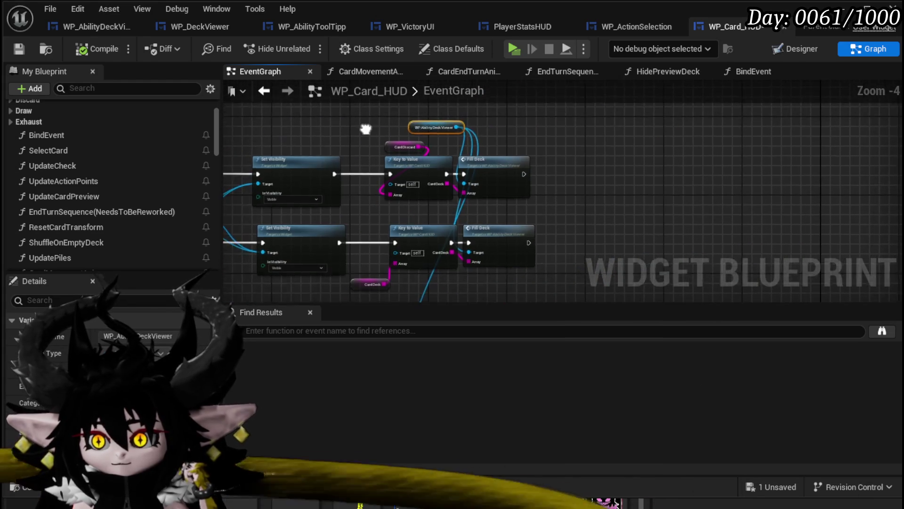
scroll(410, 129, "up", 2)
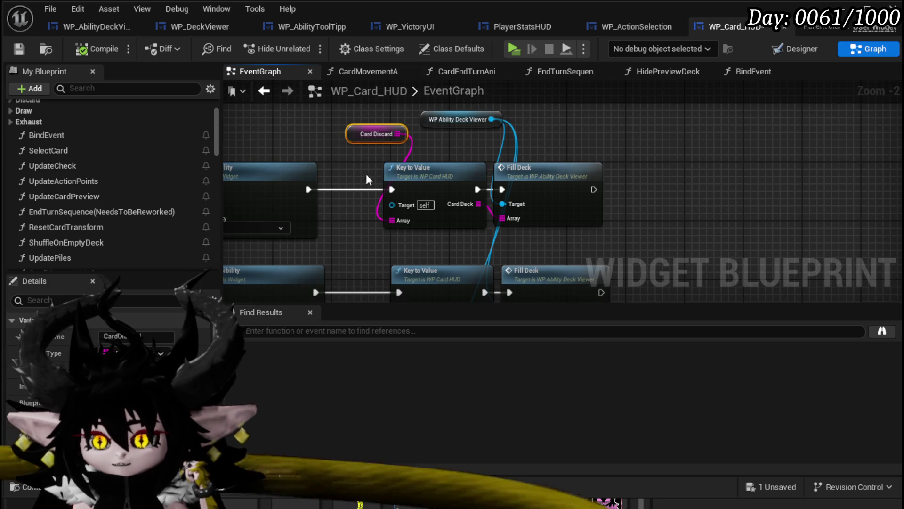
mouse_move(415, 173)
left_mouse_down()
mouse_move(438, 133)
mouse_move(402, 132)
left_mouse_up()
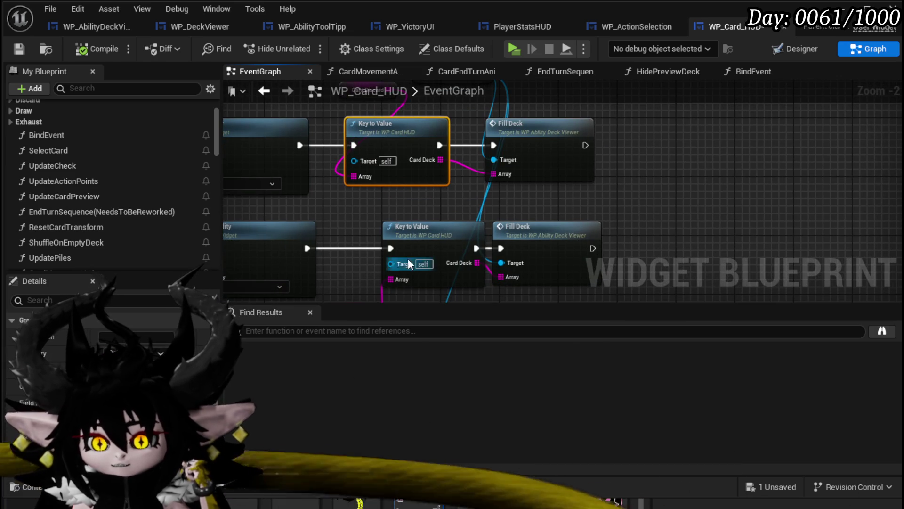
left_click_drag(400, 264, 371, 263)
scroll(474, 214, "down", 1)
Shift the deck viewer and Fill Deck nodes right and reposition the Button Hide Deck node
left_click_drag(363, 298, 476, 101)
scroll(498, 184, "down", 2)
mouse_move(389, 154)
left_mouse_down()
mouse_move(427, 160)
mouse_move(438, 193)
mouse_move(558, 196)
left_mouse_up()
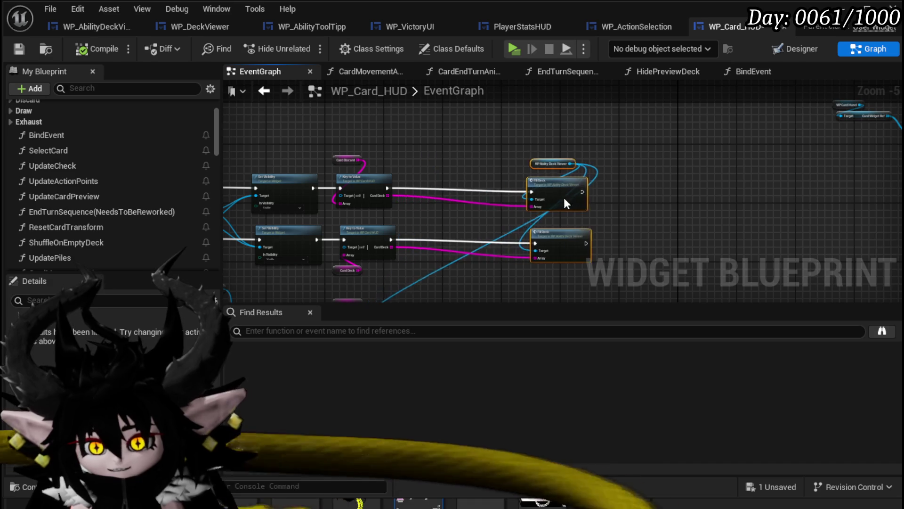
scroll(469, 155, "up", 1)
scroll(492, 142, "down", 1)
left_click(384, 194)
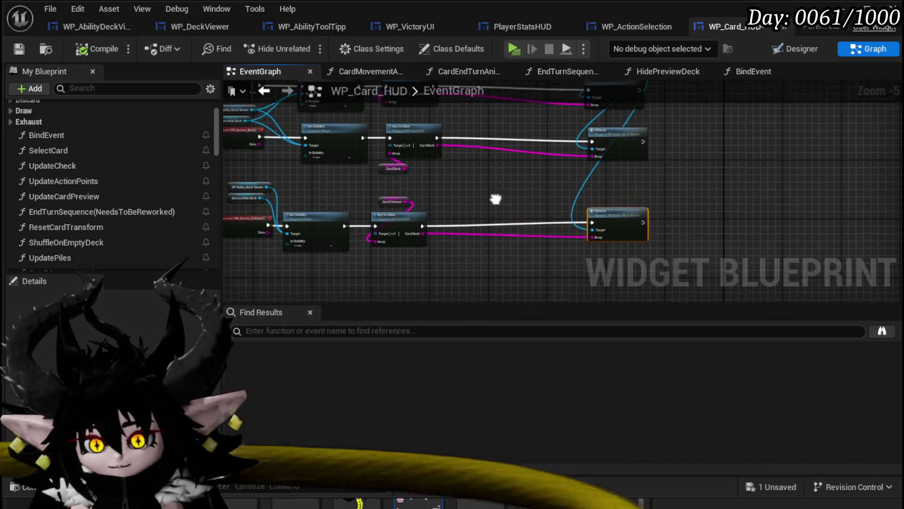
scroll(317, 168, "up", 3)
left_click(311, 168)
mouse_move(309, 173)
left_mouse_down()
mouse_move(316, 277)
mouse_move(306, 143)
mouse_move(348, 121)
left_mouse_up()
scroll(117, 224, "down", 8)
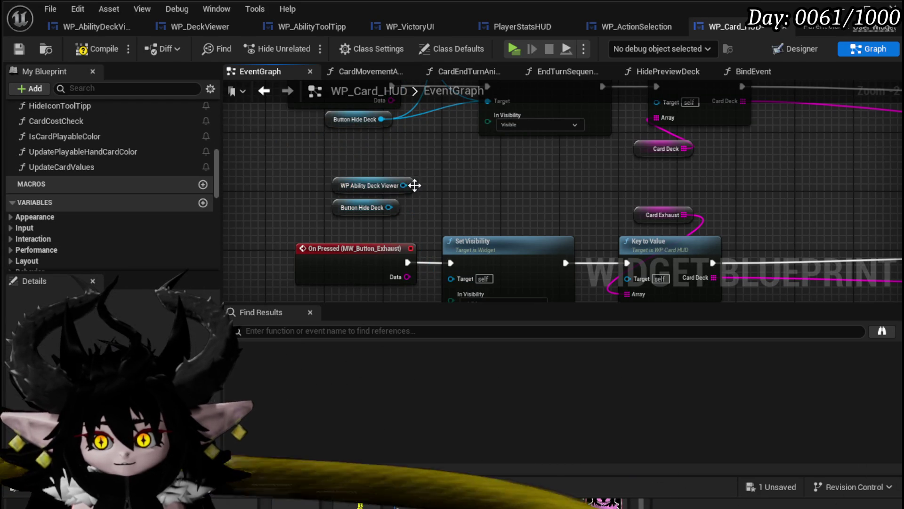
left_click_drag(461, 100, 454, 191)
mouse_move(467, 92)
left_mouse_down()
mouse_move(471, 173)
mouse_move(384, 117)
left_mouse_up()
scroll(471, 173, "up", 1)
scroll(474, 180, "down", 3)
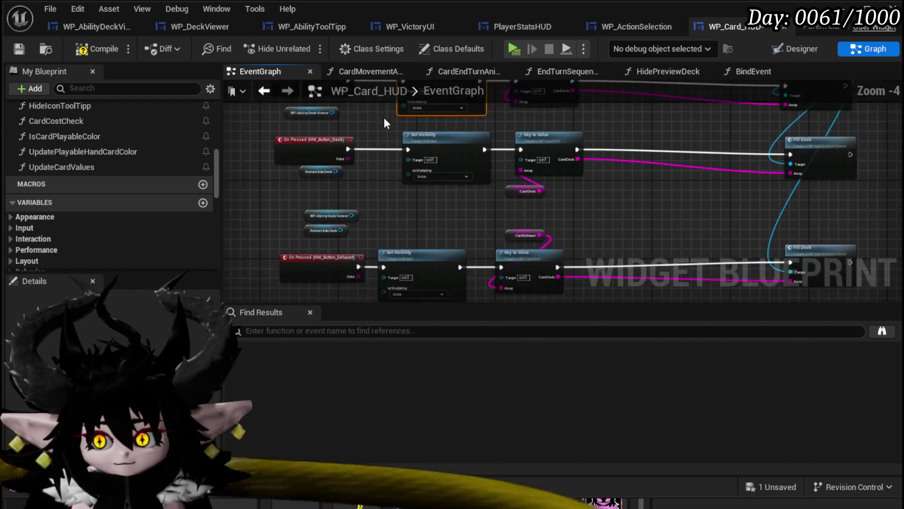
scroll(141, 215, "down", 5)
Add a WP_DeckViewer reference feeding the Exhaust Set Visibility target, then save
mouse_move(79, 222)
left_mouse_down()
mouse_move(346, 222)
mouse_move(349, 177)
mouse_move(417, 162)
mouse_move(381, 190)
mouse_move(417, 112)
mouse_move(400, 96)
mouse_move(408, 125)
left_mouse_up()
mouse_move(387, 221)
left_mouse_down()
mouse_move(377, 266)
mouse_move(384, 246)
left_mouse_up()
mouse_move(376, 166)
left_mouse_down()
mouse_move(347, 238)
mouse_move(283, 156)
mouse_move(273, 160)
mouse_move(289, 138)
left_mouse_up()
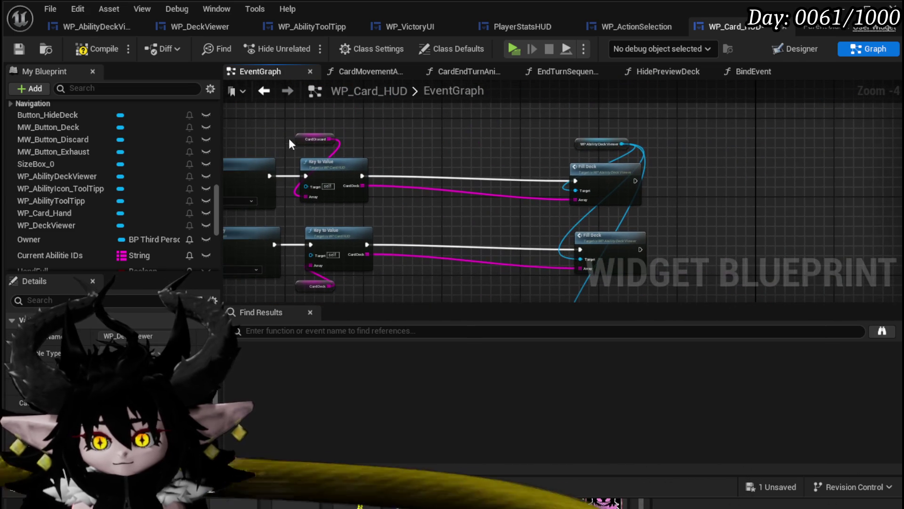
left_click(25, 45)
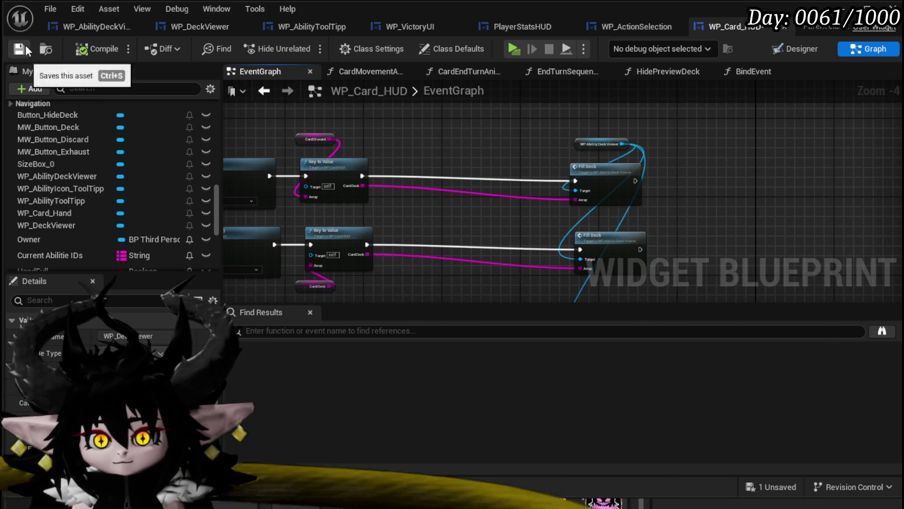
Add a Fill Grid call on WP_DeckViewer after the deck chain, with CardDeck as Data Array
left_click_drag(369, 114, 439, 140)
type("Fill")
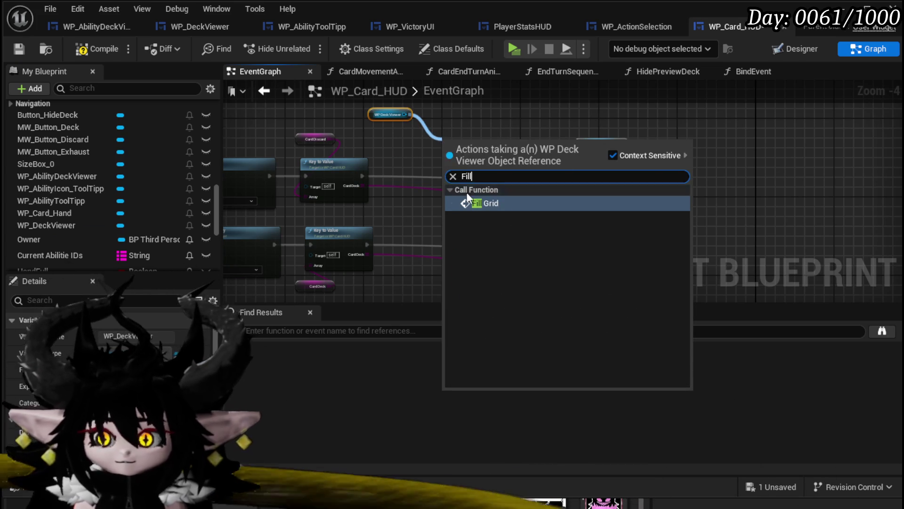
left_click(480, 203)
left_click_drag(438, 169, 432, 175)
mouse_move(362, 175)
left_mouse_down()
mouse_move(404, 175)
mouse_move(415, 195)
left_mouse_up()
left_click_drag(410, 213, 435, 159)
Paste a second Fill Grid onto the exhaust chain, wired with its CardDeck as data
mouse_move(395, 241)
left_mouse_down()
mouse_move(412, 204)
mouse_move(456, 212)
left_mouse_up()
key("ctrl+v")
left_click_drag(377, 217, 436, 226)
left_click_drag(408, 194, 441, 142)
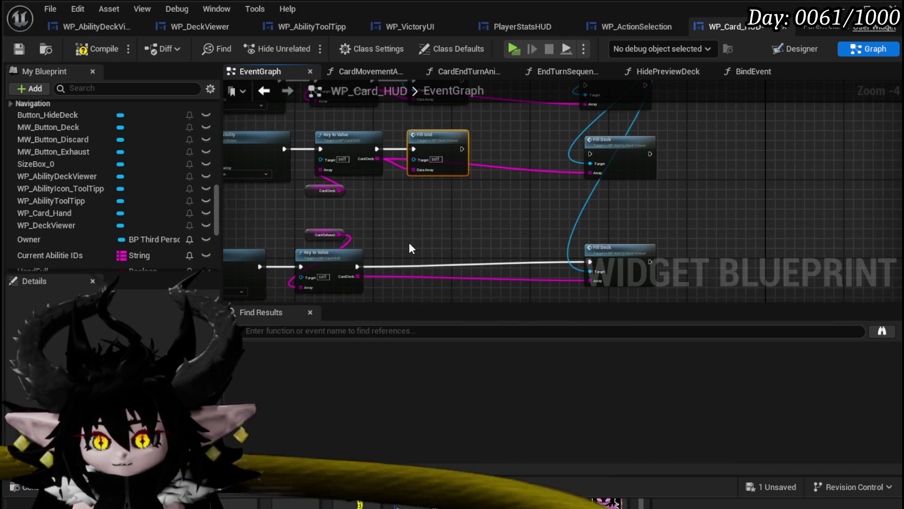
key("ctrl+v")
mouse_move(400, 261)
left_mouse_down()
mouse_move(391, 278)
mouse_move(399, 282)
left_mouse_up()
left_click_drag(405, 258, 406, 267)
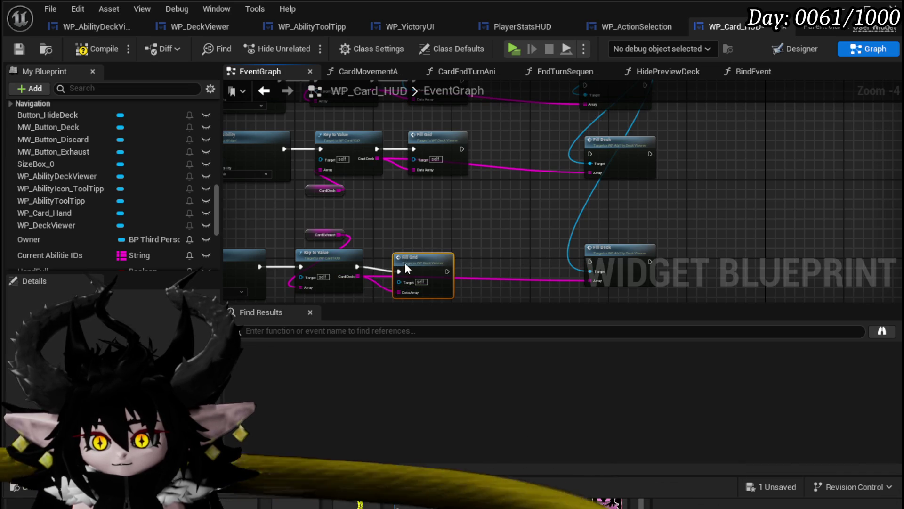
Compile, check the errored Fill Grid nodes, and recompile the blueprint cleanly
mouse_move(341, 108)
left_mouse_down()
mouse_move(449, 118)
mouse_move(475, 132)
left_mouse_up()
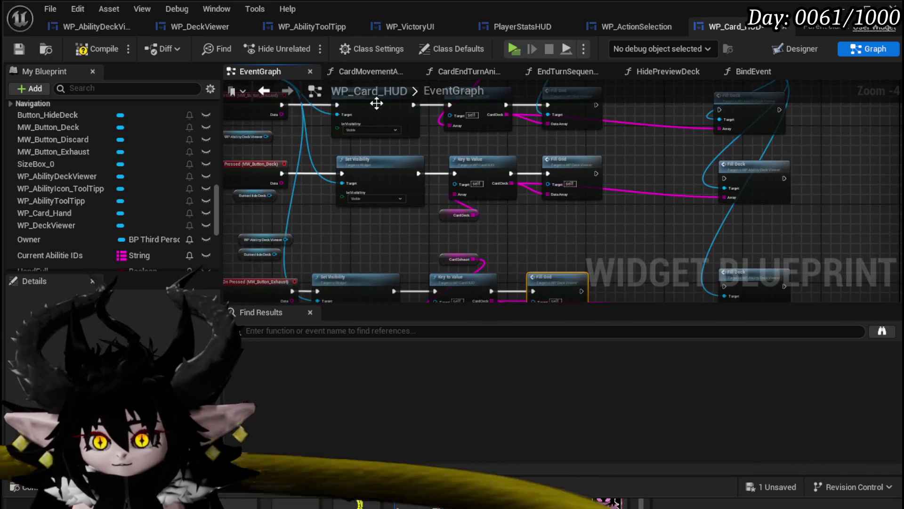
left_click(98, 50)
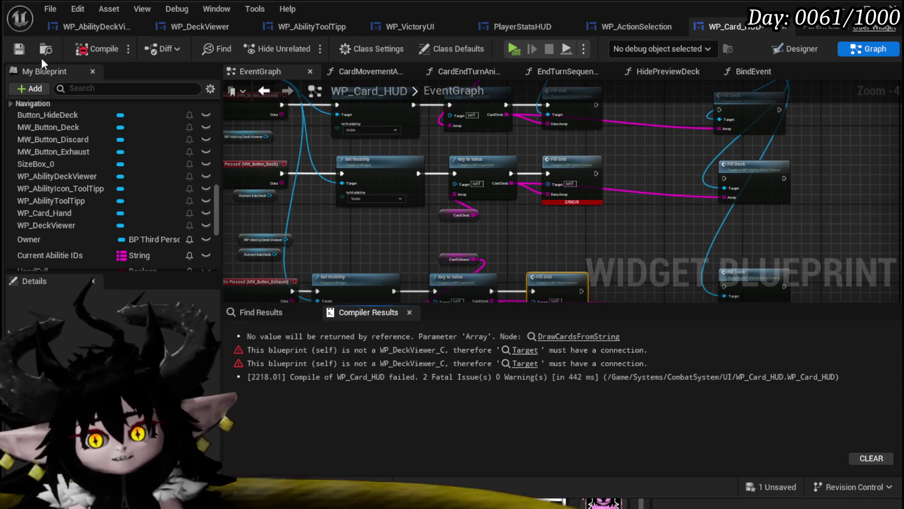
mouse_move(558, 172)
left_mouse_down()
mouse_move(496, 206)
mouse_move(494, 219)
mouse_move(511, 131)
mouse_move(482, 250)
left_mouse_up()
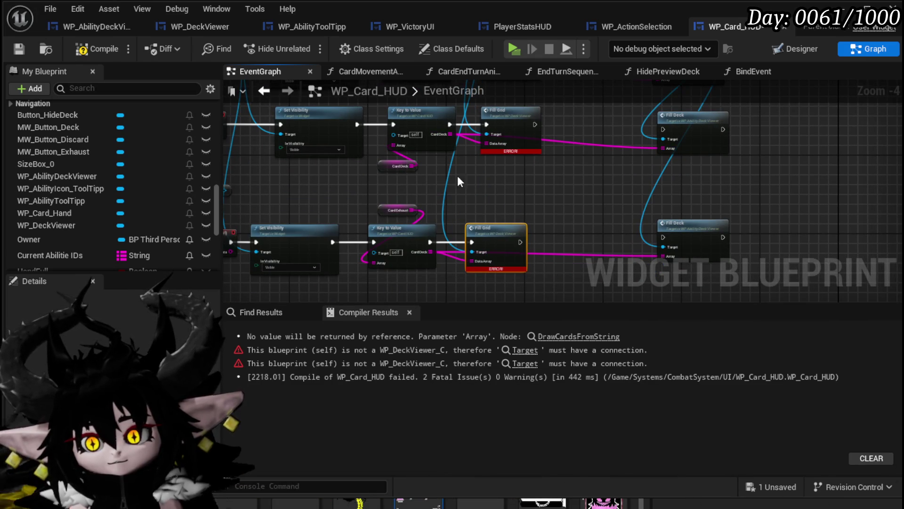
left_click(24, 46)
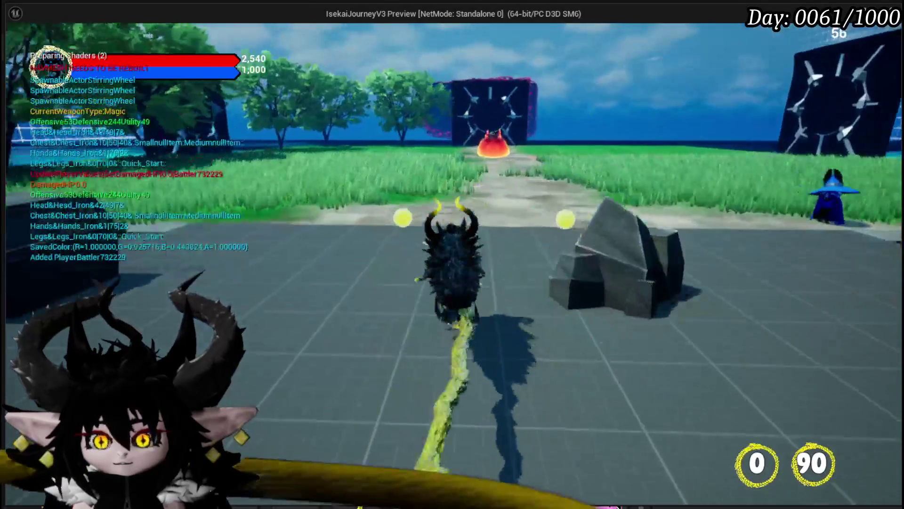
Walk into the fire enemy to start a battle, then open and close the deck viewer
key("w")
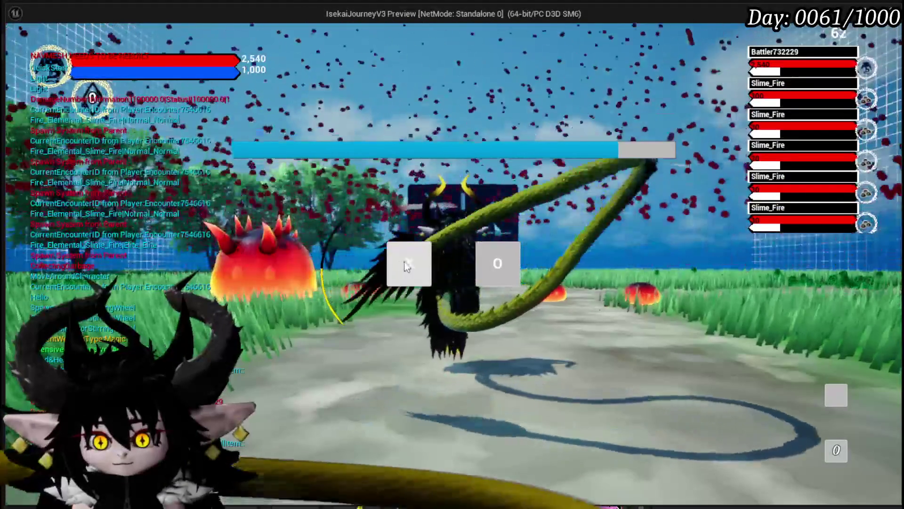
left_click(407, 263)
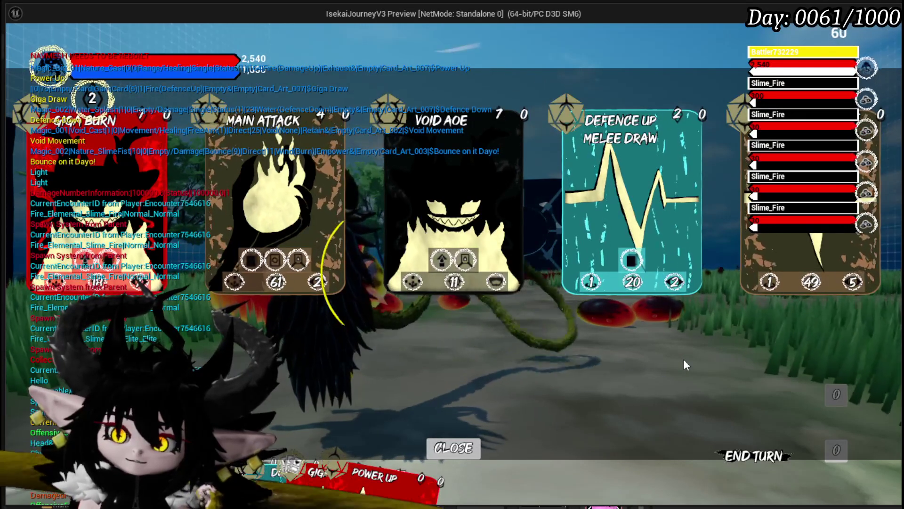
left_click(445, 444)
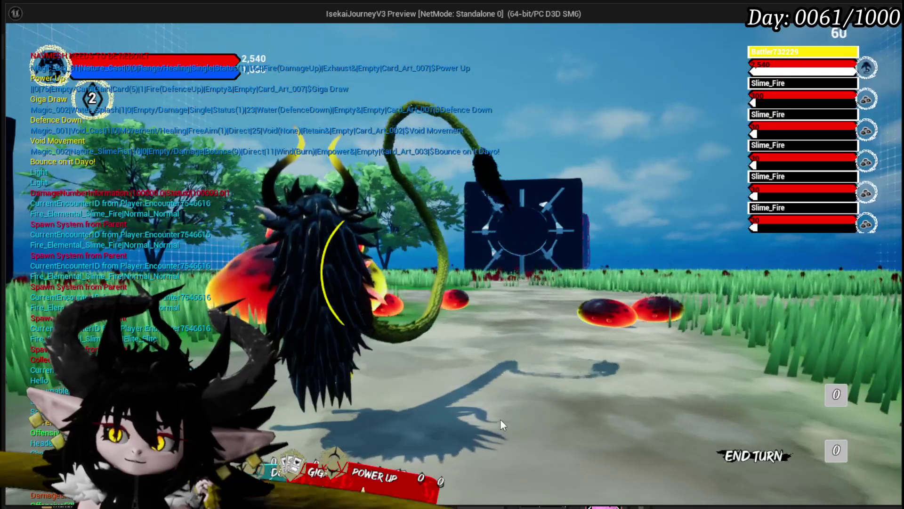
left_click(829, 460)
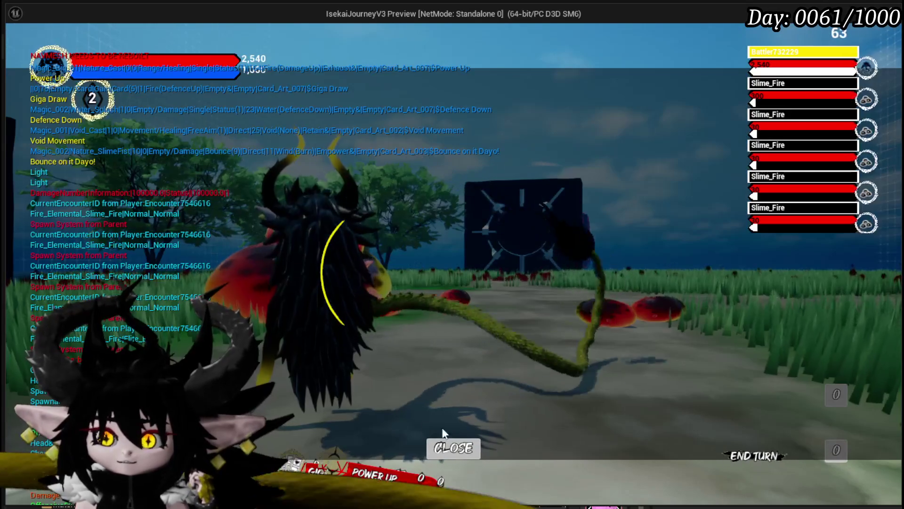
left_click(445, 446)
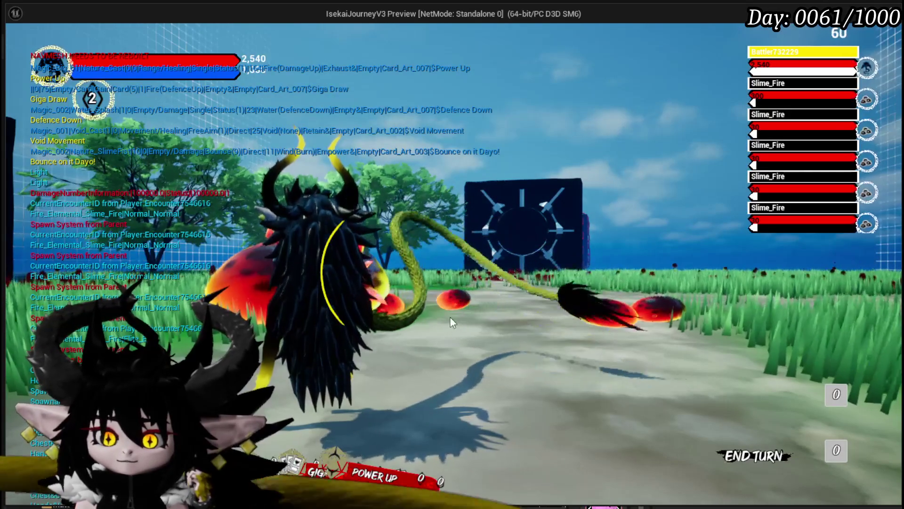
End the turn, open and close the discard pile viewer, then stop the play session
key("space")
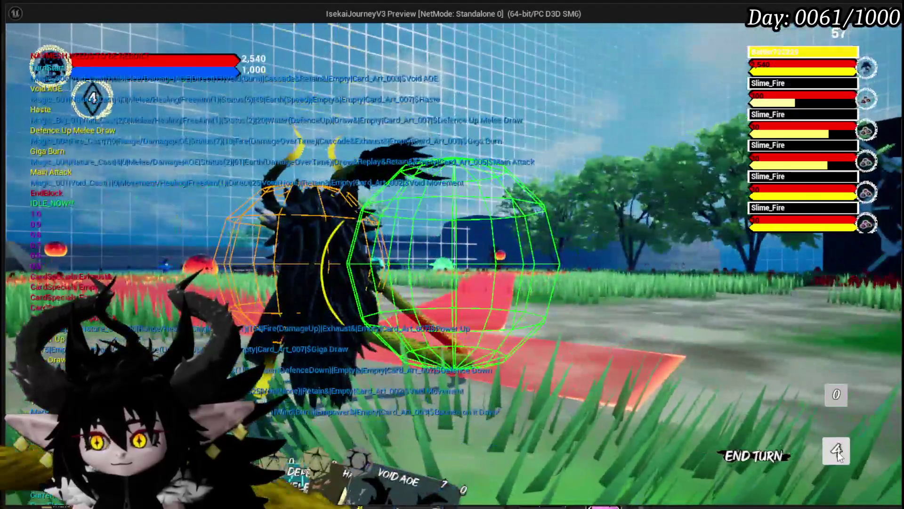
left_click(837, 451)
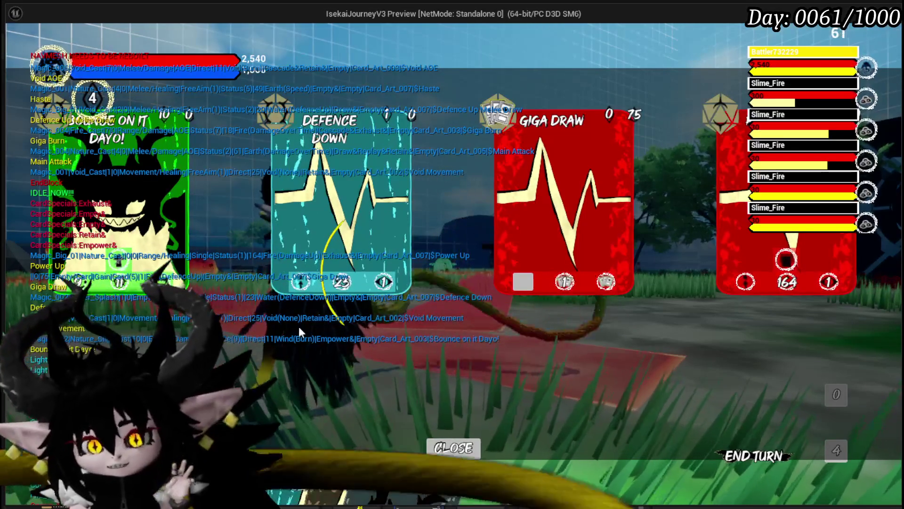
left_click(468, 445)
key("Escape")
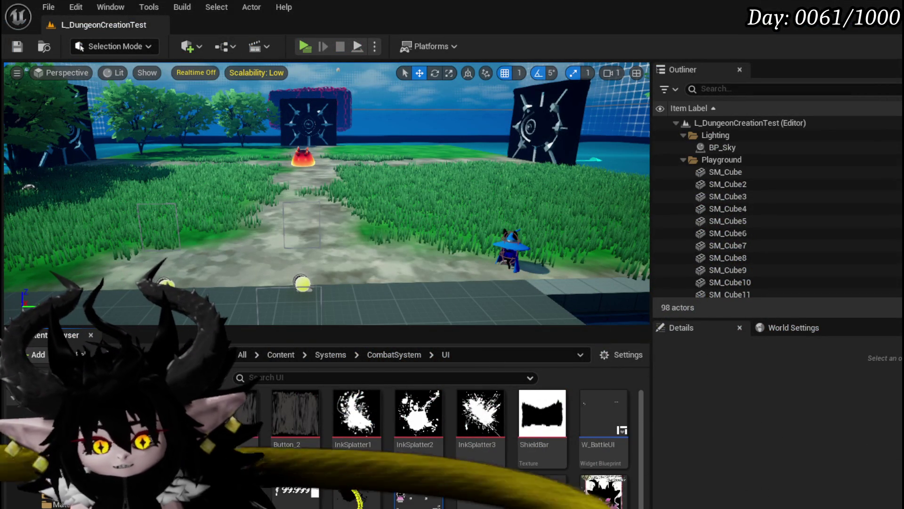
In WP_Card_HUD's Designer, raise WP_DeckViewer's ZOrder to 20 and save
key("alt+Tab")
mouse_move(495, 217)
left_mouse_down()
mouse_move(329, 208)
mouse_move(554, 231)
left_mouse_up()
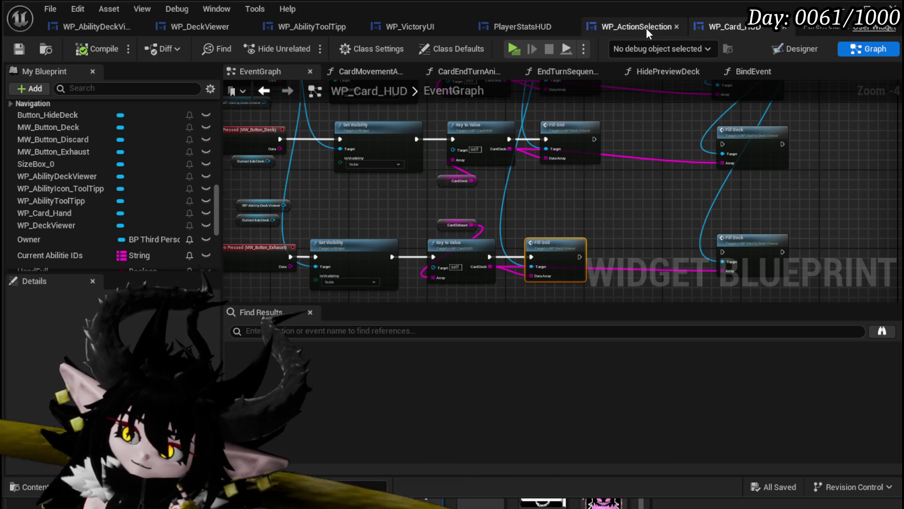
left_click(817, 47)
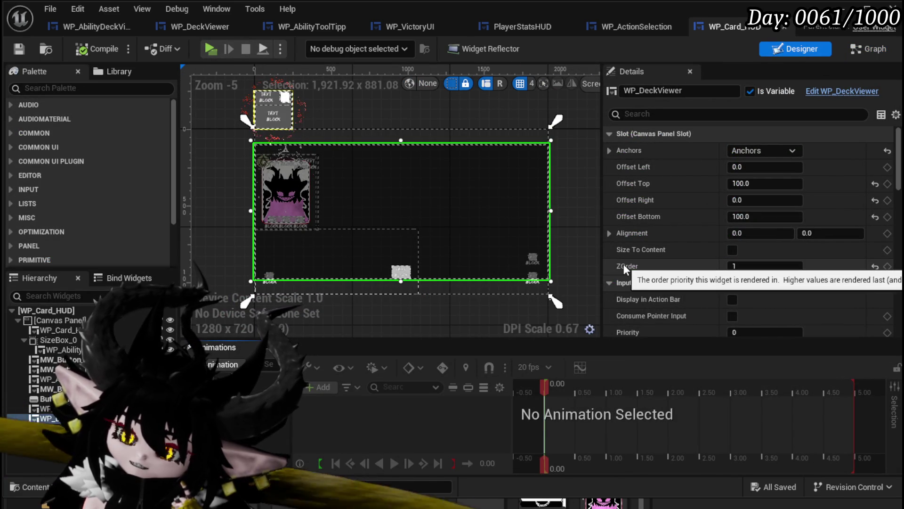
left_click(749, 267)
type("2")
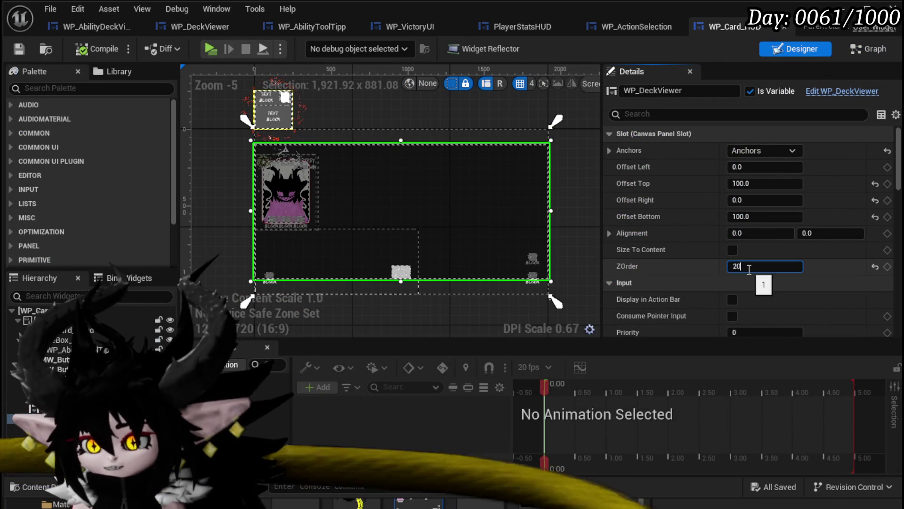
type("0")
key("Return")
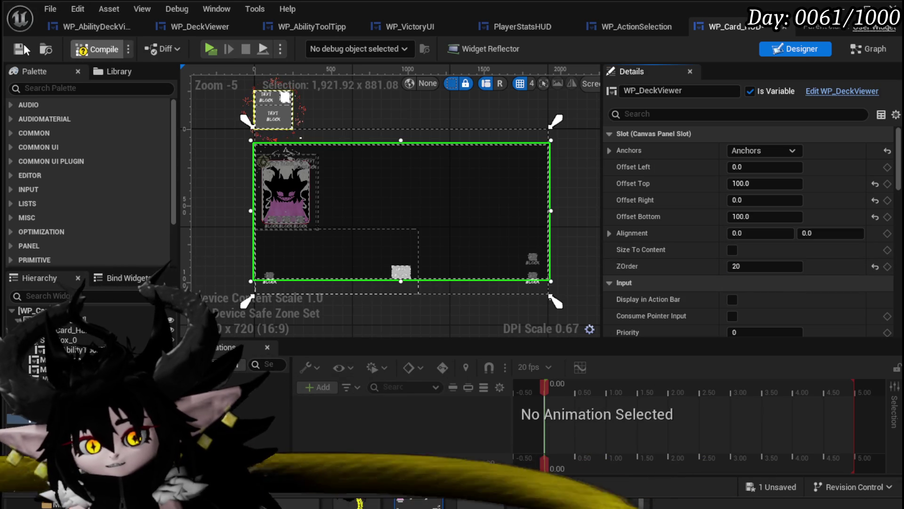
left_click(23, 48)
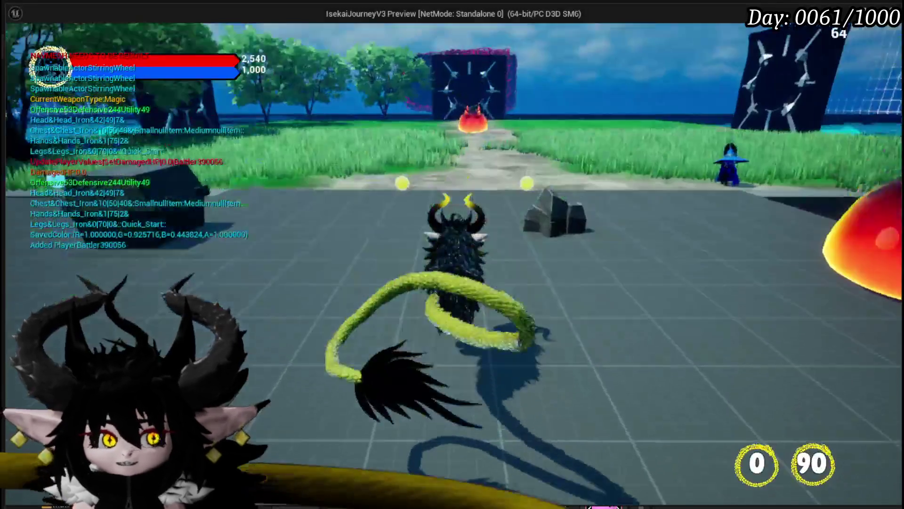
Walk into an enemy, answer the prompt to reach the card phase, then exit play mode
key("w")
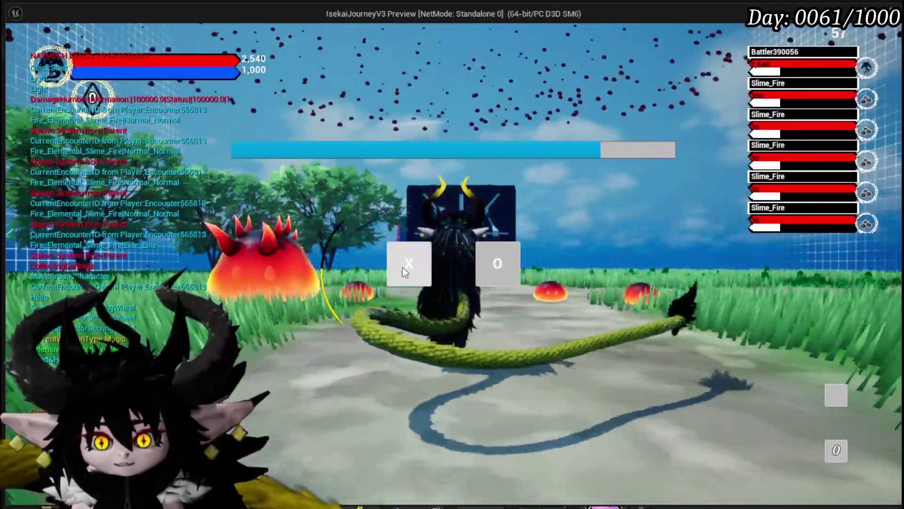
left_click(402, 266)
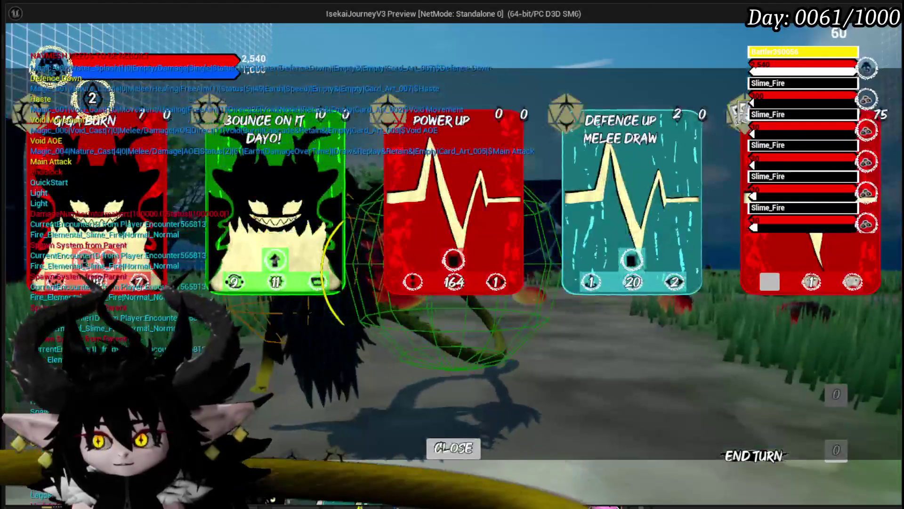
key("Escape")
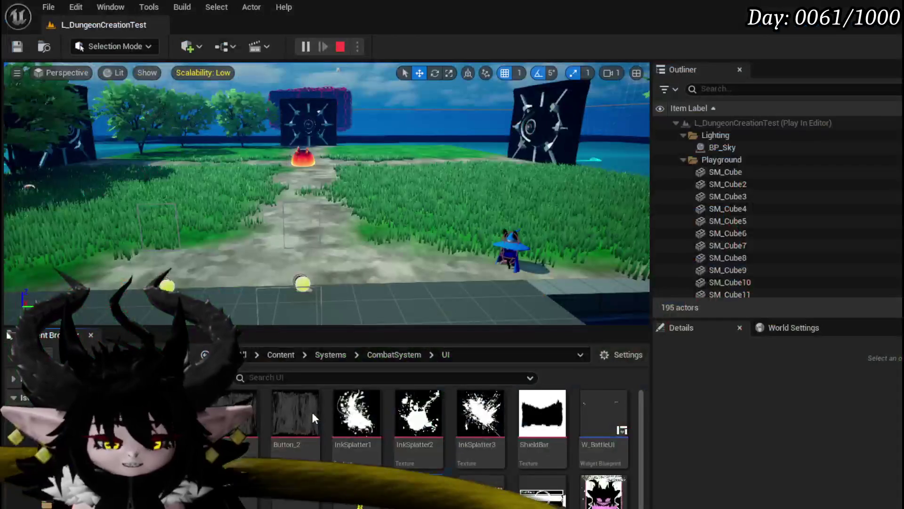
key("ctrl+s")
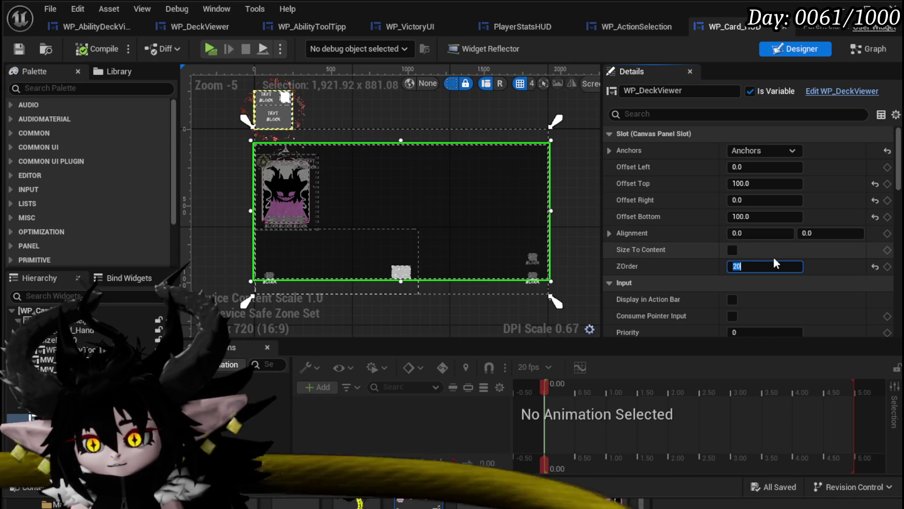
Change the ZOrder to 5 and save the widget blueprint
type("5")
key("Return")
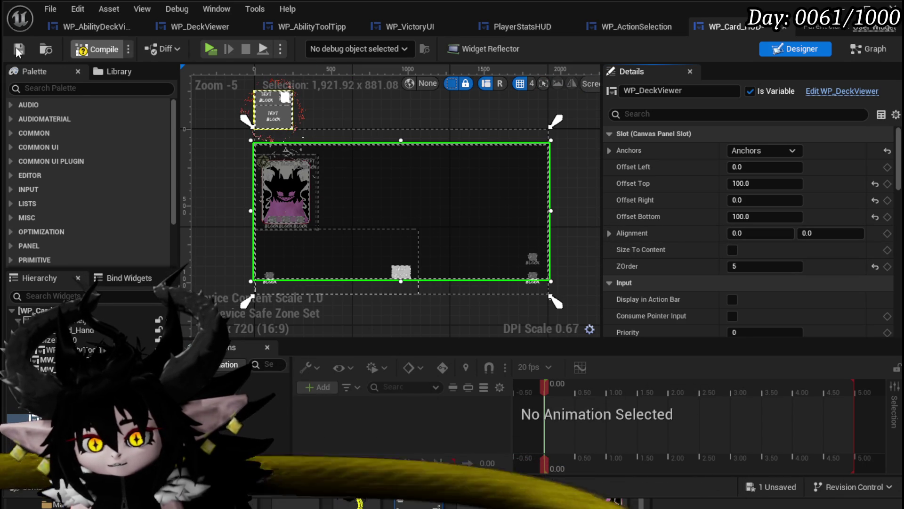
left_click(18, 50)
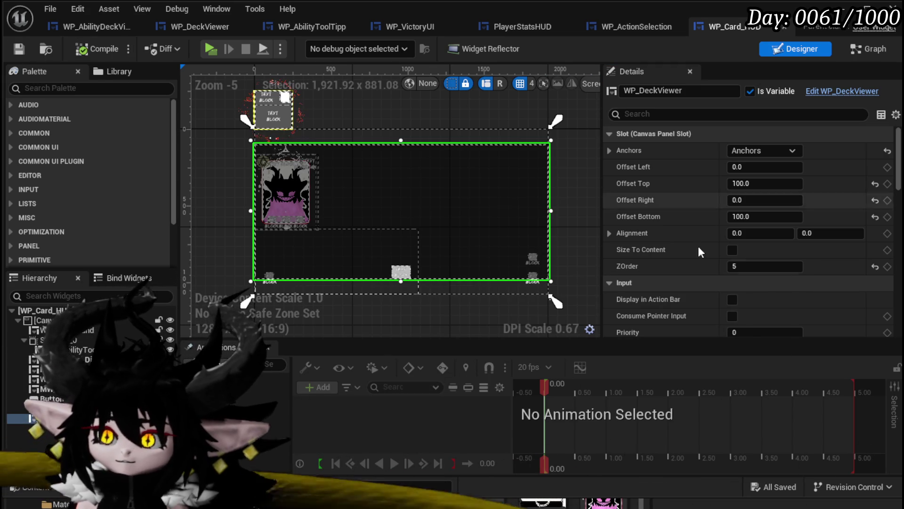
In WP_ActionSelection, set the embedded WP_Card_HUD's ZOrder to 1, then compile and save
left_click(643, 28)
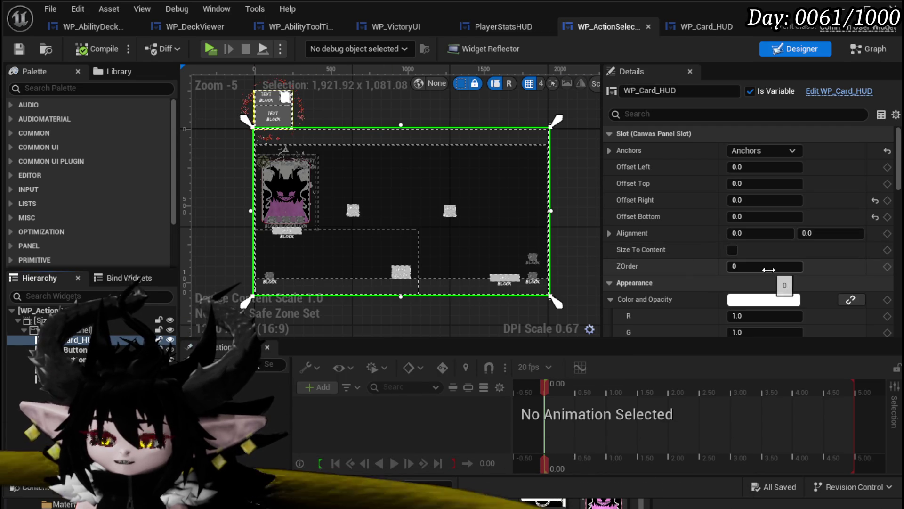
scroll(462, 282, "up", 2)
scroll(468, 280, "down", 2)
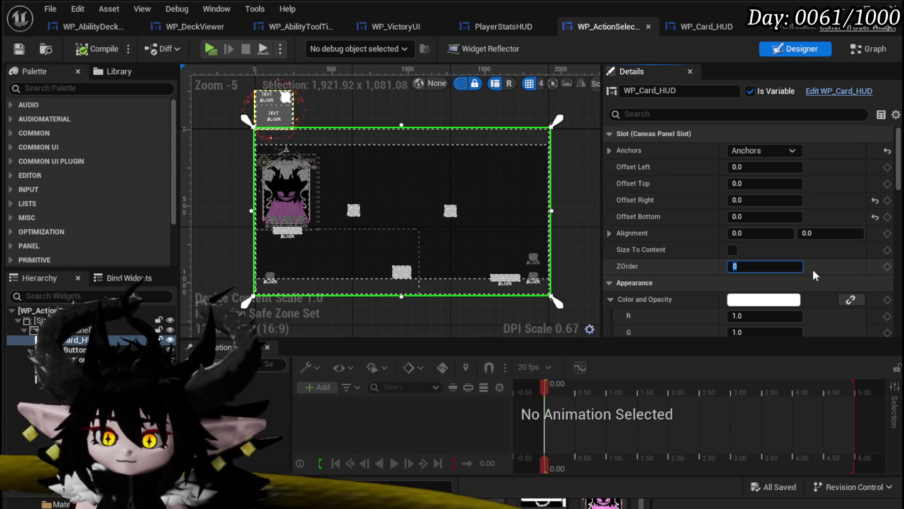
type("1")
key("Return")
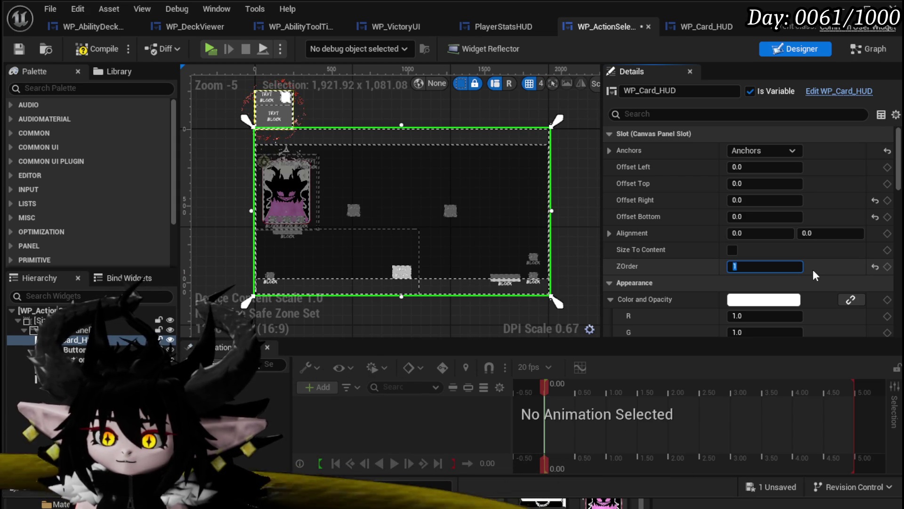
left_click(99, 49)
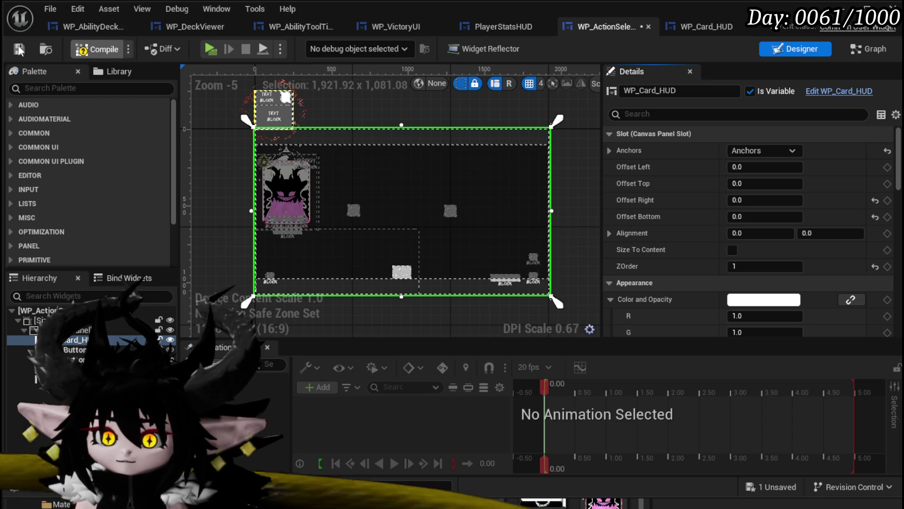
left_click(22, 49)
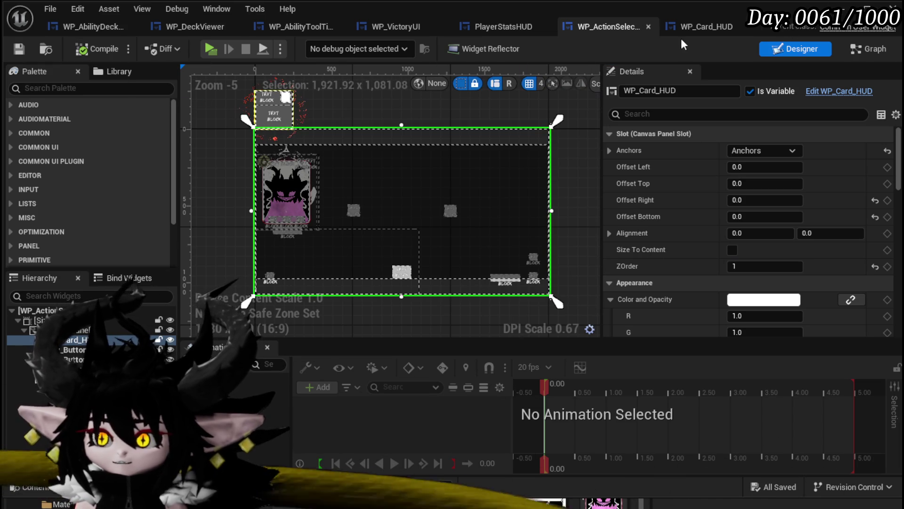
key("alt+Tab")
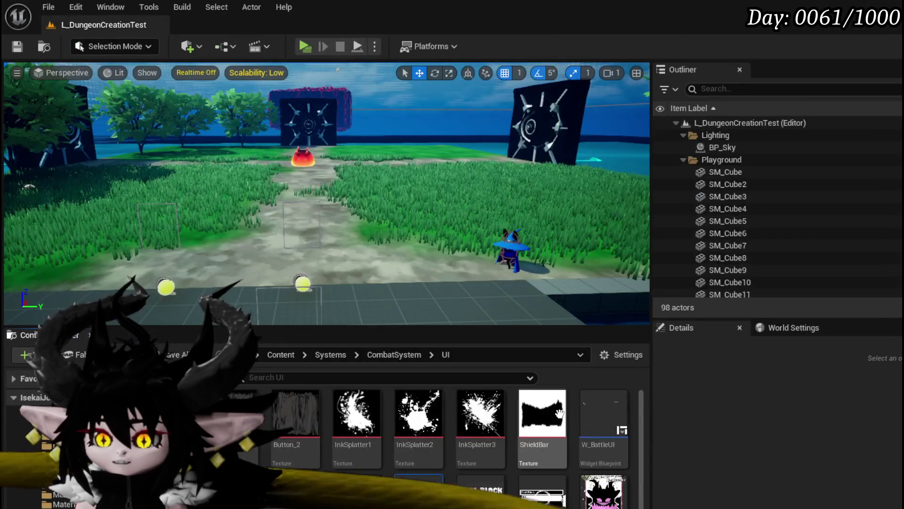
Open W_BattleUI, select ActionBox, and review the SetParent, Add Battler to Turn Box and BuildActionBox graphs
double_click(581, 387)
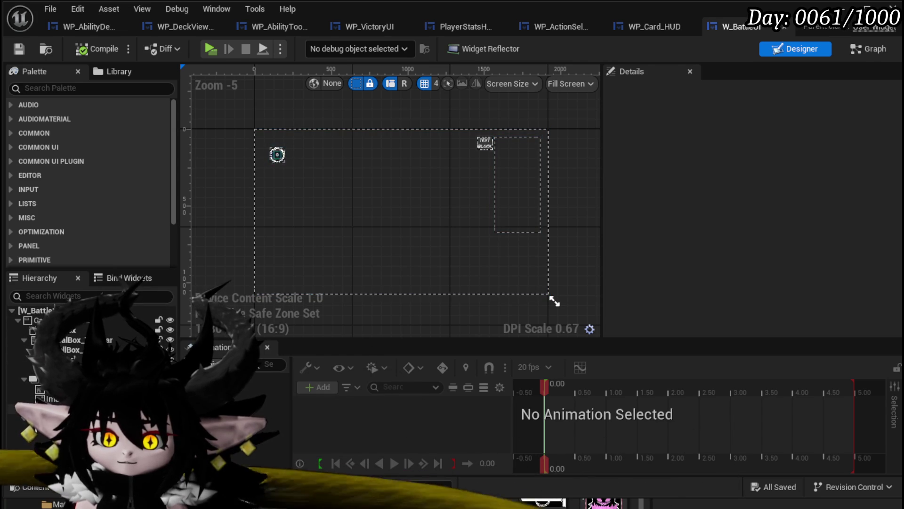
left_click(554, 300)
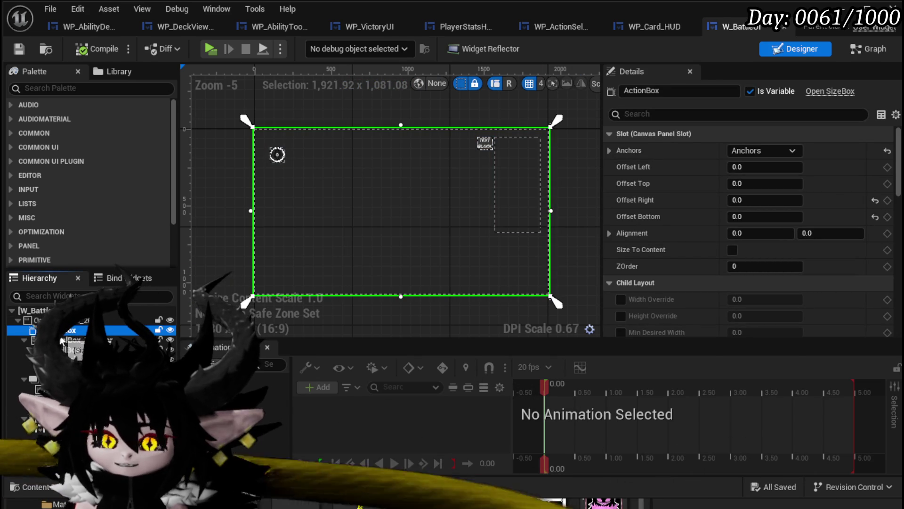
left_click(852, 49)
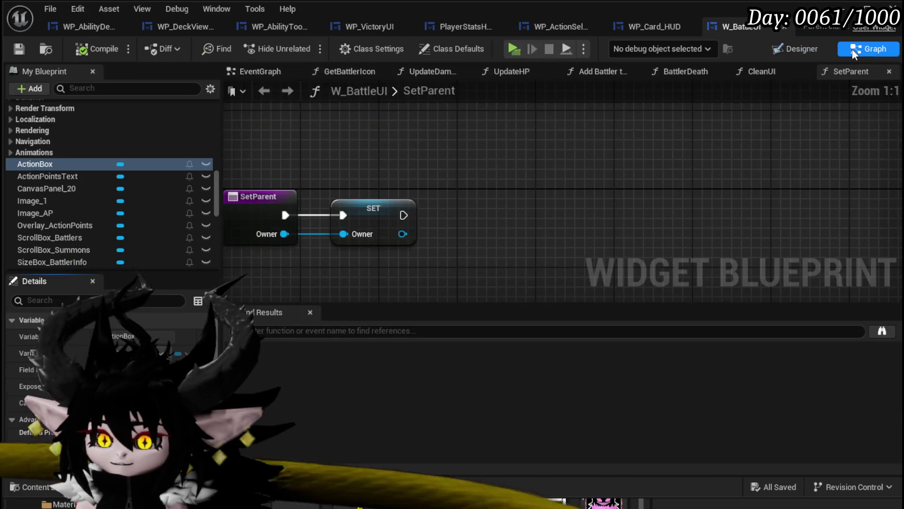
scroll(114, 169, "up", 10)
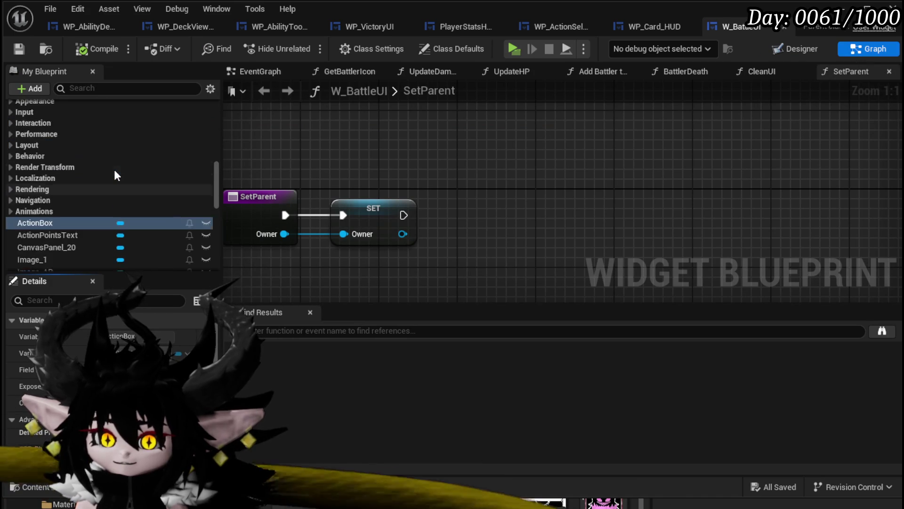
scroll(114, 168, "up", 10)
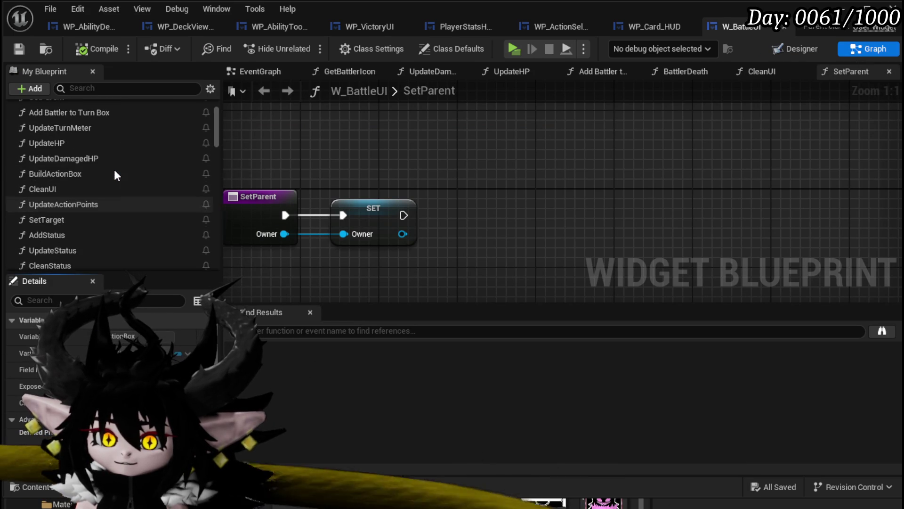
double_click(95, 166)
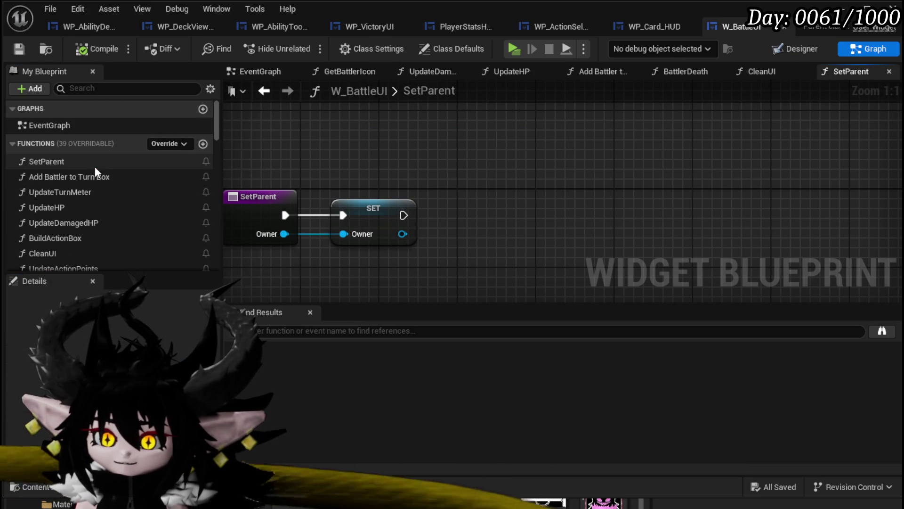
double_click(89, 177)
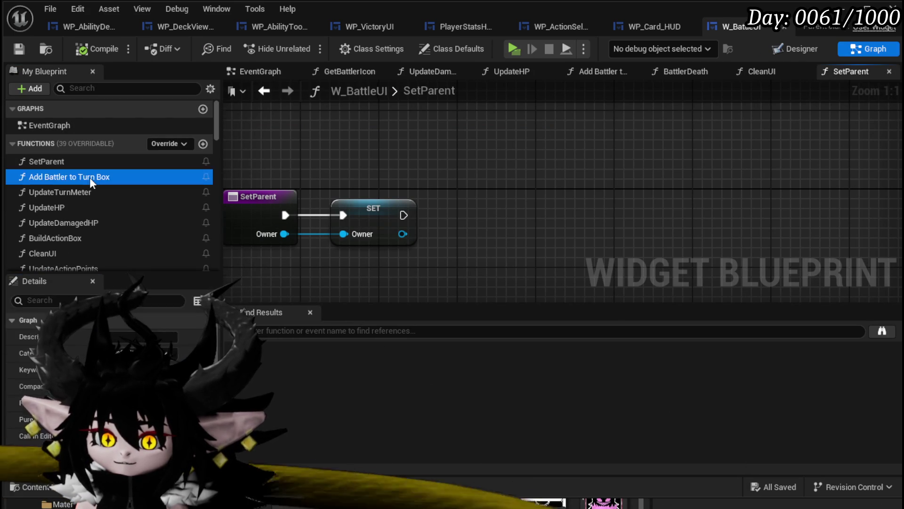
scroll(99, 192, "down", 3)
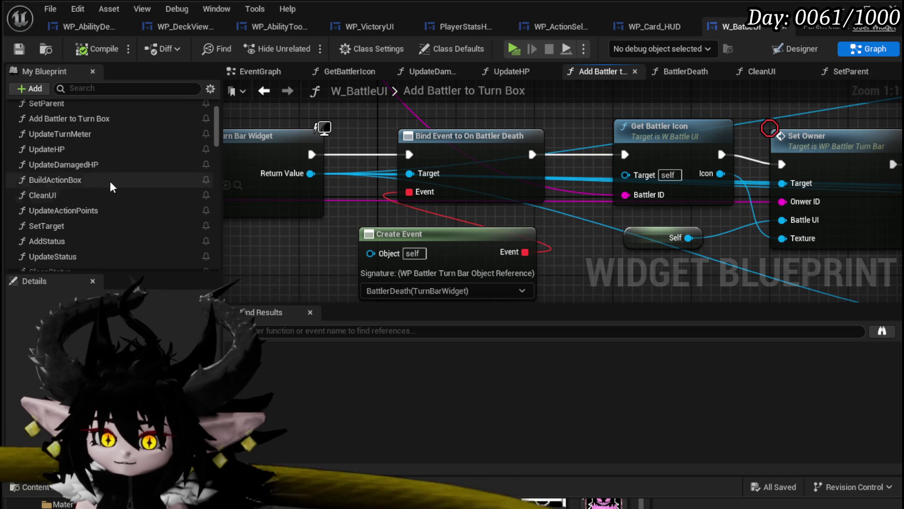
double_click(90, 179)
scroll(384, 214, "up", 2)
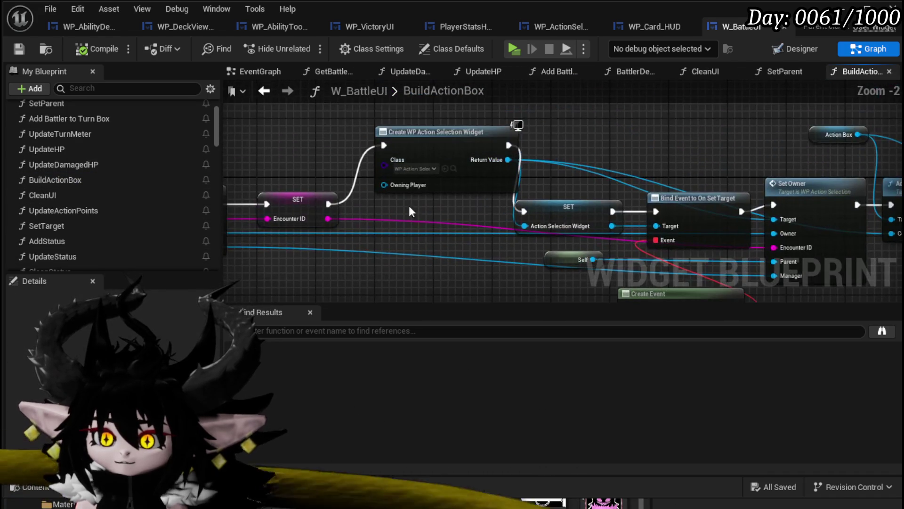
left_click_drag(439, 179, 303, 195)
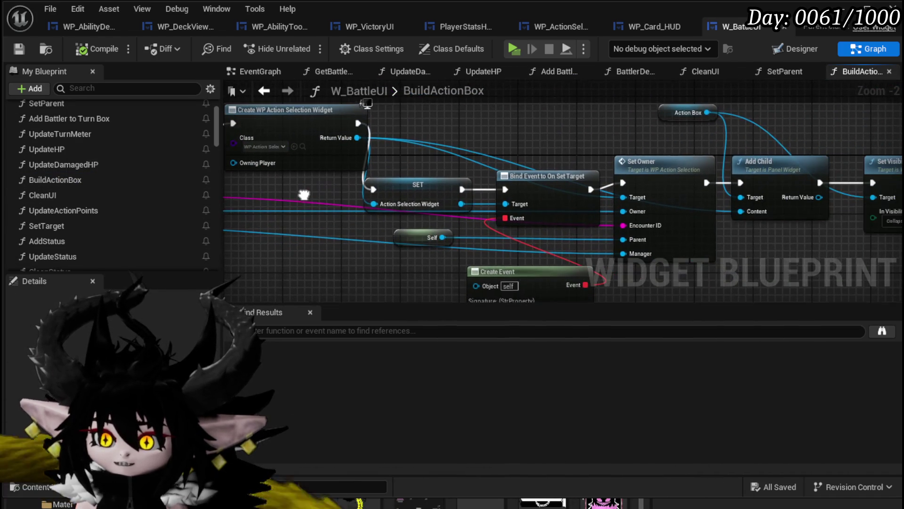
Set ActionBox's ZOrder to 2 in the Designer and compile the battle UI
left_click(800, 50)
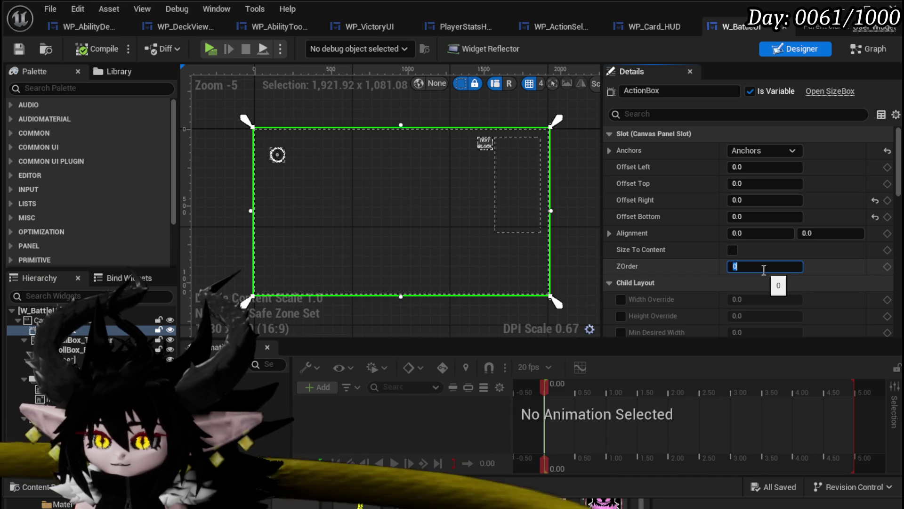
type("2")
key("Return")
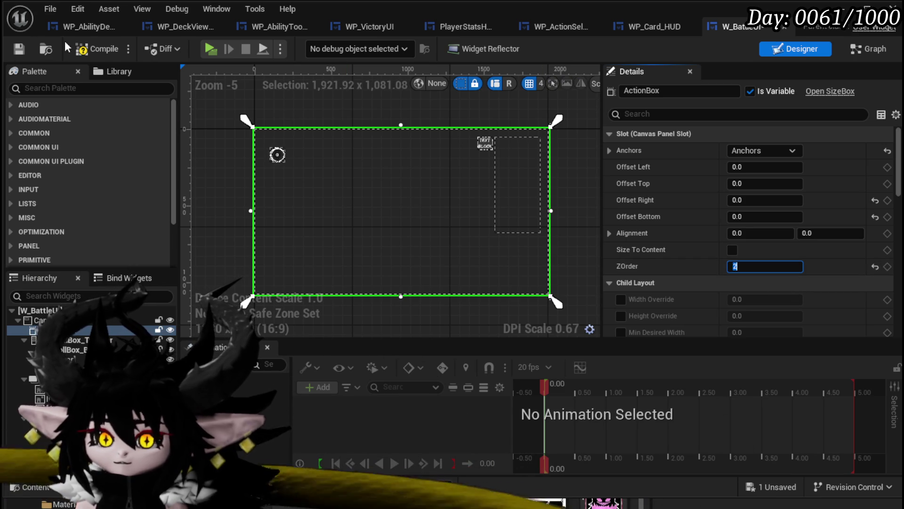
left_click(22, 46)
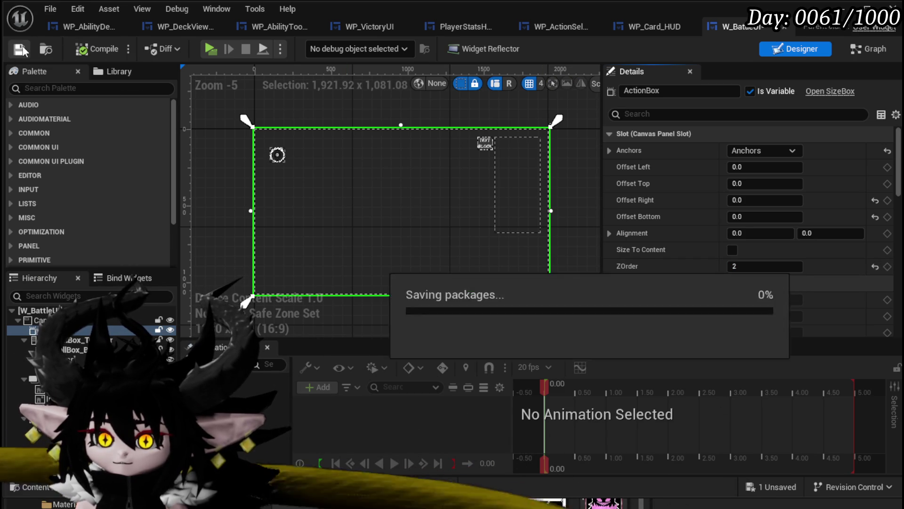
left_click(847, 8)
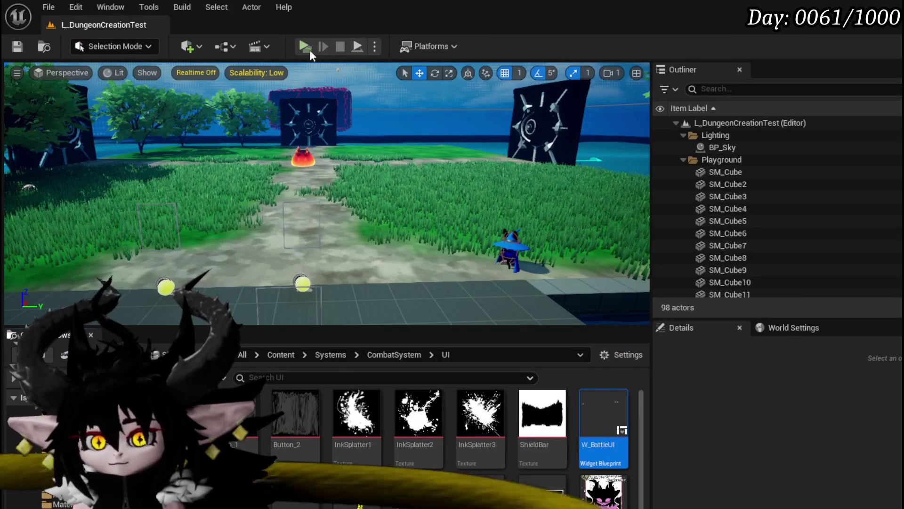
Play-test the level into combat to view the card display, then stop and save the map
key("alt+p")
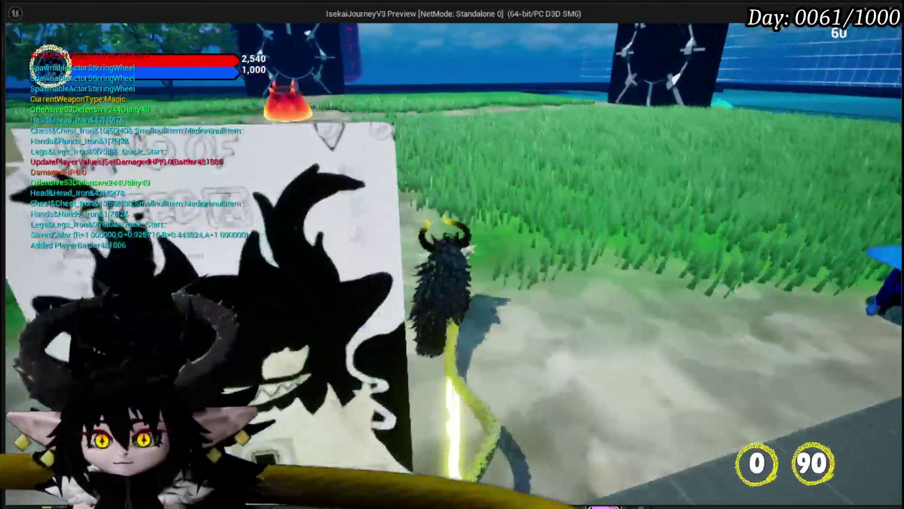
key("w")
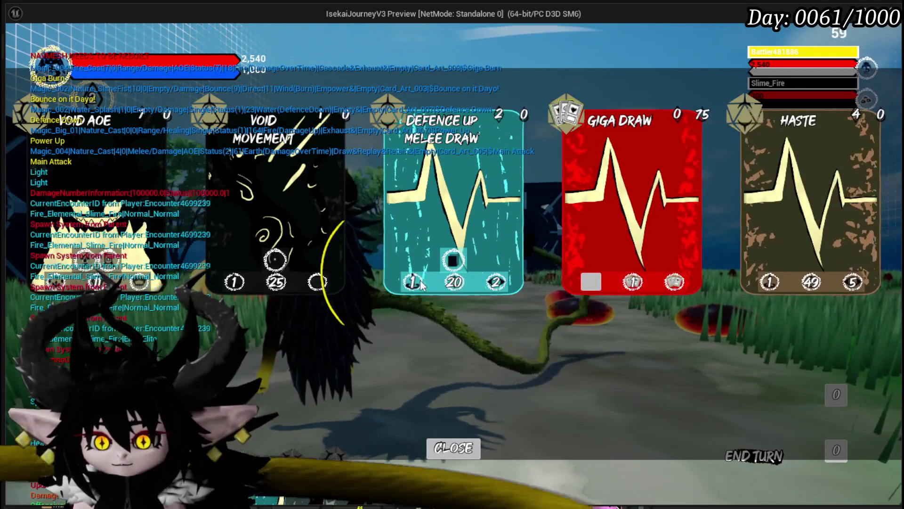
left_click(448, 442)
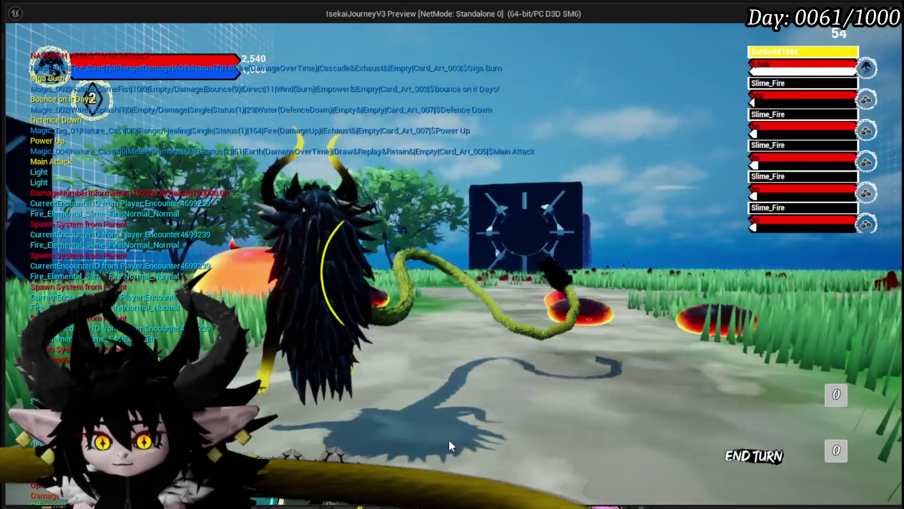
key("Escape")
left_click(17, 47)
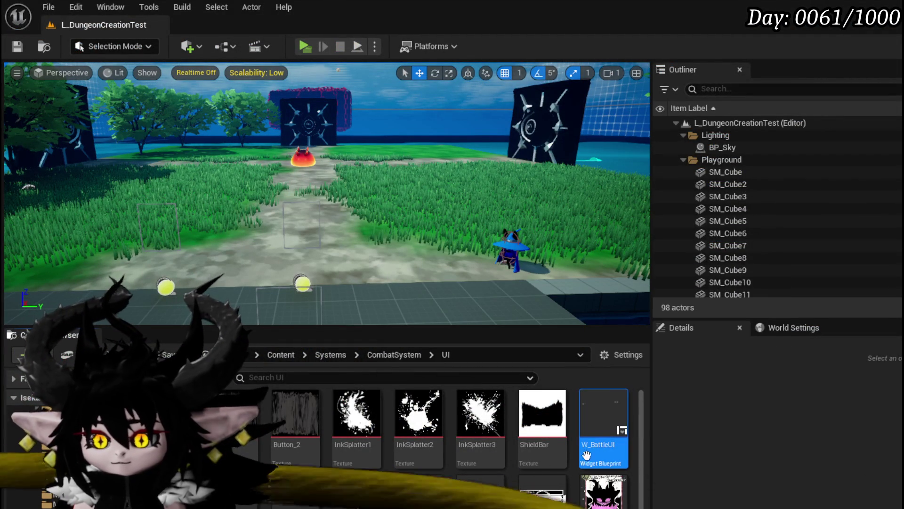
Open WP_DeckViewer and drop an Ability Work Bench UI widget into the UniformGridPanel_Cards grid
scroll(409, 443, "down", 2)
scroll(471, 462, "down", 1)
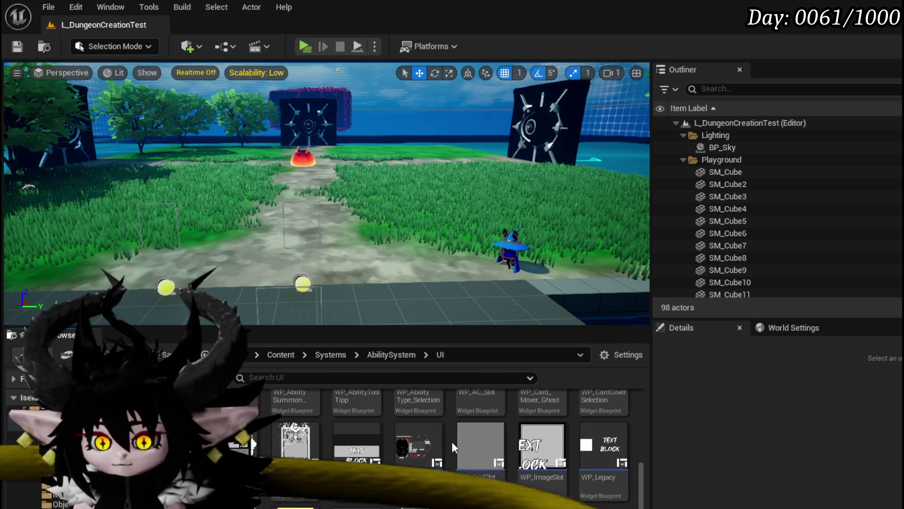
double_click(343, 438)
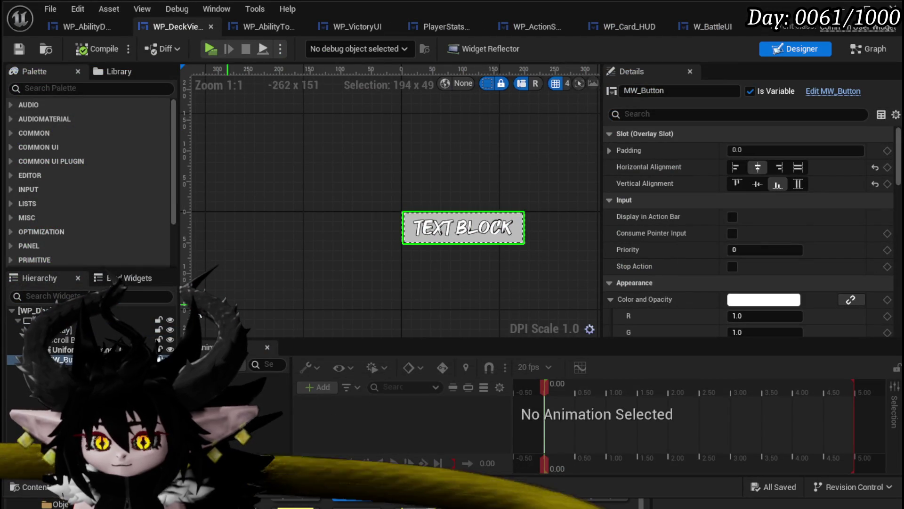
left_click(66, 349)
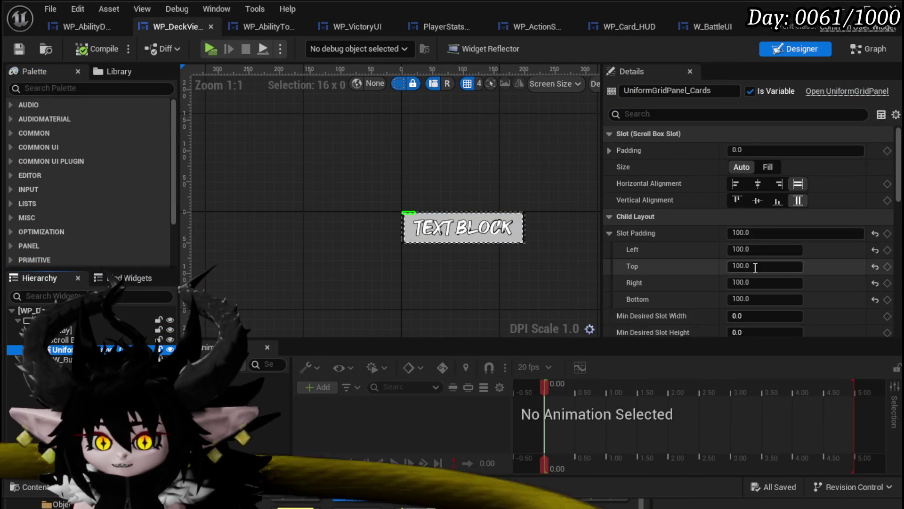
left_click(89, 88)
type("Abilit")
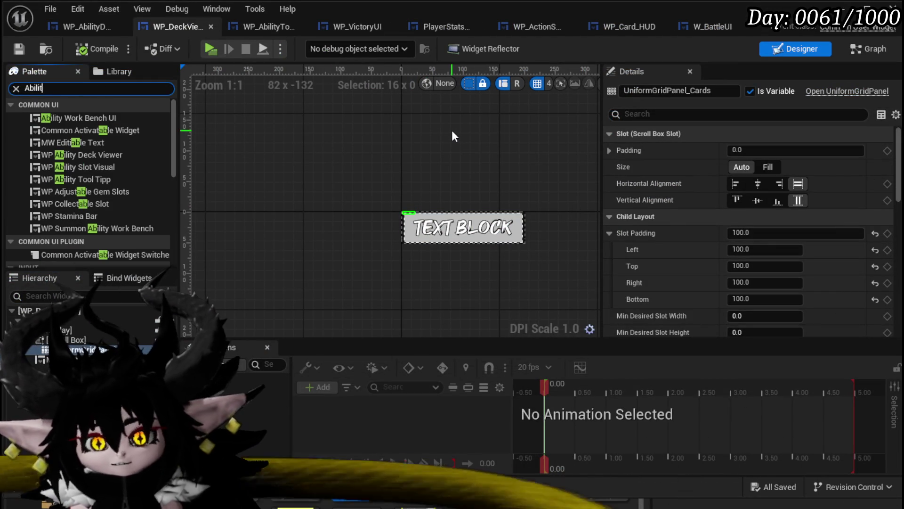
type("y")
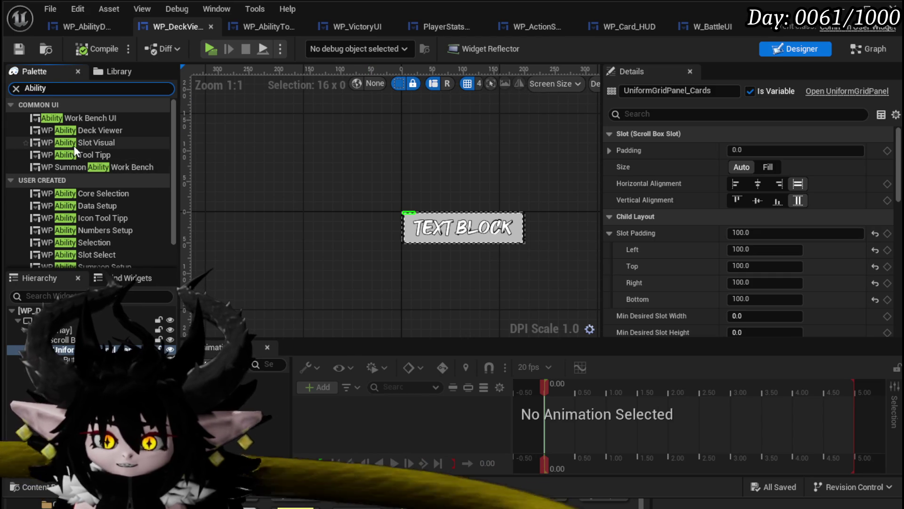
left_click_drag(78, 119, 154, 229)
left_click_drag(403, 212, 403, 212)
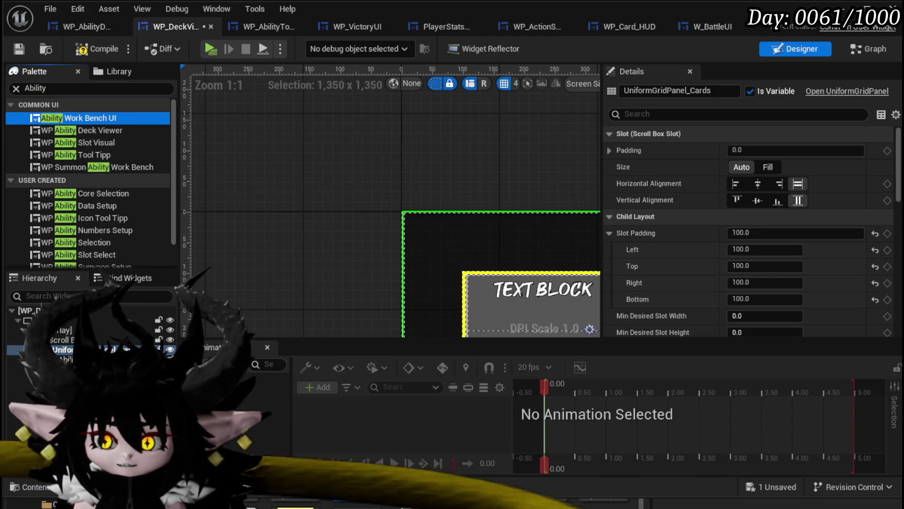
Add ability tooltip card widgets to the grid and move the tooltip into column 2
scroll(334, 200, "down", 5)
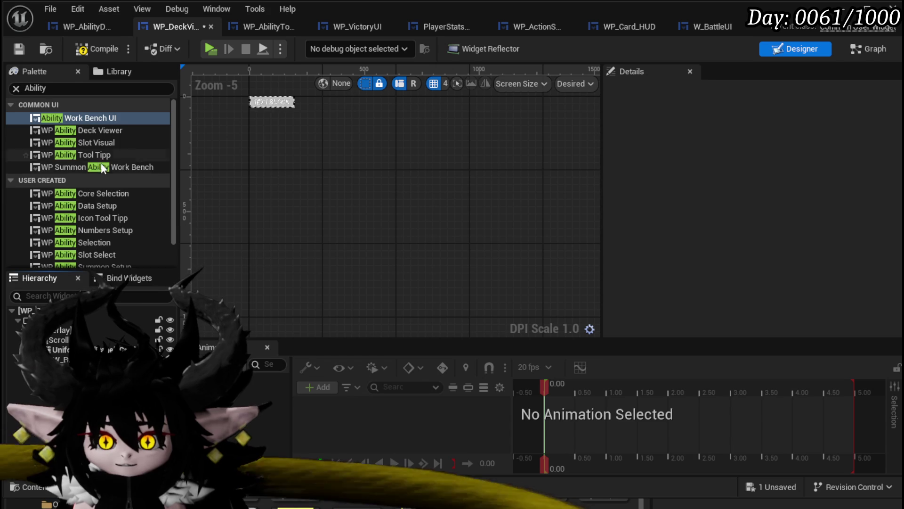
left_click(84, 154)
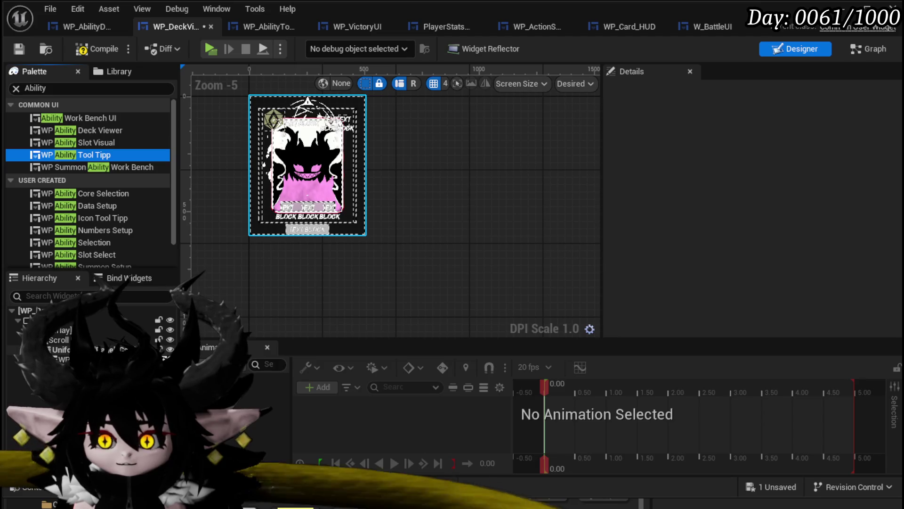
left_click_drag(85, 155, 350, 167)
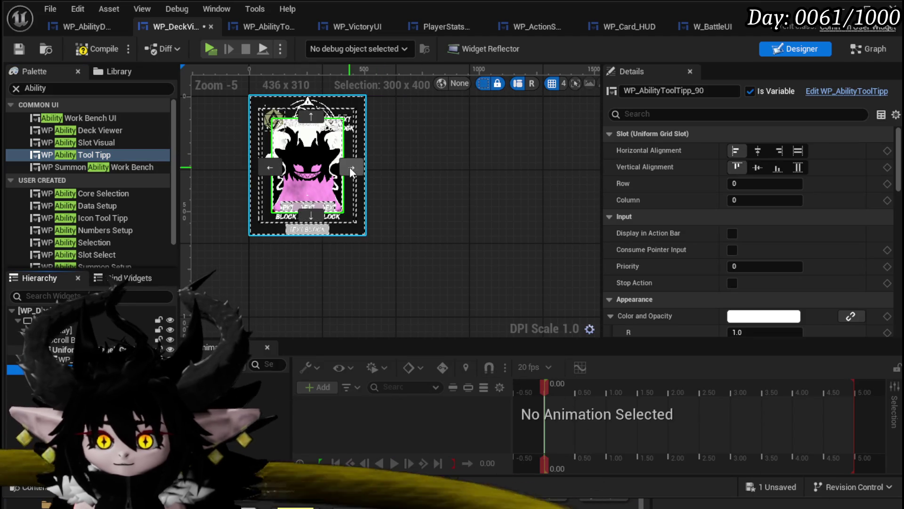
left_click(351, 168)
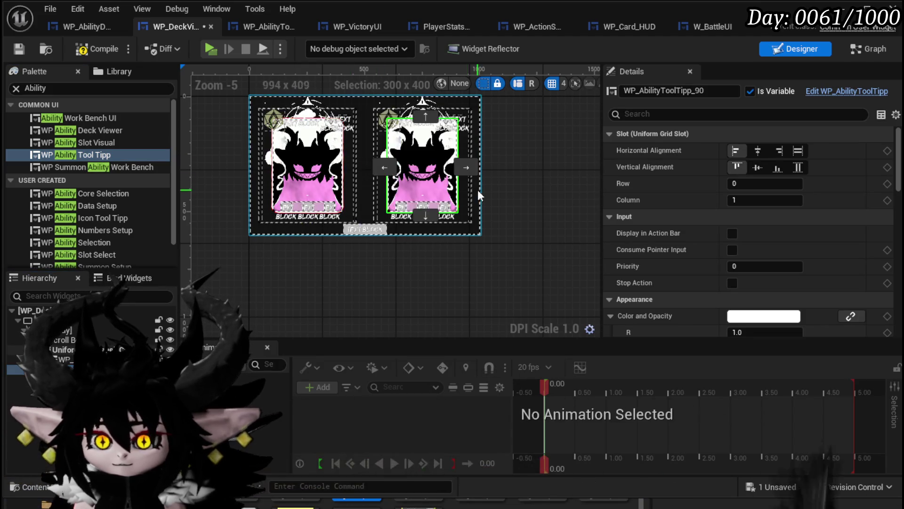
left_click(92, 155)
left_click_drag(92, 154, 306, 165)
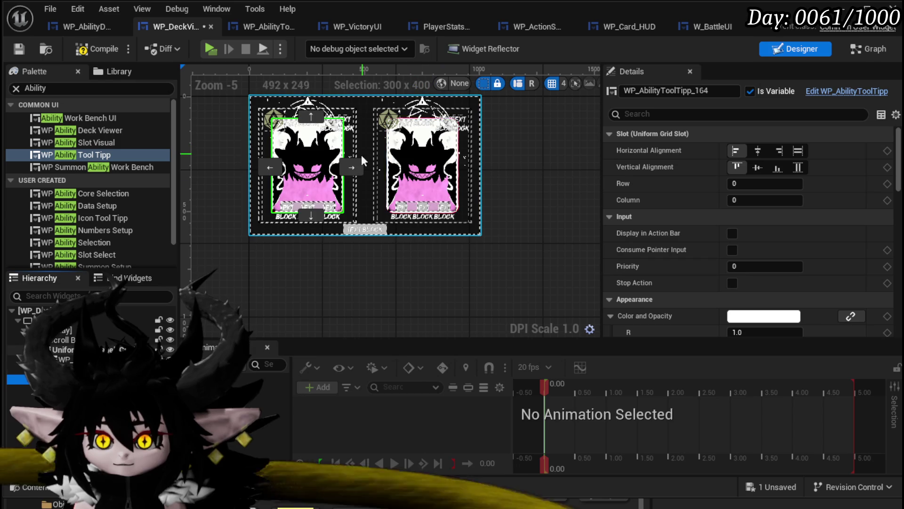
left_click(351, 167)
left_click(466, 168)
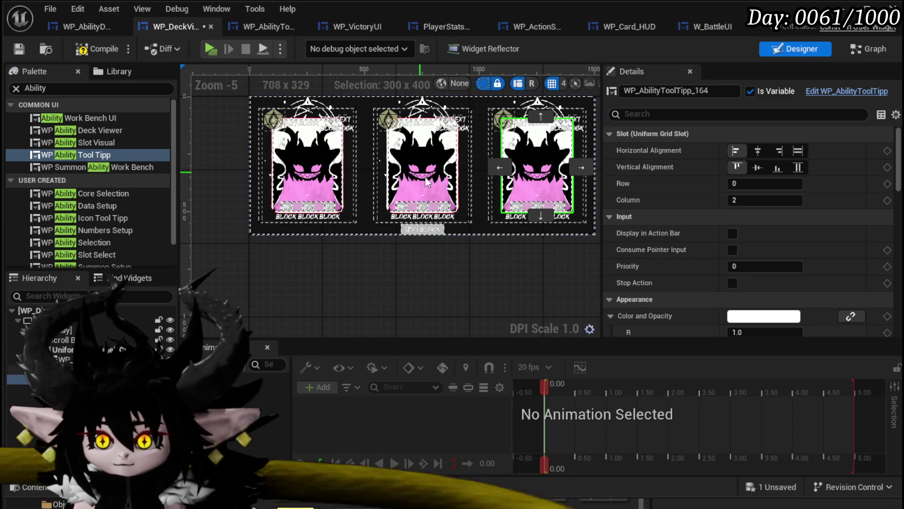
Save and compile the deck viewer widget, then select its Overlay_0
scroll(400, 240, "down", 2)
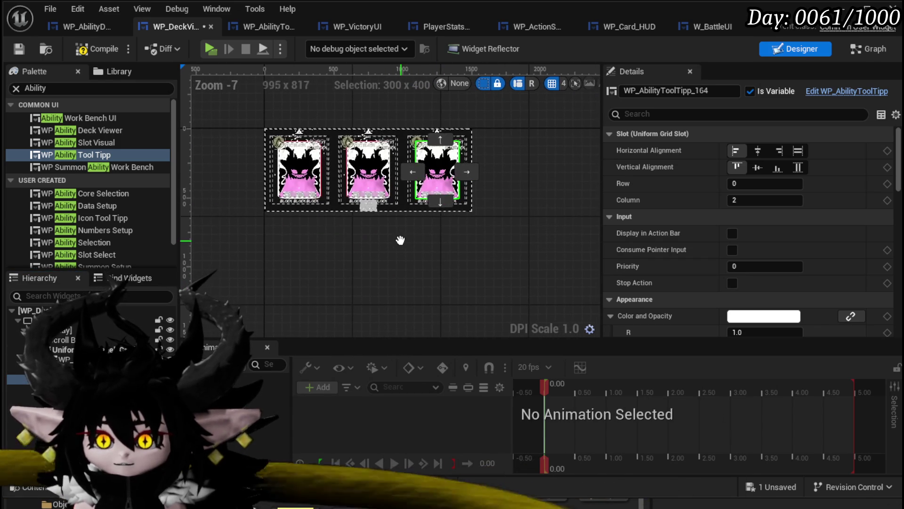
left_click(19, 49)
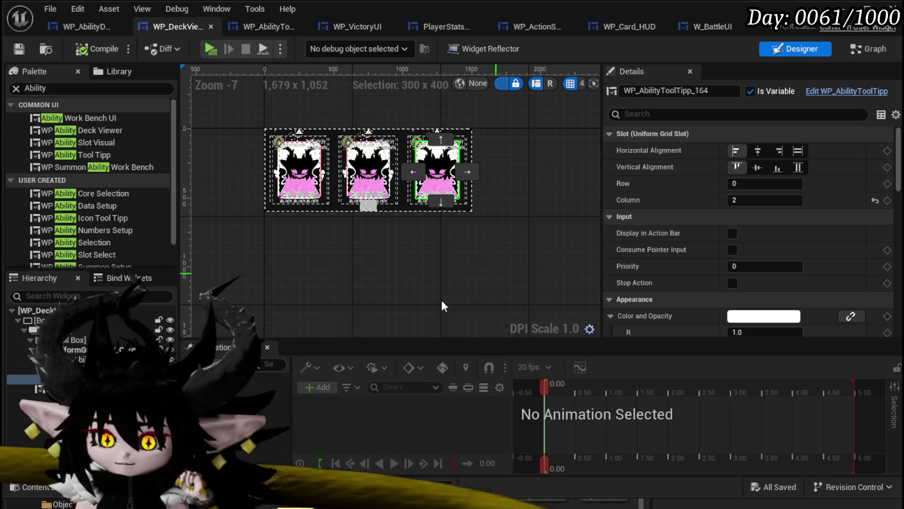
left_click(69, 329)
Wrap Overlay_0 in a Background Blur with Blur Strength 11.2 and save the widget
mouse_move(156, 454)
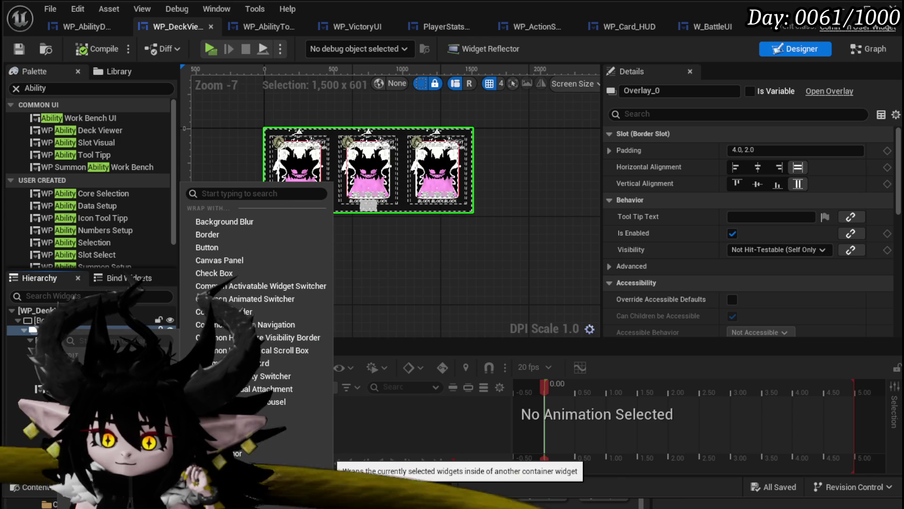
left_click(248, 222)
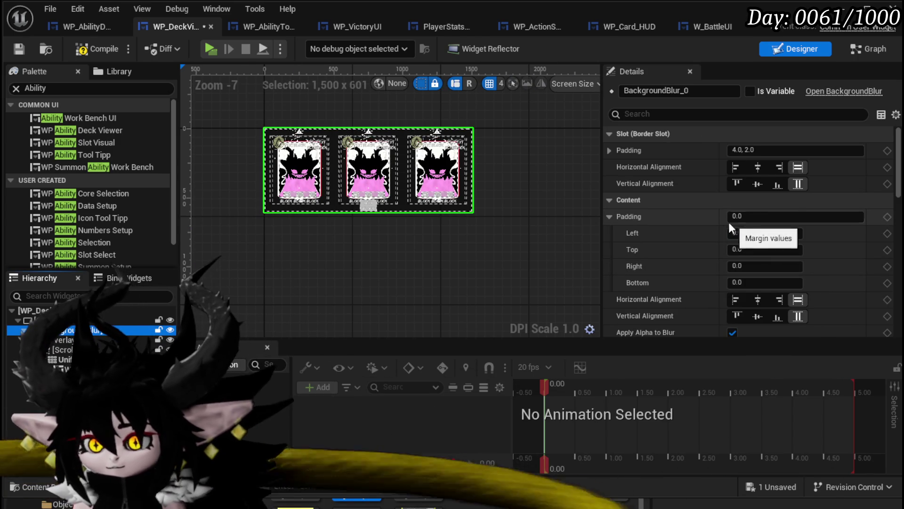
scroll(688, 220, "down", 3)
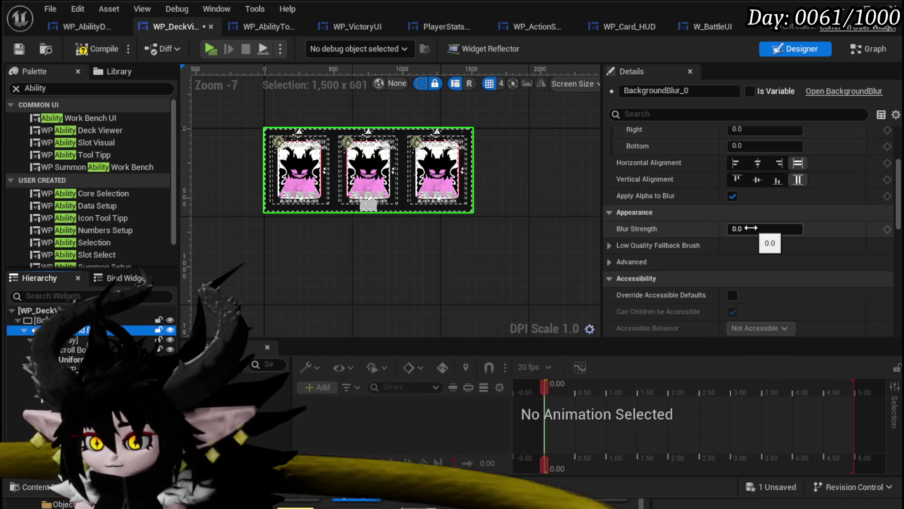
scroll(340, 161, "up", 4)
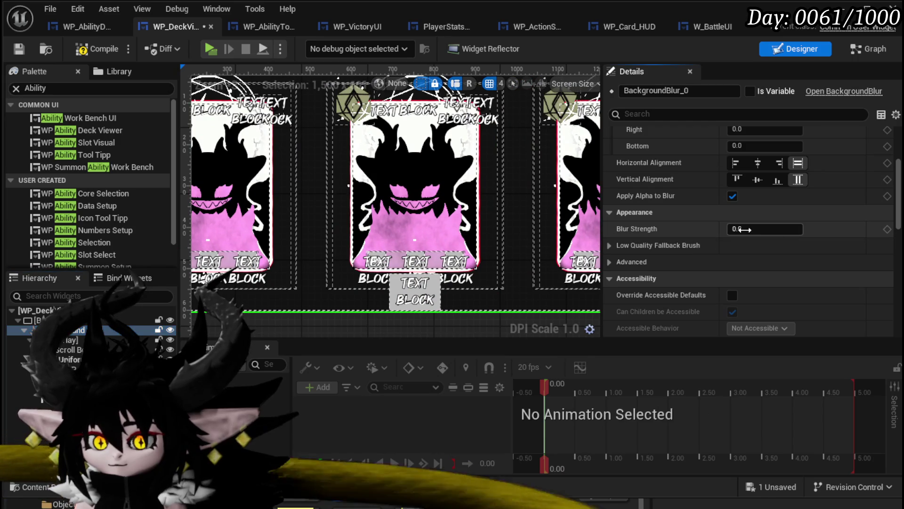
left_click_drag(765, 229, 765, 229)
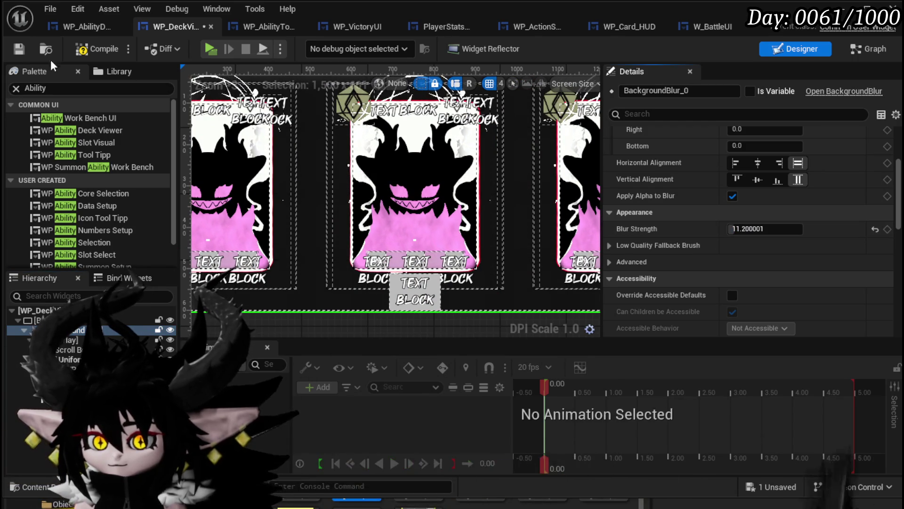
left_click(19, 47)
scroll(744, 196, "up", 2)
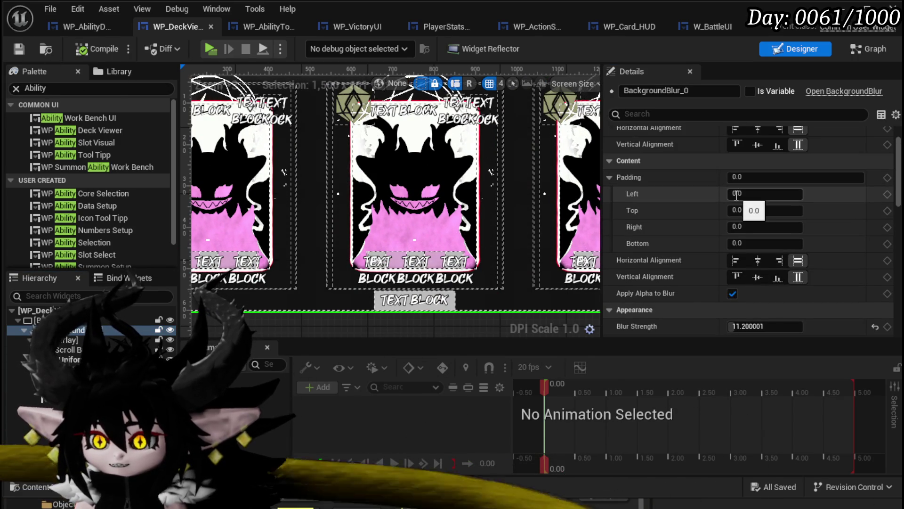
scroll(734, 194, "up", 1)
scroll(708, 278, "down", 10)
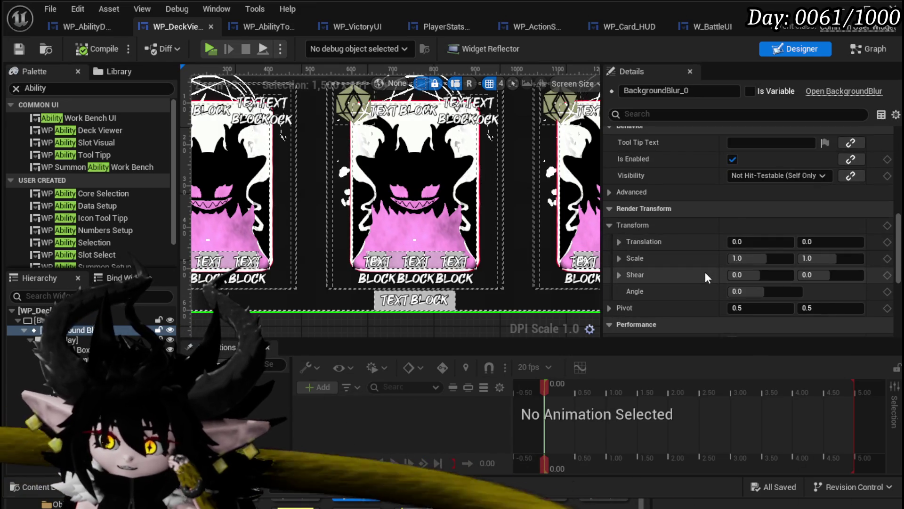
scroll(705, 272, "up", 8)
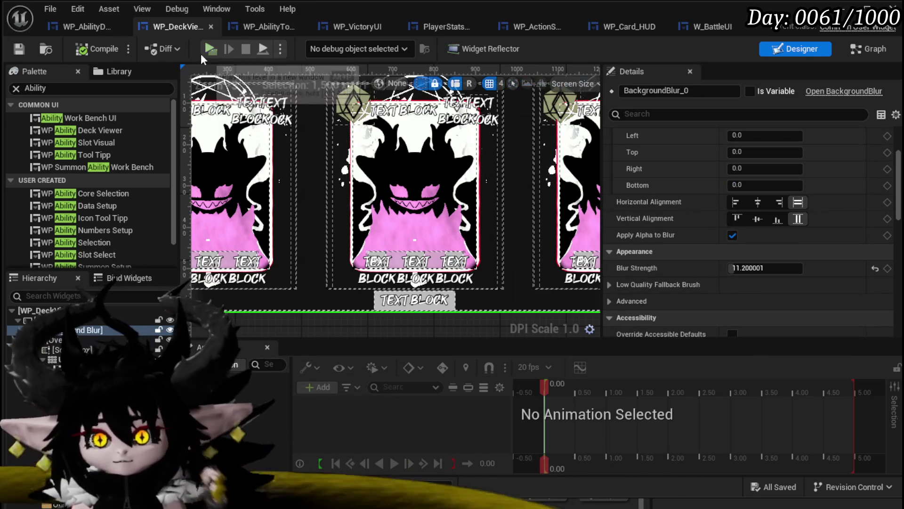
scroll(365, 206, "down", 8)
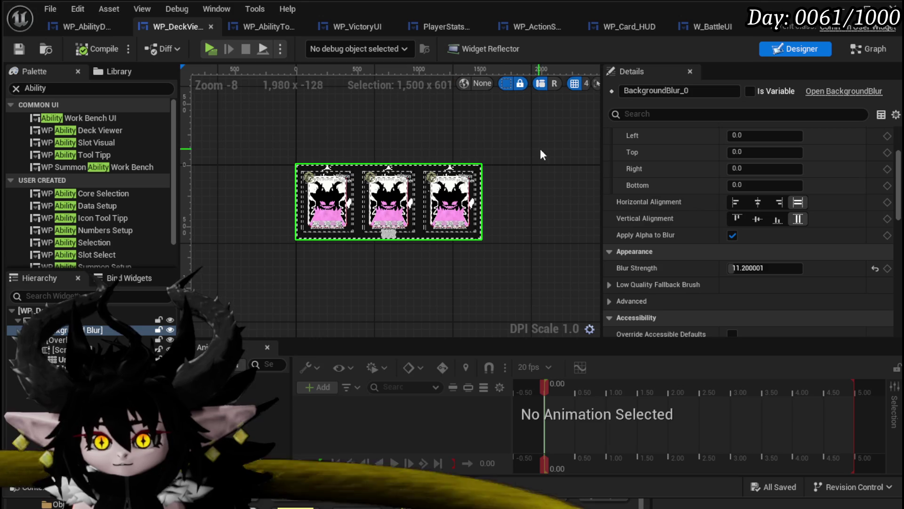
Close the W_BattleUI, WP_Card_HUD, WP_ActionSelection and WP_VictoryUI editor tabs
left_click(868, 48)
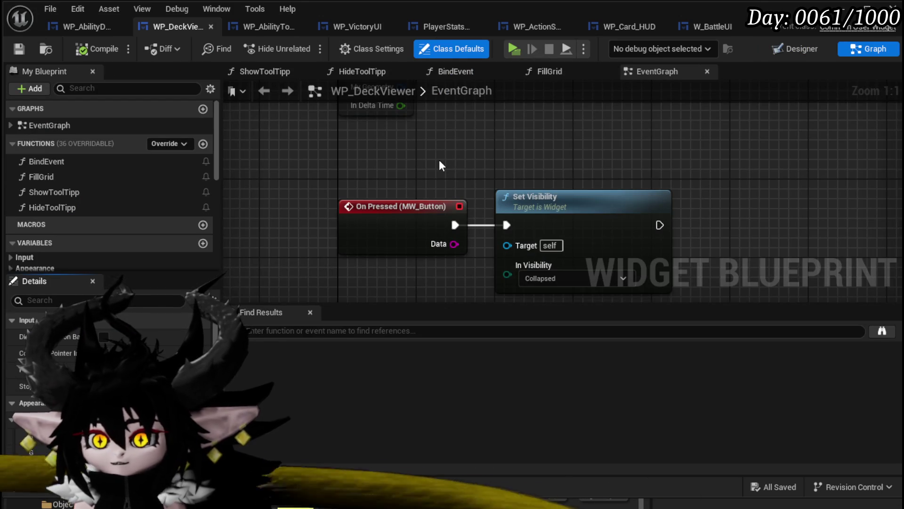
scroll(438, 160, "down", 4)
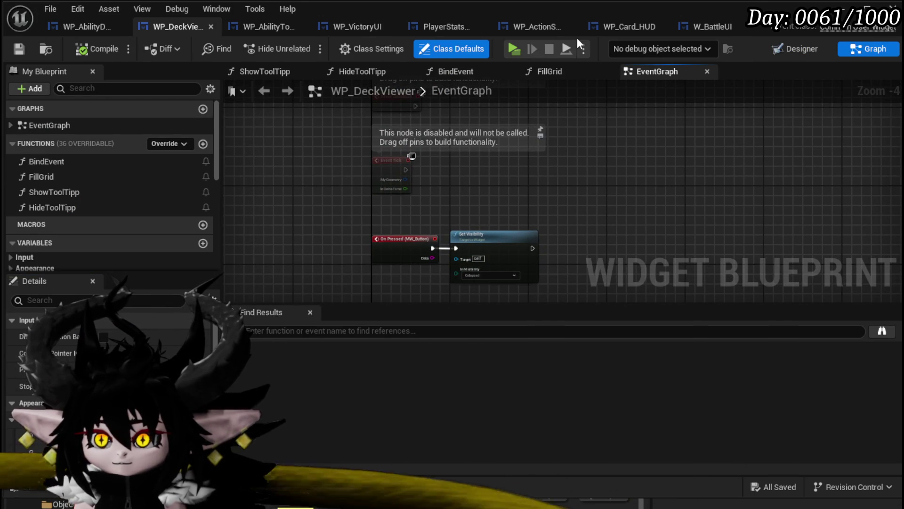
left_click(712, 28)
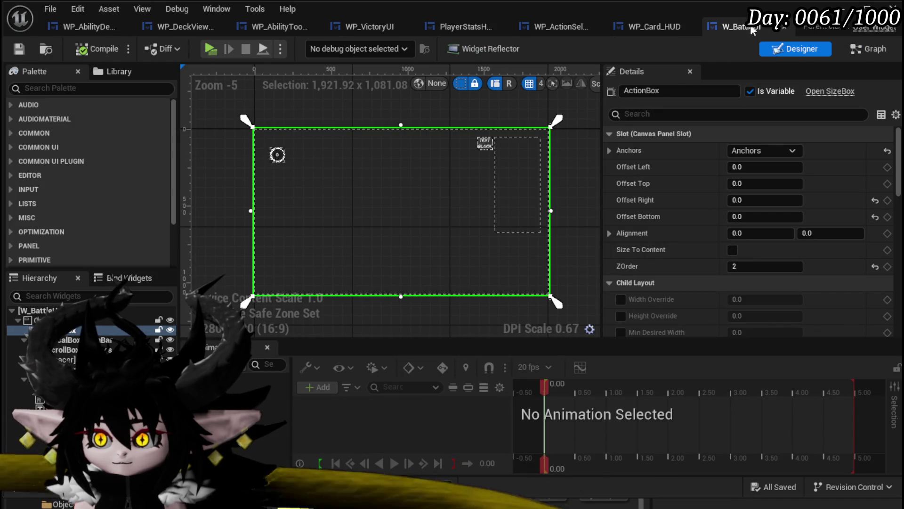
left_click(784, 27)
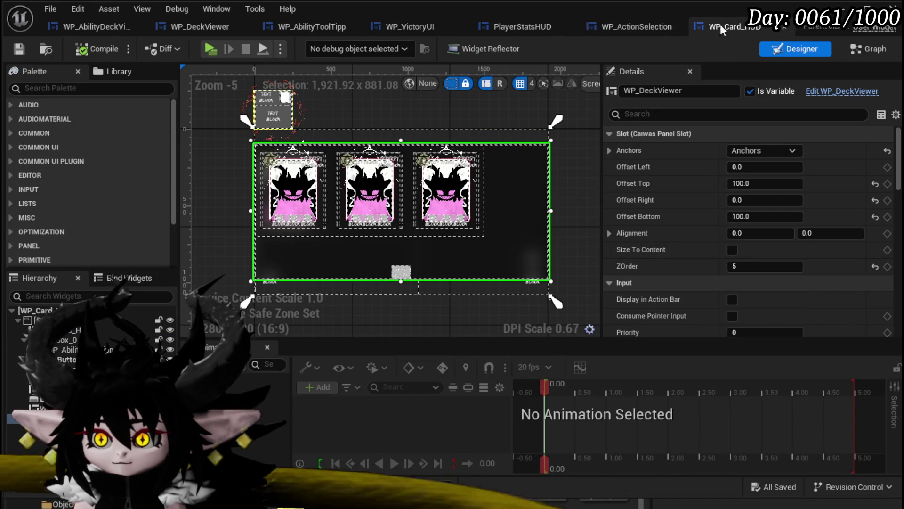
middle_click(741, 29)
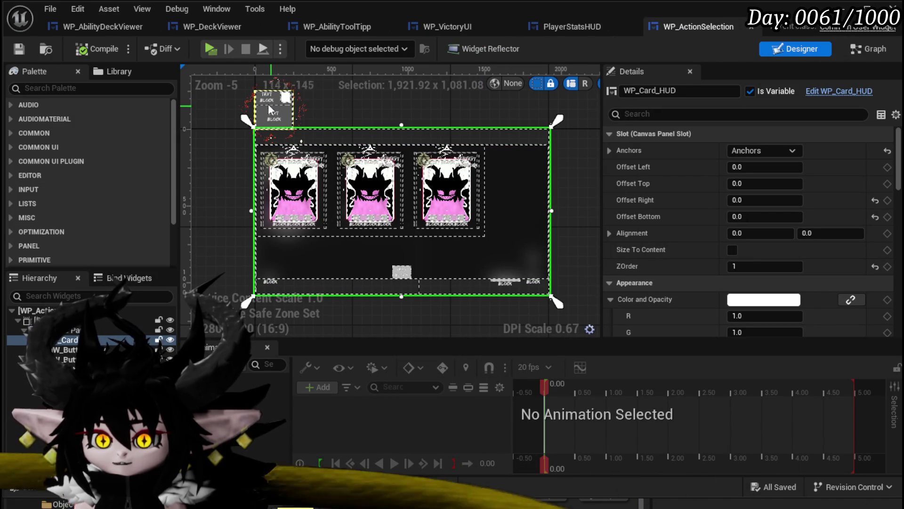
left_click(752, 25)
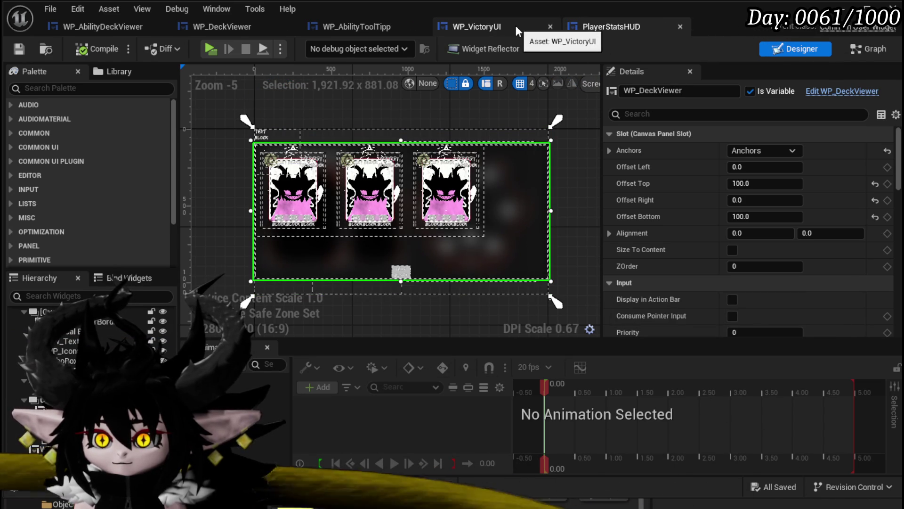
left_click(529, 26)
left_click(549, 26)
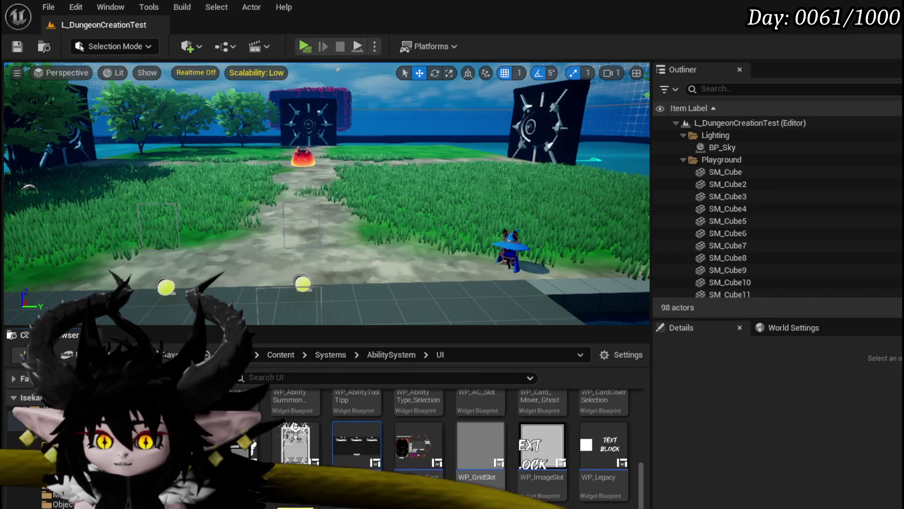
From the CombatSystem/UI folder, open WP_Card_HUD and select its WP_AbilityIcon_ToolTipp widget
scroll(603, 448, "up", 5)
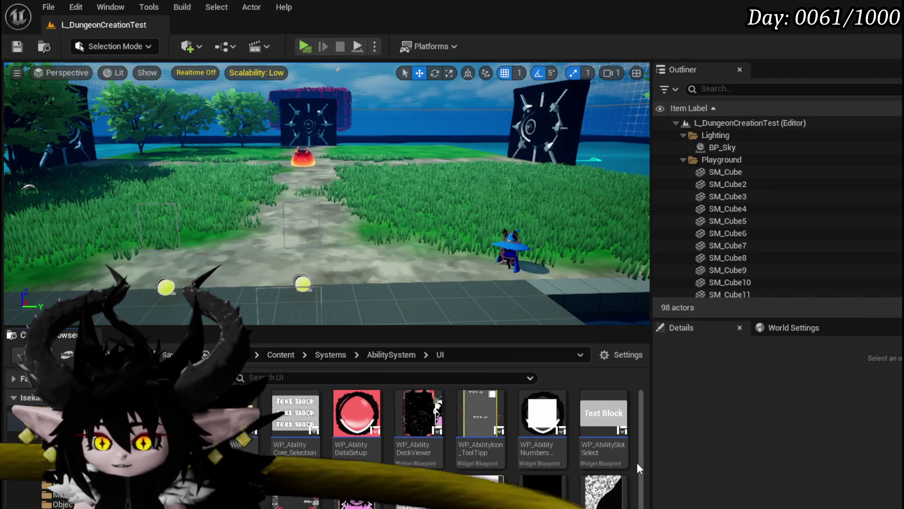
scroll(532, 451, "down", 3)
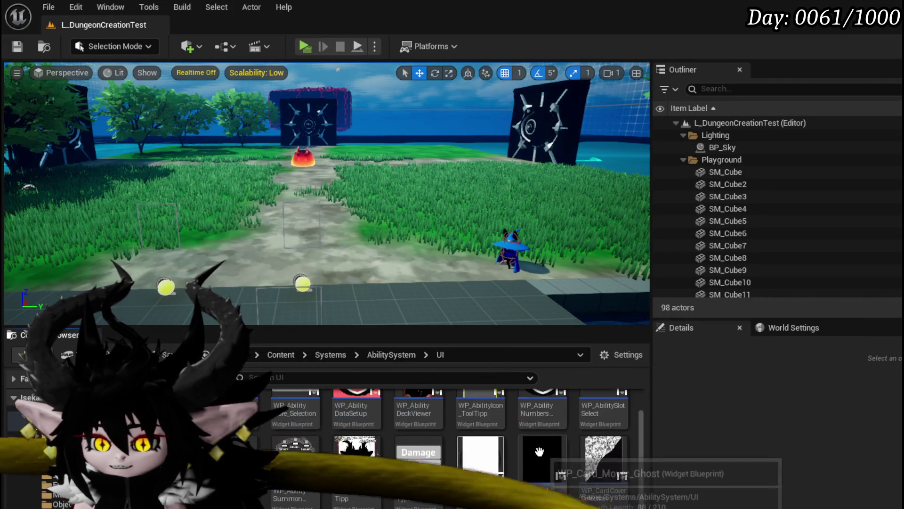
left_click(357, 466)
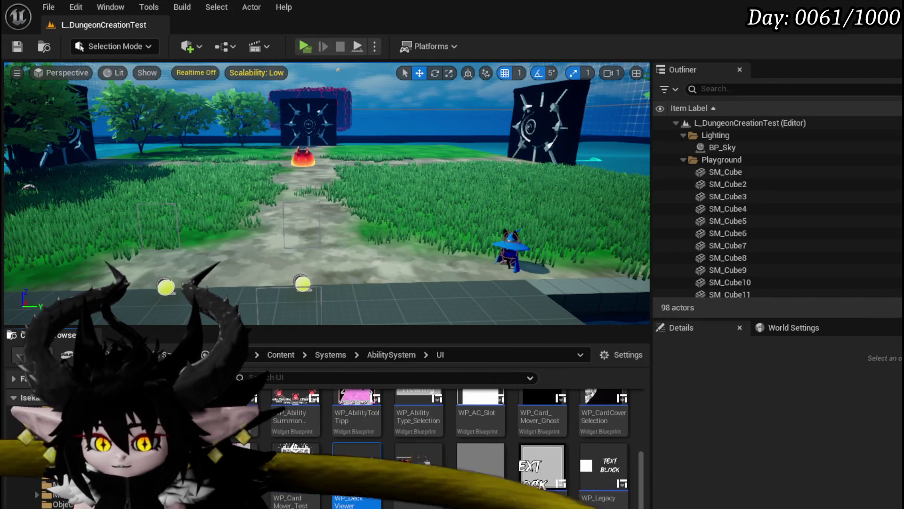
key("alt+Left")
scroll(430, 434, "down", 3)
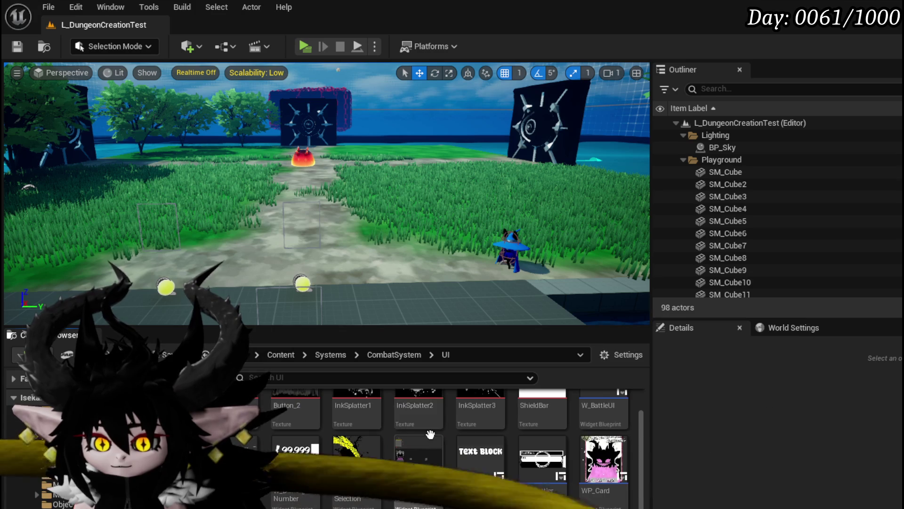
scroll(452, 447, "up", 1)
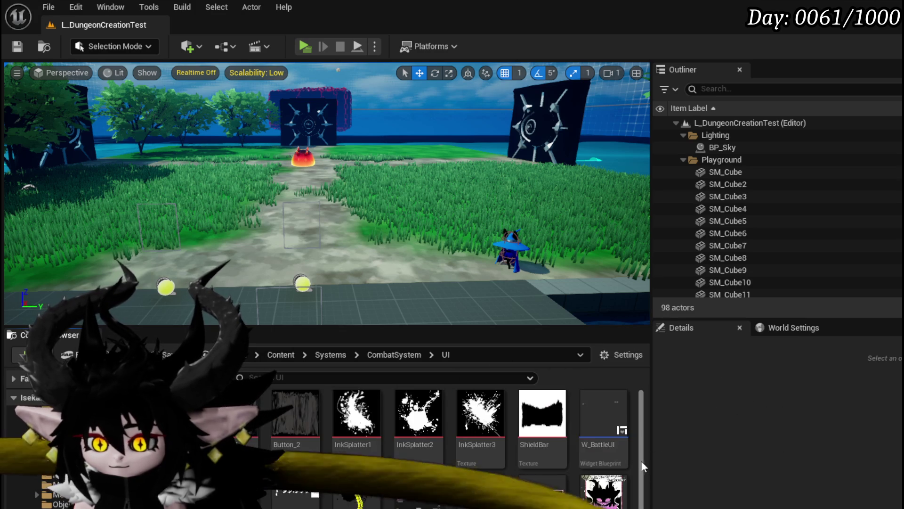
scroll(452, 447, "down", 2)
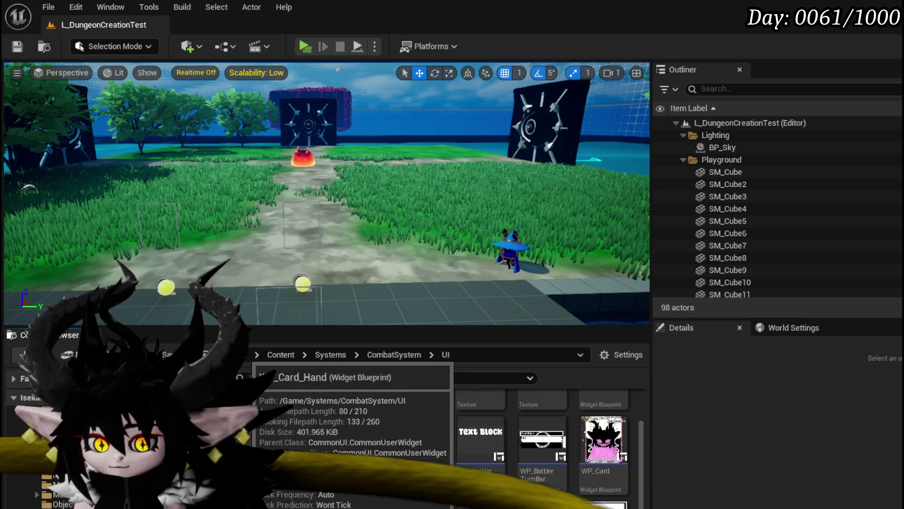
double_click(603, 438)
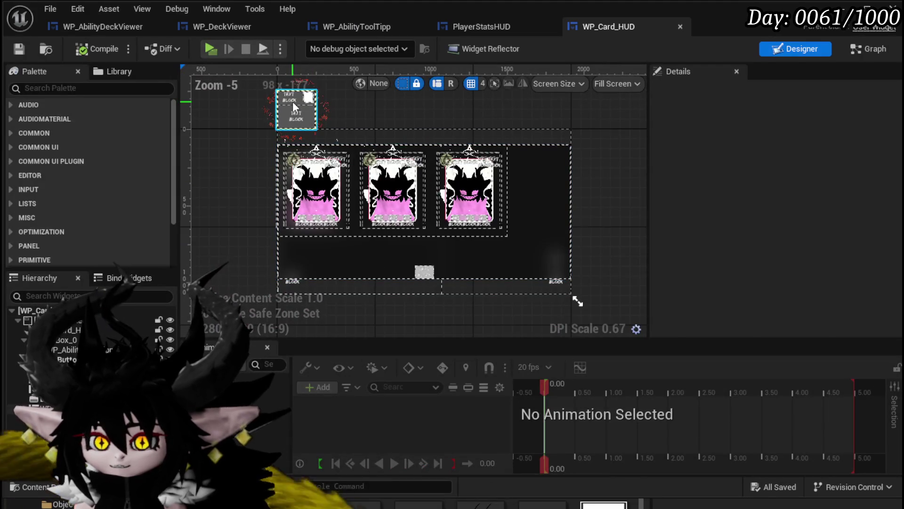
left_click(294, 107)
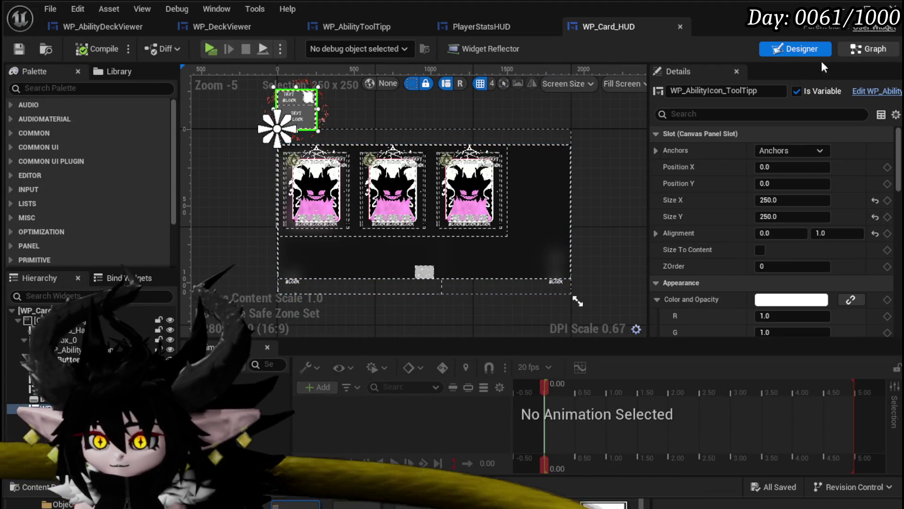
Open the deck viewer's FillGrid function and select its Bind Event and Create Event nodes
left_click(869, 52)
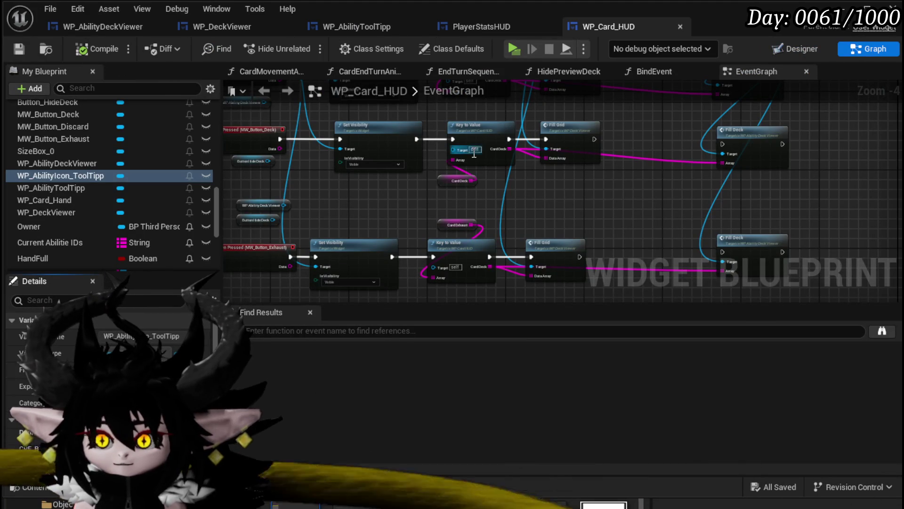
scroll(84, 179, "up", 5)
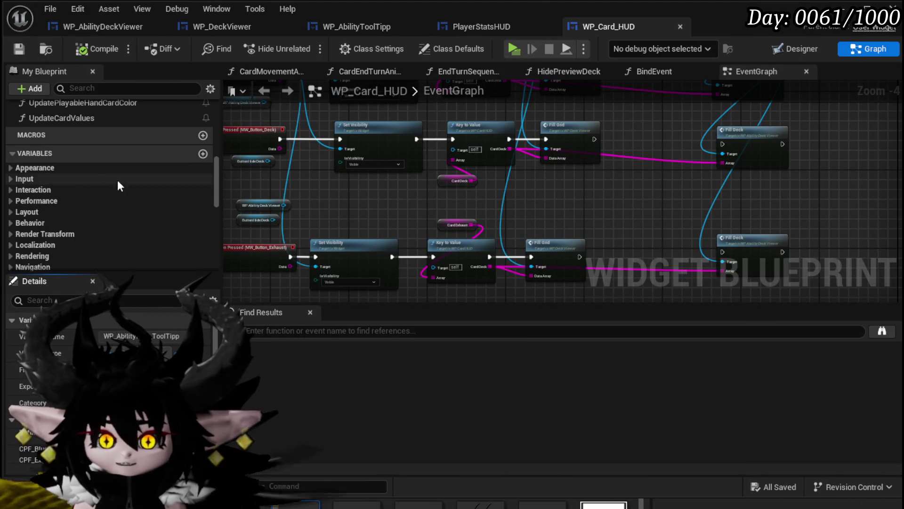
double_click(566, 123)
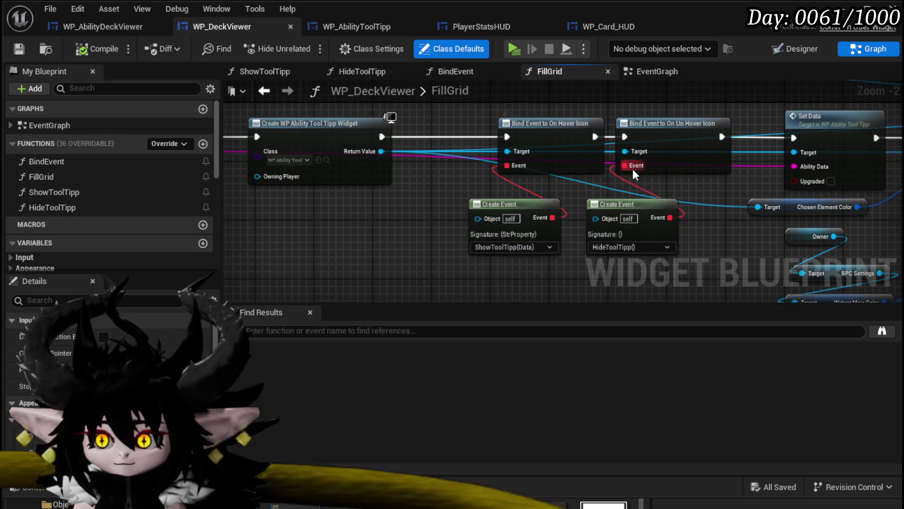
left_click_drag(542, 241, 479, 240)
left_click_drag(502, 211, 612, 119)
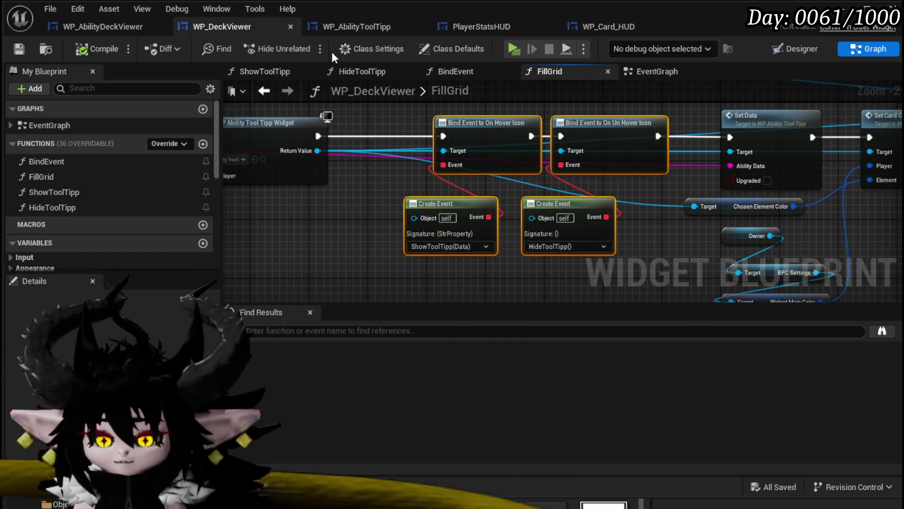
left_click_drag(383, 113, 617, 275)
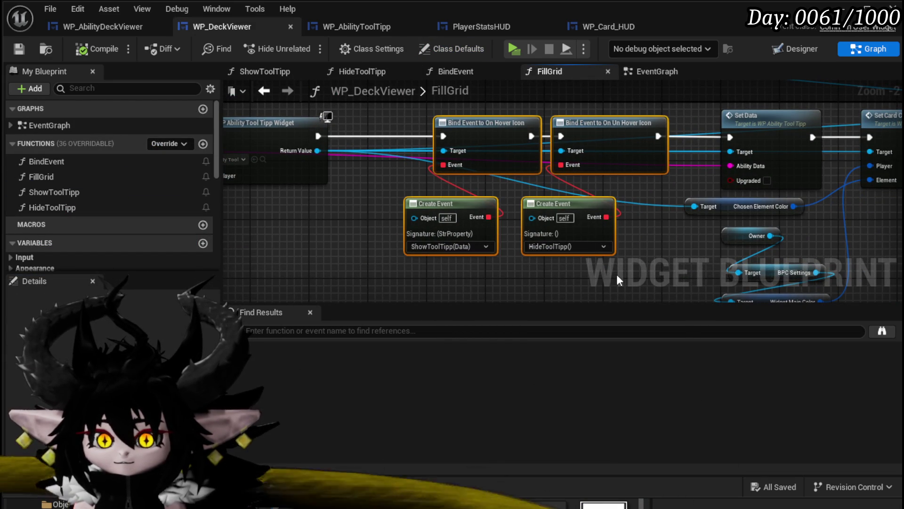
Open the ShowToolTipp function graph from My Blueprint's Functions list
scroll(131, 228, "down", 6)
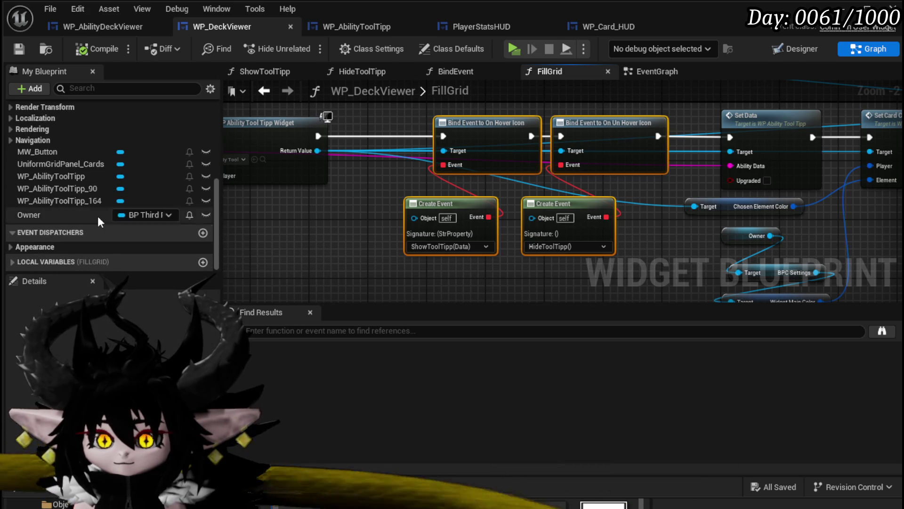
scroll(97, 214, "up", 6)
double_click(69, 172)
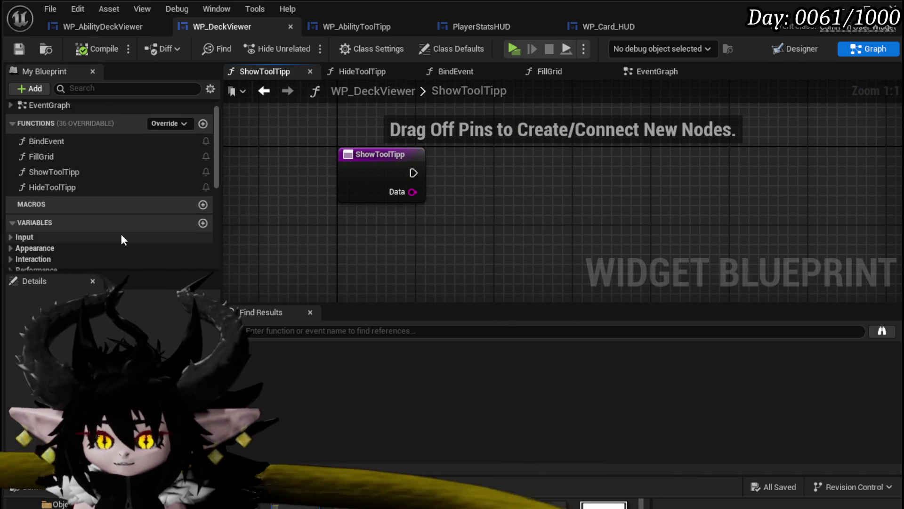
Add two event dispatchers named OnHoverIcon and OnUnHoverIcon
scroll(120, 233, "down", 6)
left_click(203, 235)
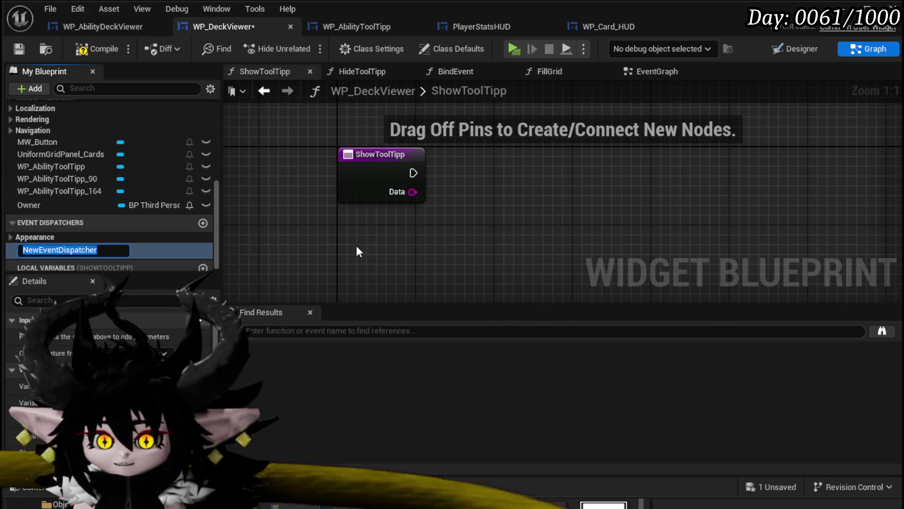
type("O")
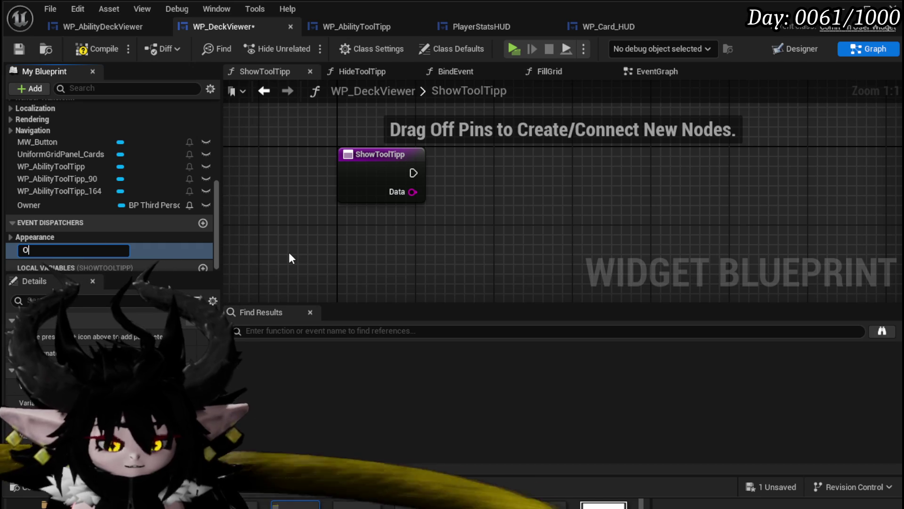
type("nHoverIcon")
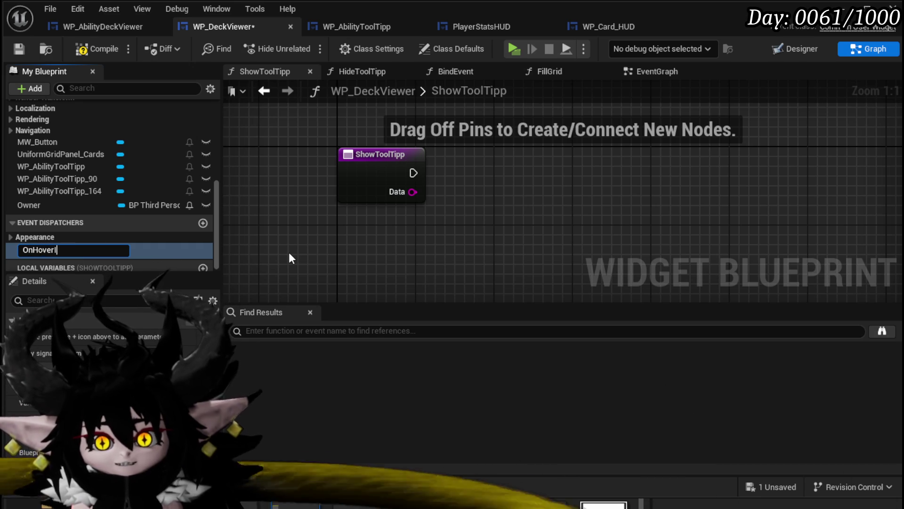
key("Return")
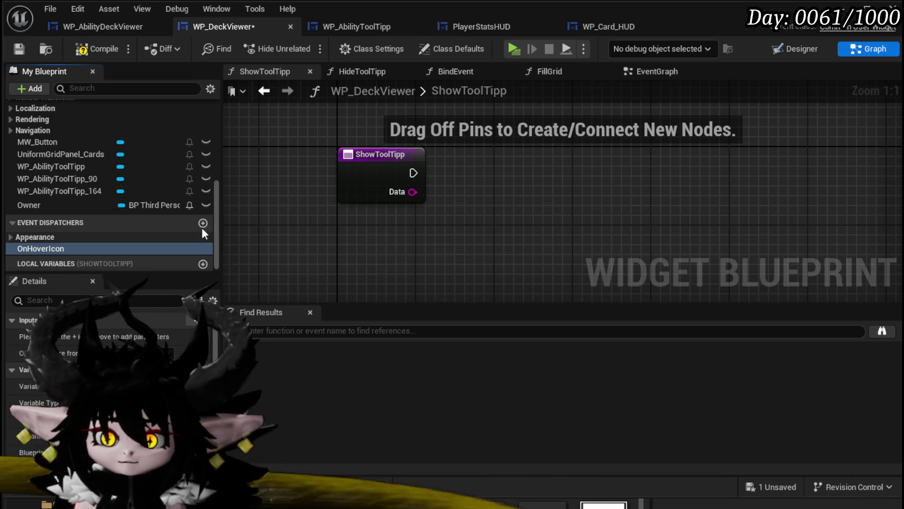
left_click(203, 222)
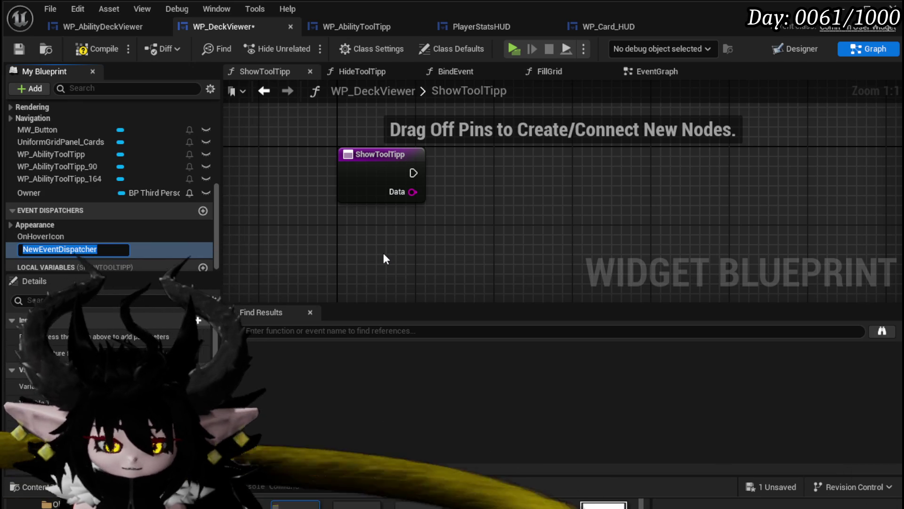
type("OnUnHoverIco")
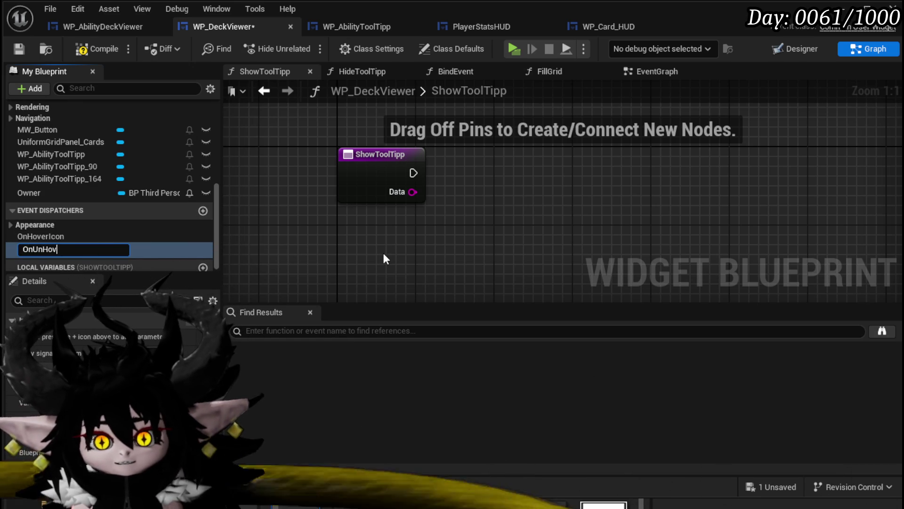
type("n")
key("Return")
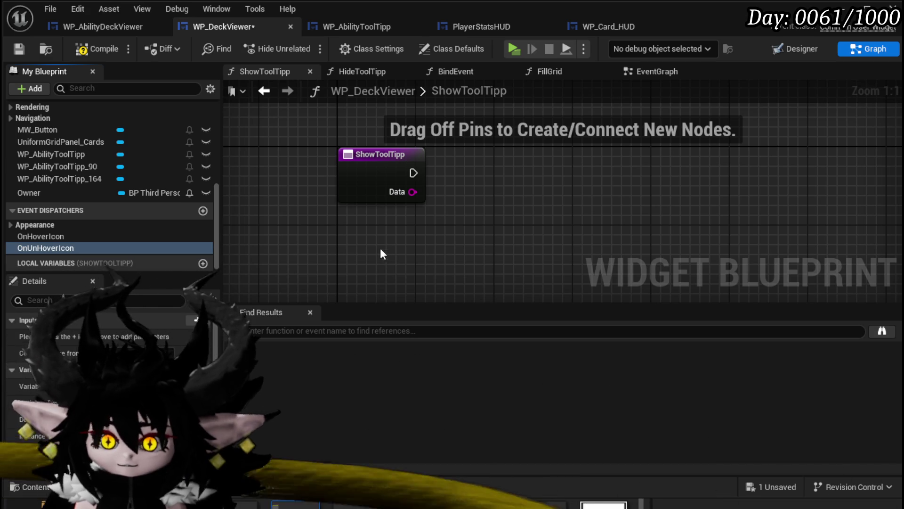
Call OnHoverIcon from ShowToolTipp, wiring its execution and passing the Data input
left_click(55, 232)
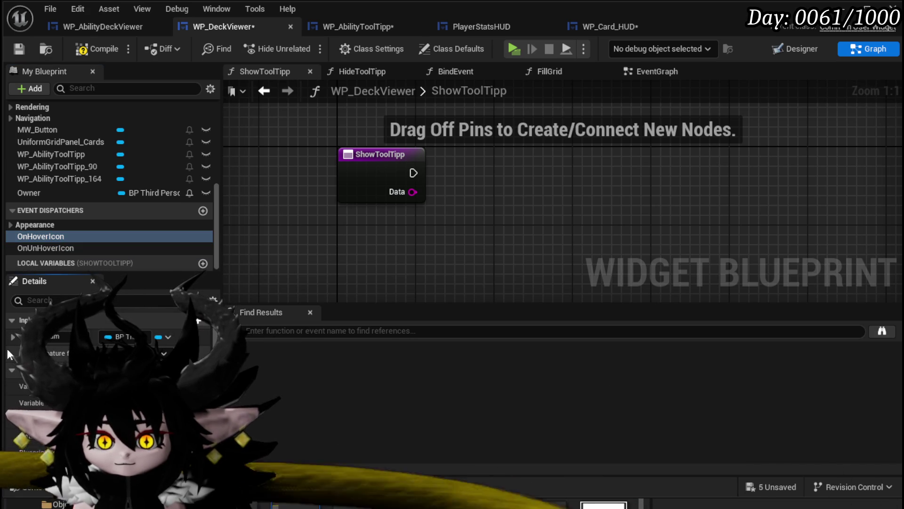
left_click(125, 336)
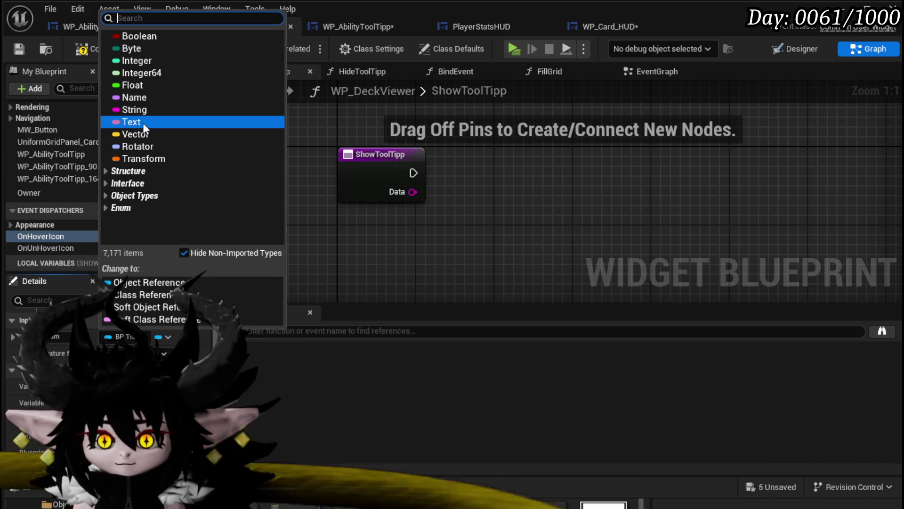
key("Escape")
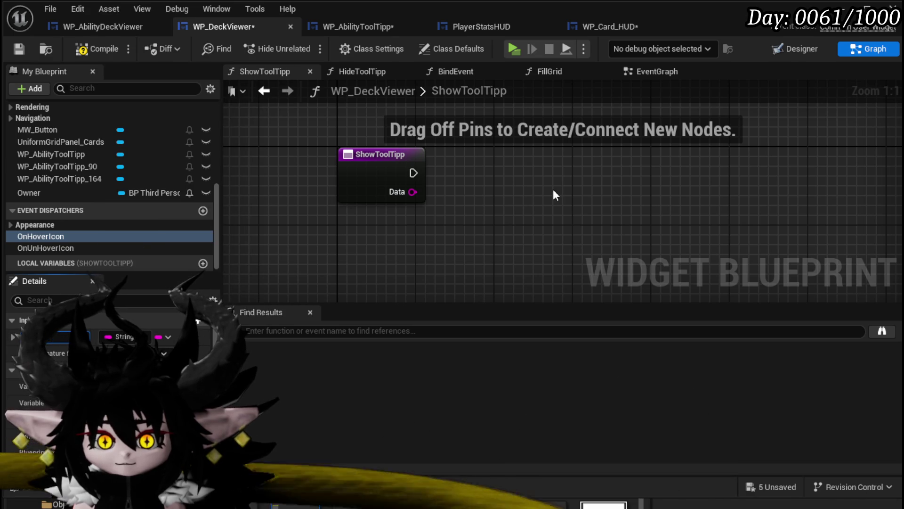
left_click(473, 221)
left_click_drag(58, 233, 546, 163)
left_click(560, 178)
left_click_drag(413, 173, 487, 172)
left_click_drag(413, 192, 488, 215)
Call OnUnHoverIcon from HideToolTipp, wired to the function's execution
double_click(99, 249)
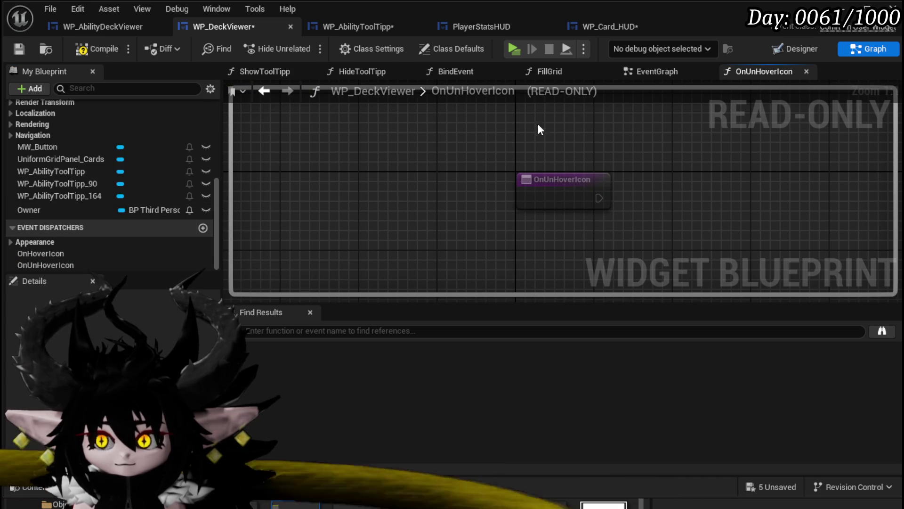
left_click(376, 73)
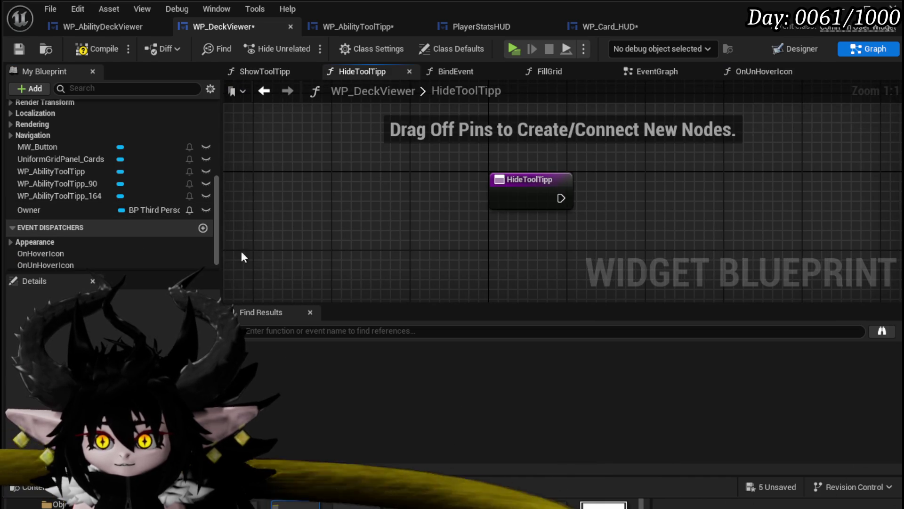
mouse_move(56, 265)
left_mouse_down()
mouse_move(680, 176)
mouse_move(634, 197)
left_mouse_up()
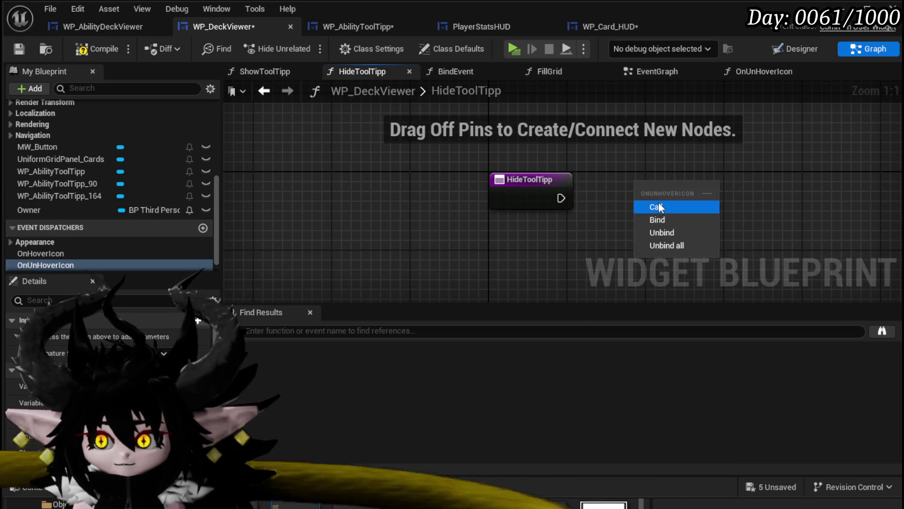
left_click(659, 203)
left_click_drag(561, 197, 634, 198)
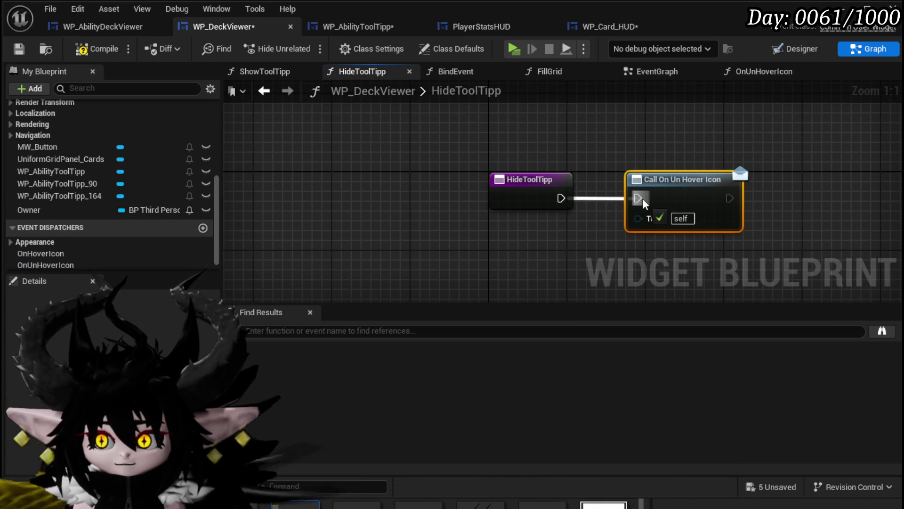
left_click(806, 71)
Compile and save WP_DeckViewer, then switch to the WP_Card_HUD blueprint
left_click(87, 48)
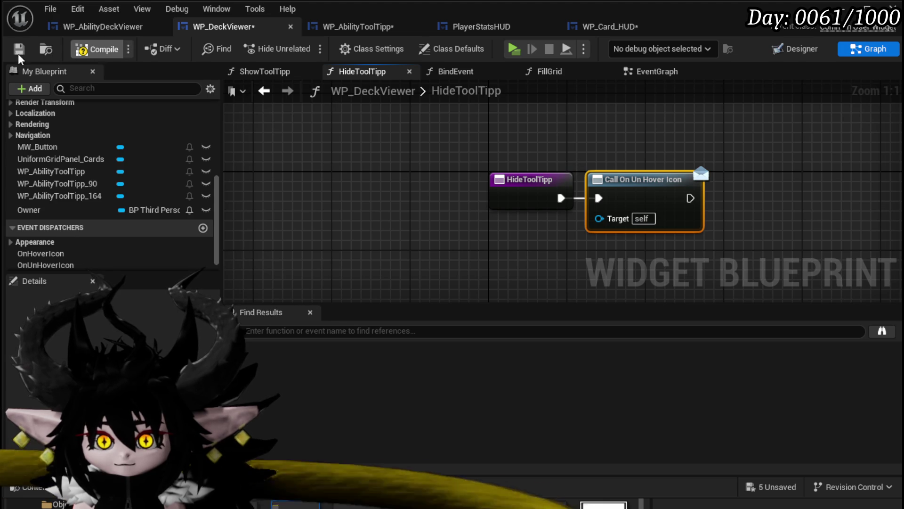
left_click(19, 49)
left_click(313, 27)
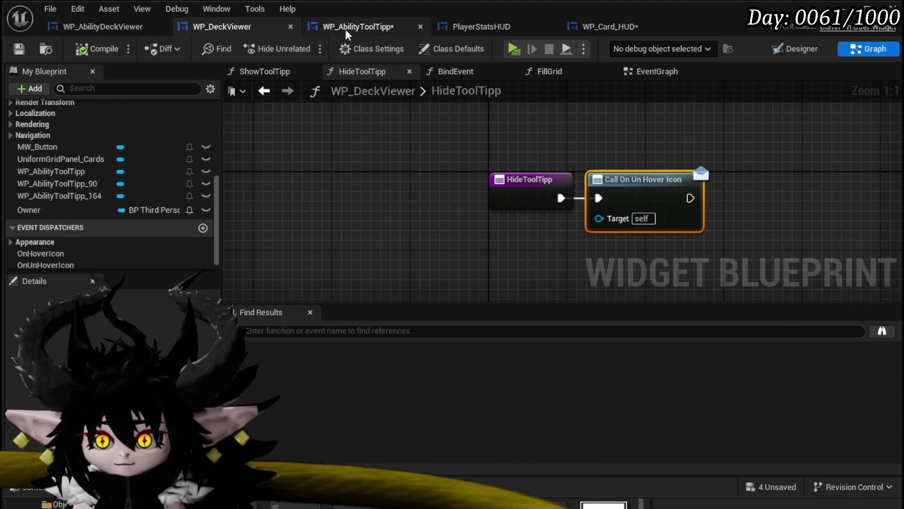
left_click(610, 27)
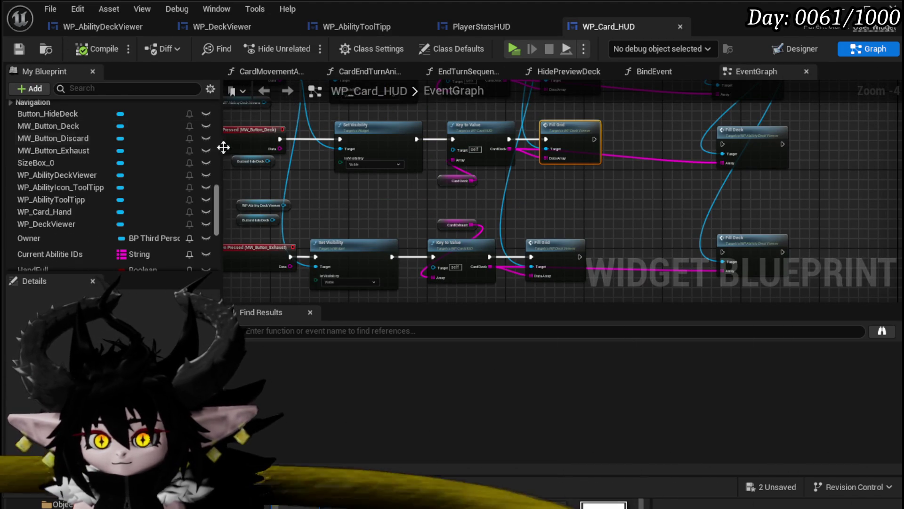
In WP_Card_HUD's BindEvent, add a Bind Event to On Hover Icon from WP Deck Viewer
left_click_drag(215, 191, 219, 108)
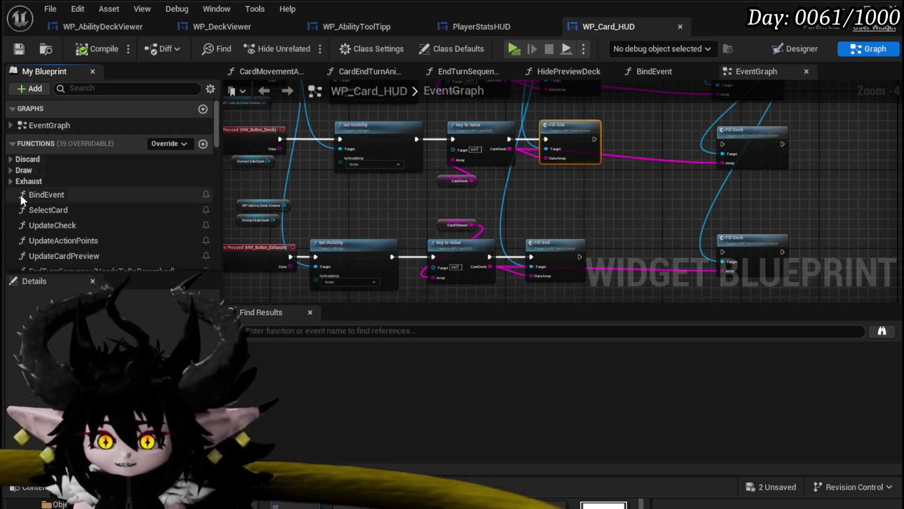
double_click(33, 194)
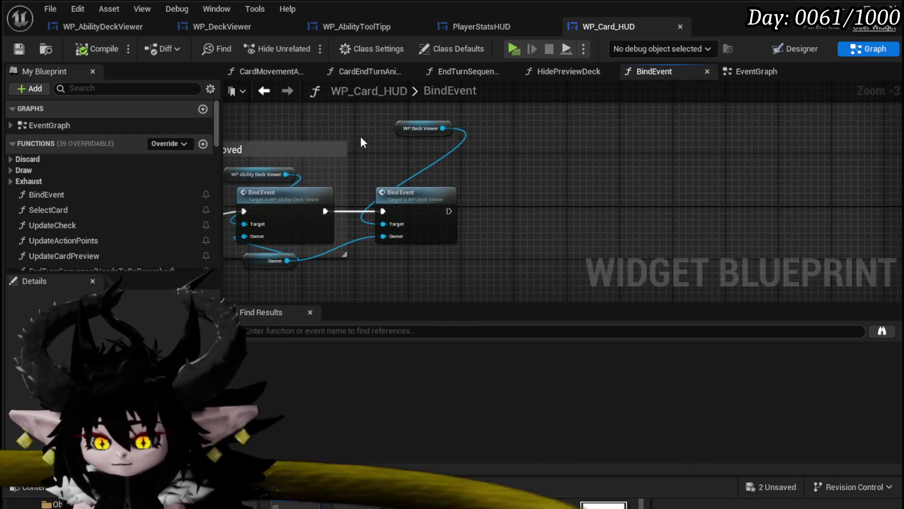
scroll(410, 131, "up", 2)
left_click_drag(516, 166, 519, 166)
type("Bind o")
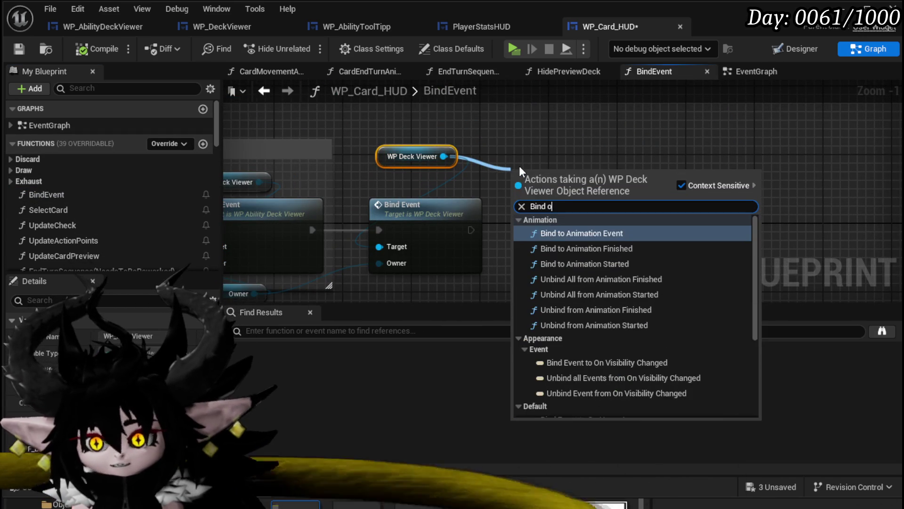
type("n Hover")
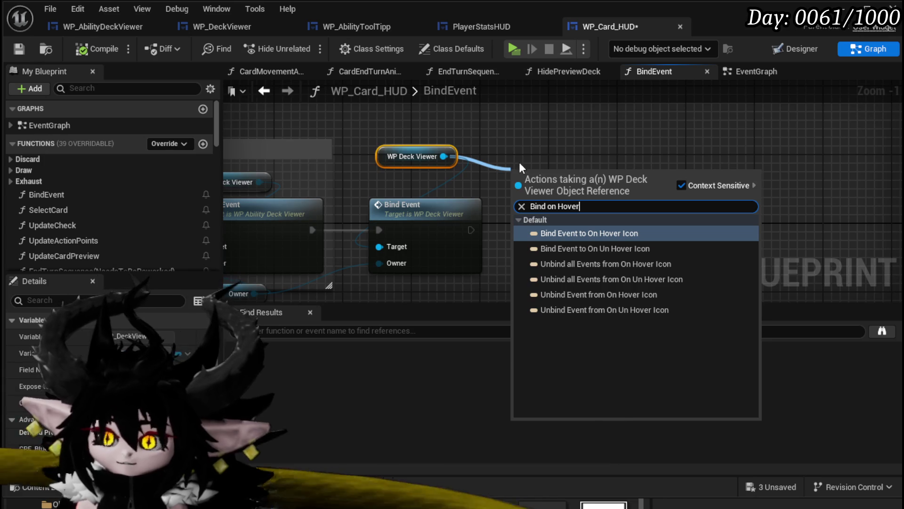
left_click(618, 233)
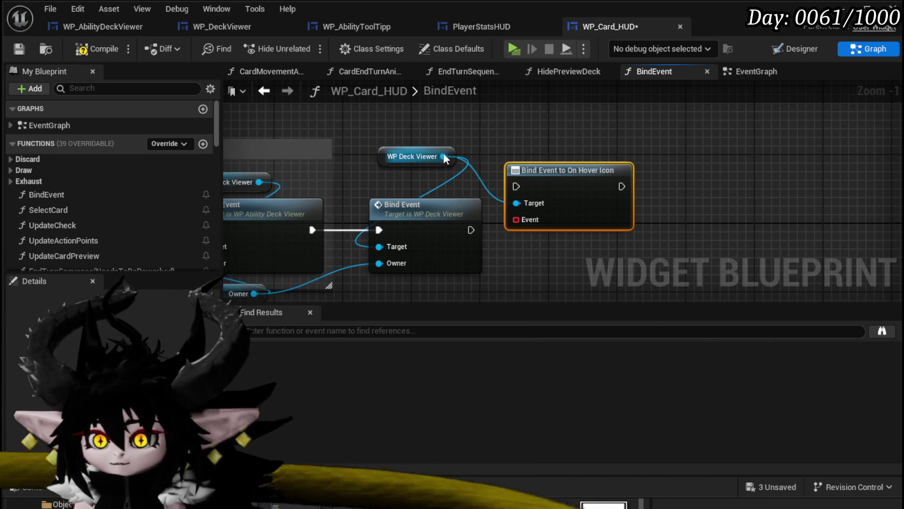
Add a Bind Event to On Un Hover Icon beside the hover bind and arrange the nodes
left_click_drag(446, 153, 533, 132)
type("Bind on Unho")
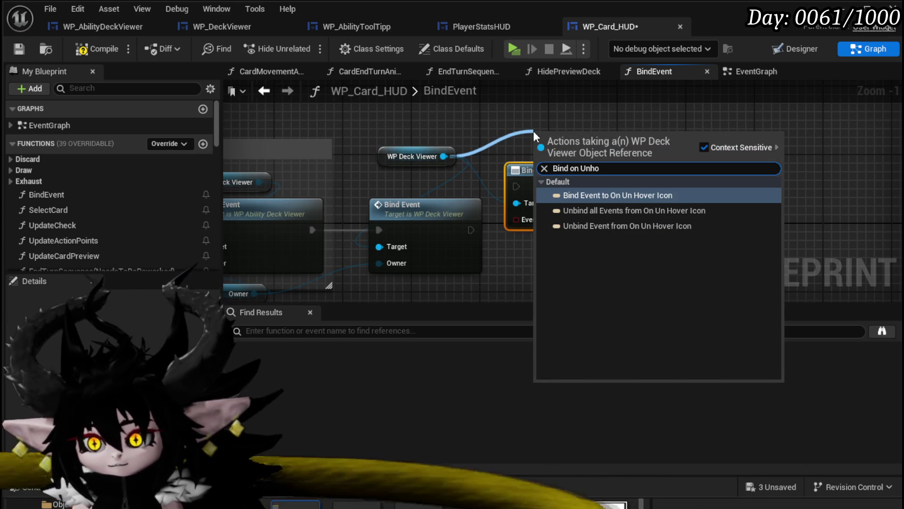
left_click(615, 195)
mouse_move(613, 163)
left_mouse_down()
mouse_move(743, 203)
mouse_move(735, 191)
left_mouse_up()
mouse_move(468, 223)
left_mouse_down()
mouse_move(514, 192)
mouse_move(483, 217)
mouse_move(459, 211)
mouse_move(489, 207)
mouse_move(464, 218)
left_mouse_up()
left_click_drag(518, 188, 518, 188)
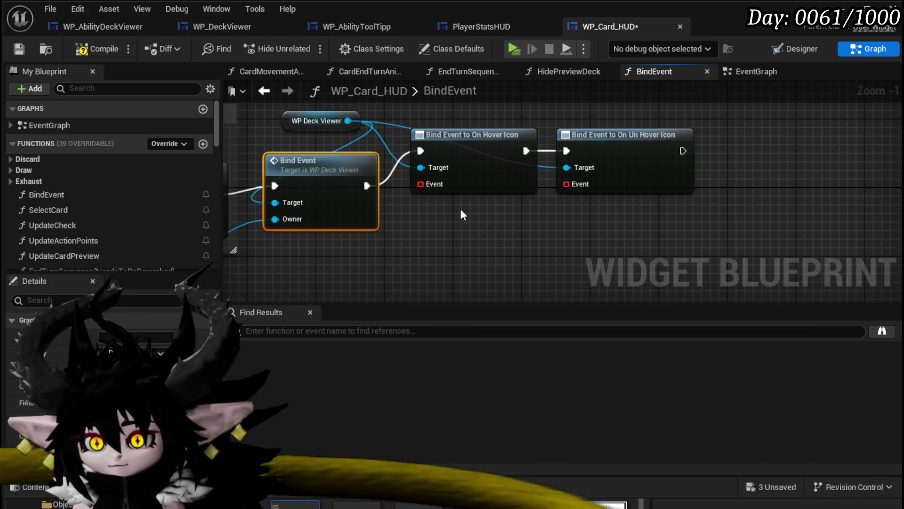
scroll(108, 193, "down", 5)
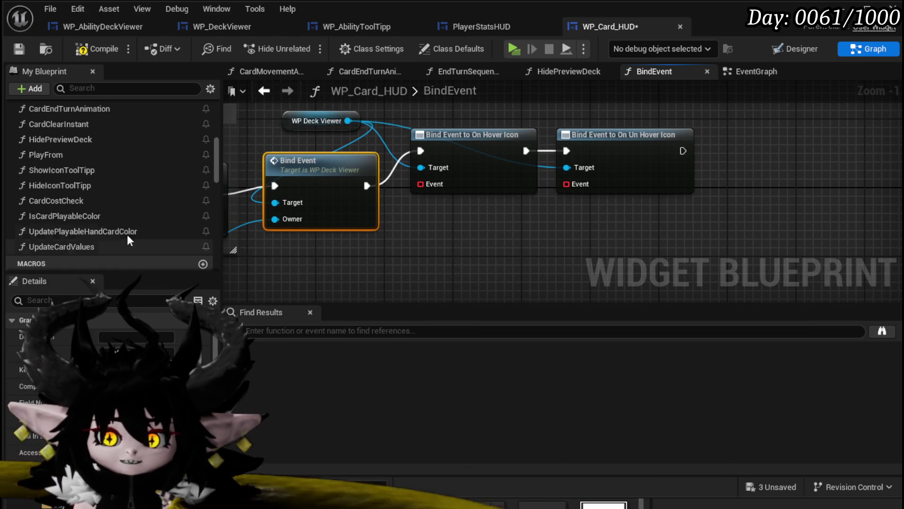
left_click_drag(421, 184, 452, 230)
Add Create Event nodes feeding the hover and un-hover binds' Event inputs
type("Create")
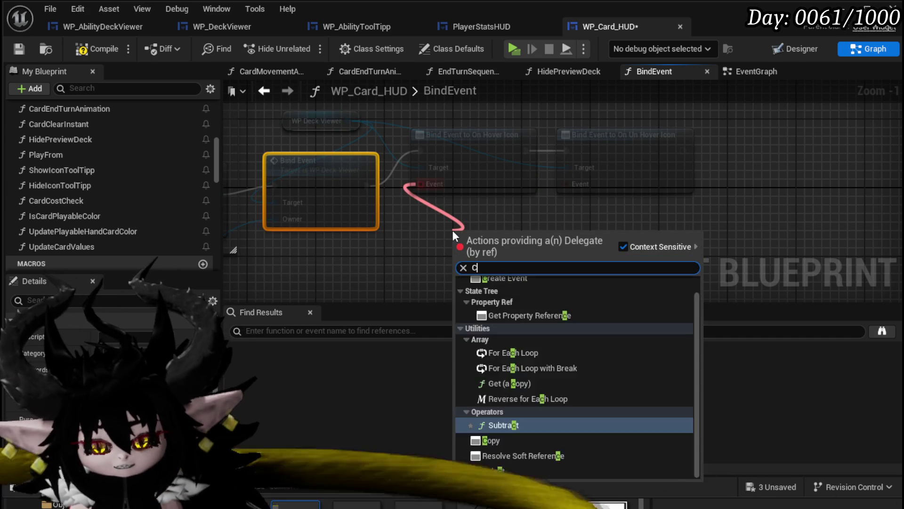
left_click(502, 304)
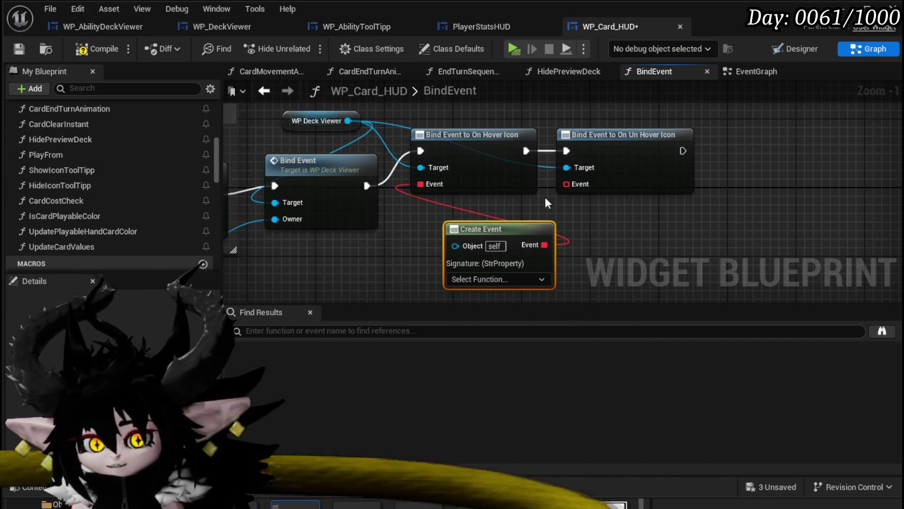
left_click_drag(567, 184, 618, 230)
type("Crea")
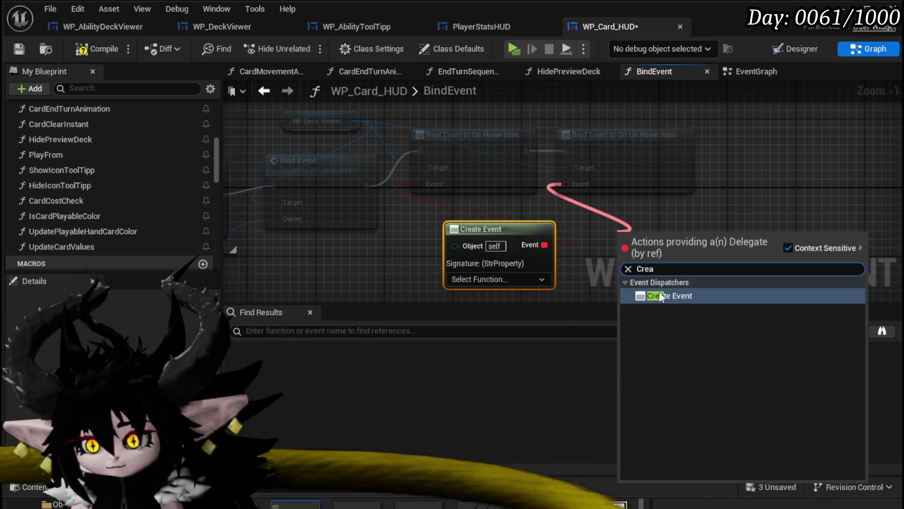
left_click(659, 295)
Set the Create Event functions to ShowIconToolTipp and HideIconToolTipp, then minimize the Blueprint editor
left_click(392, 225)
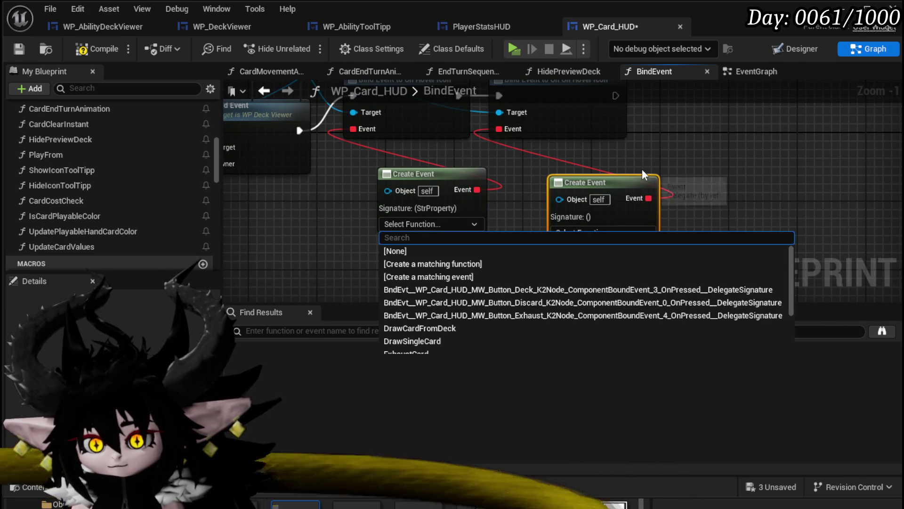
type("sho")
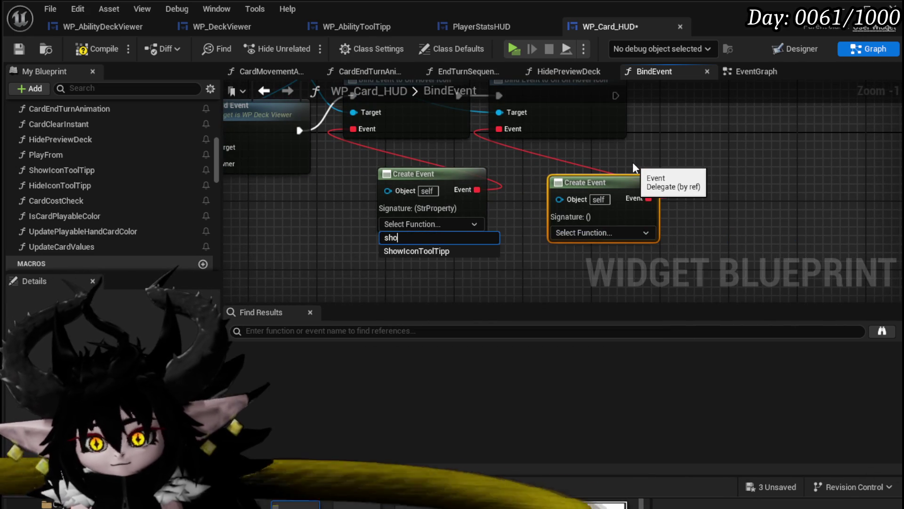
left_click(432, 252)
left_click(647, 230)
type("Hide")
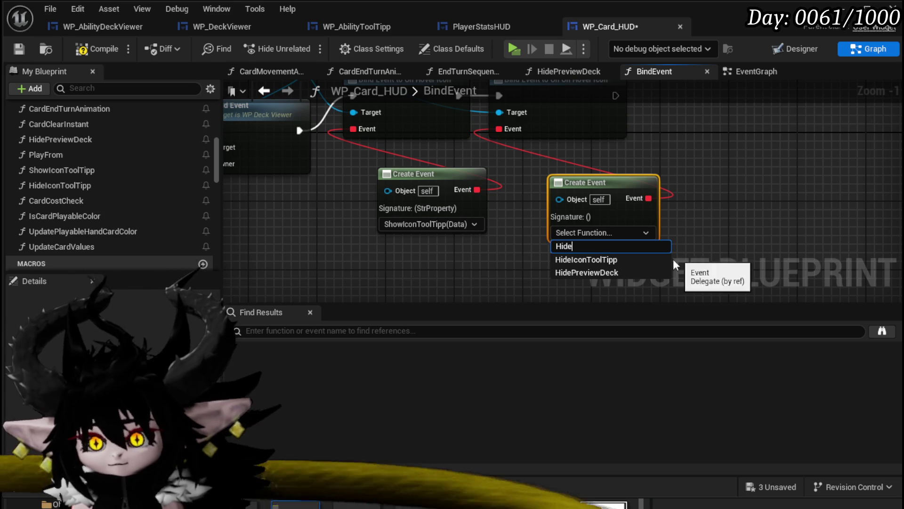
left_click(609, 261)
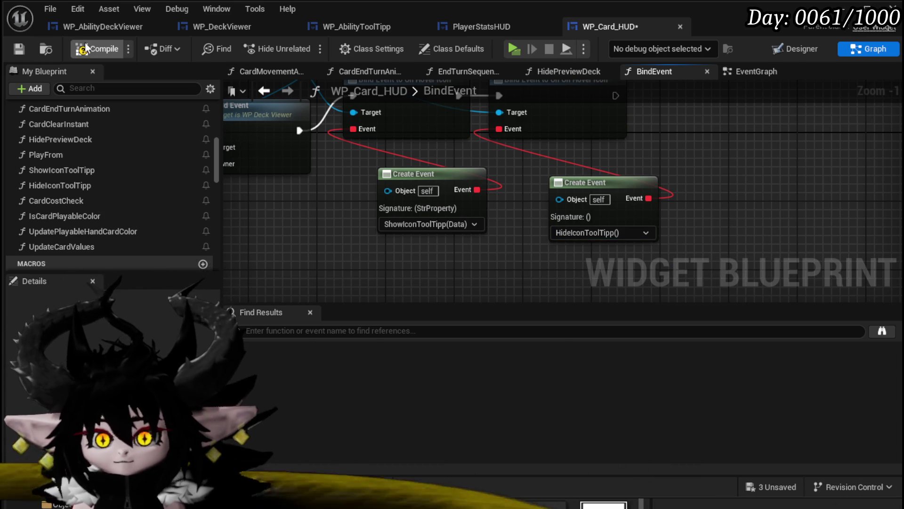
left_click(842, 9)
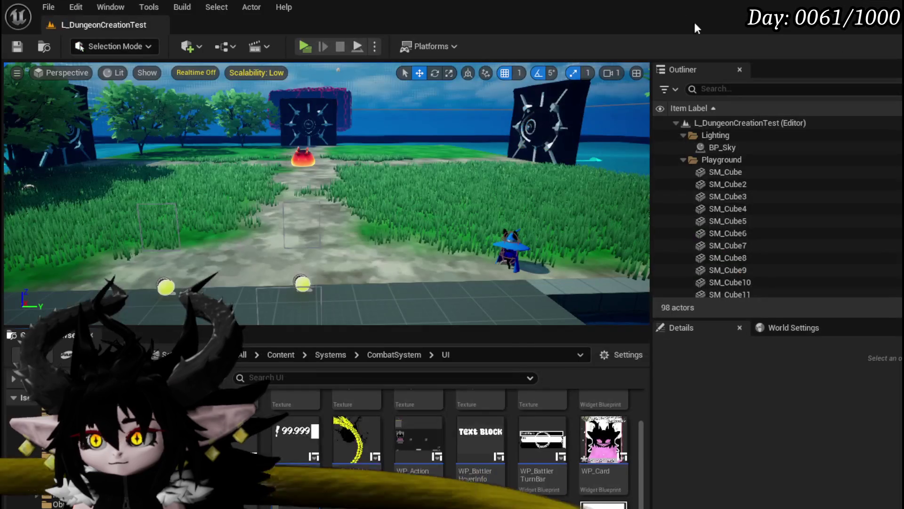
key("alt+p")
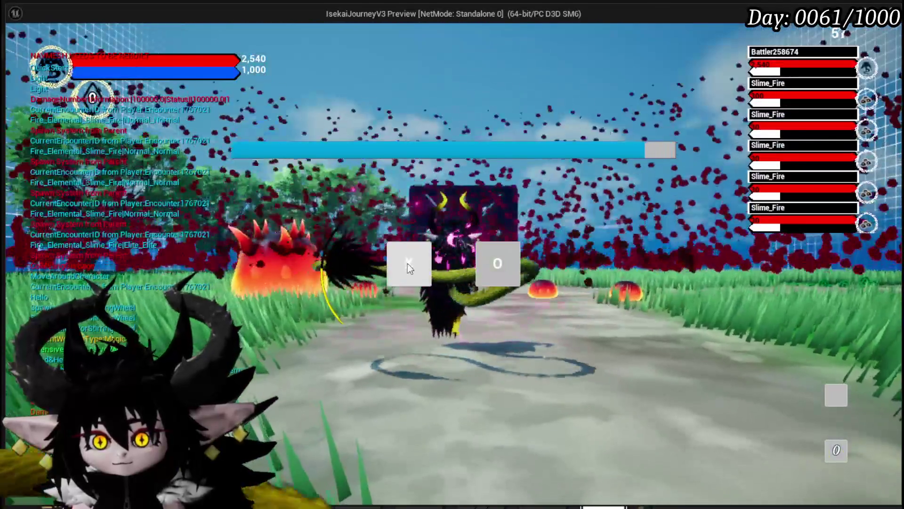
left_click(407, 264)
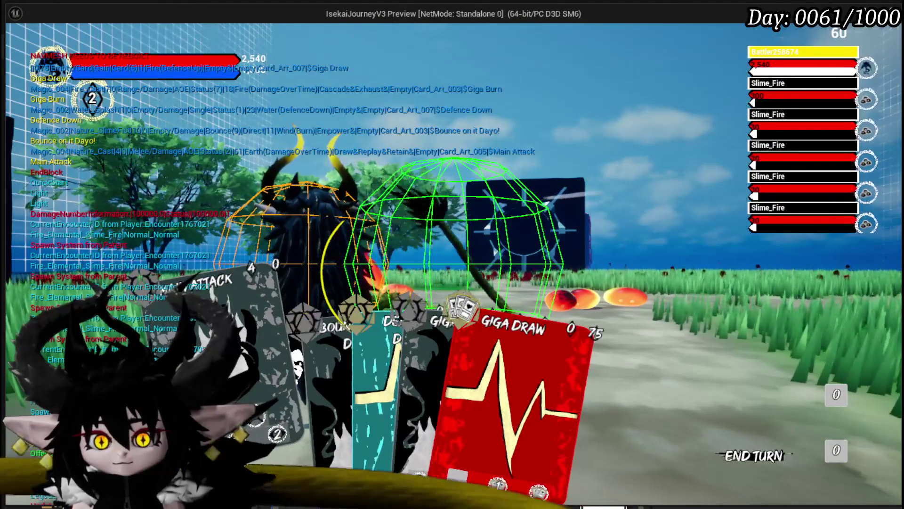
left_click(513, 400)
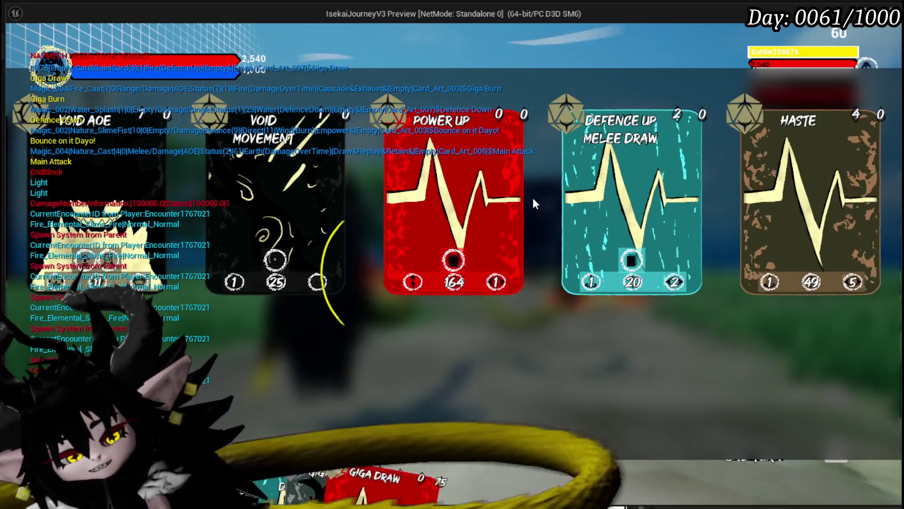
key("Escape")
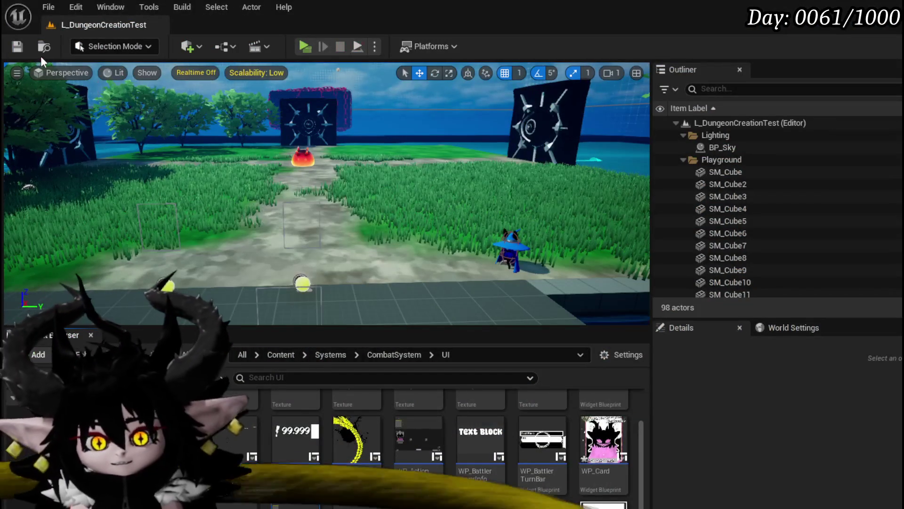
left_click(18, 47)
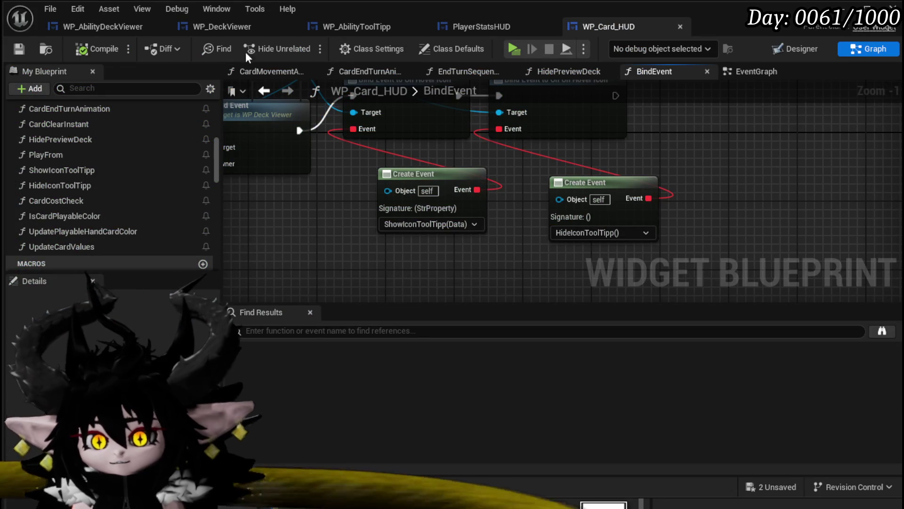
Give the tooltip widget ZOrder 6 in WP_Card_HUD's Designer, save, and run toward the fire slime
left_click(794, 49)
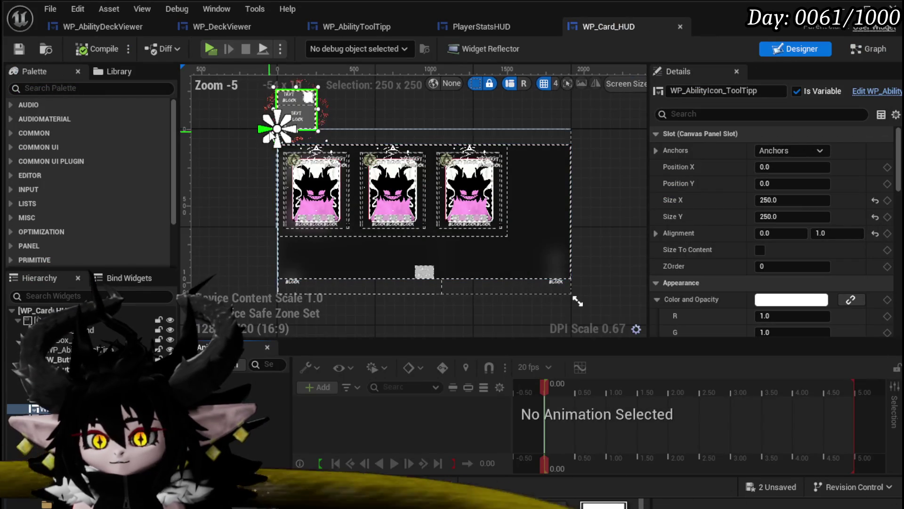
left_click(359, 210)
type("6")
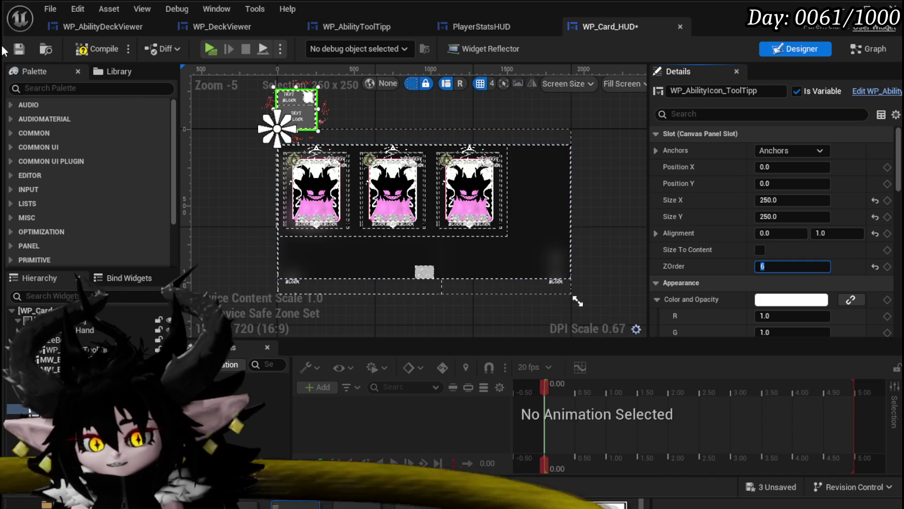
left_click(19, 50)
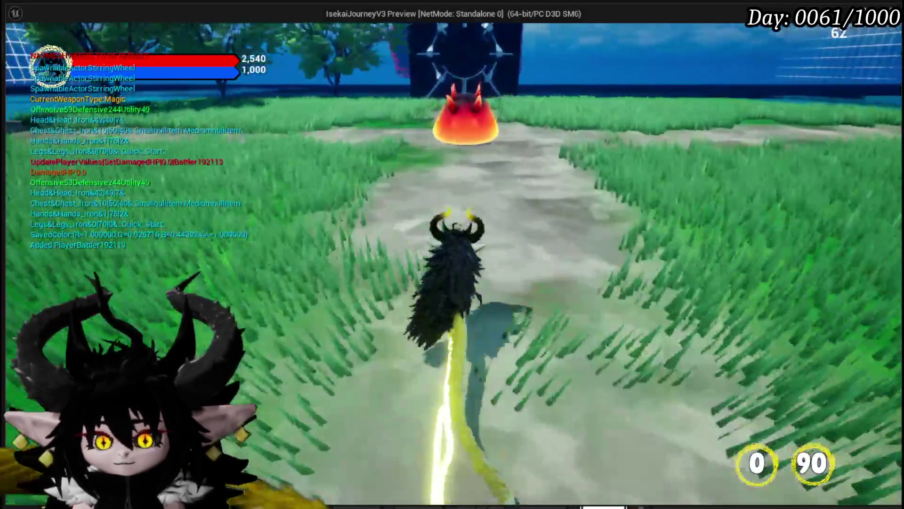
key("w")
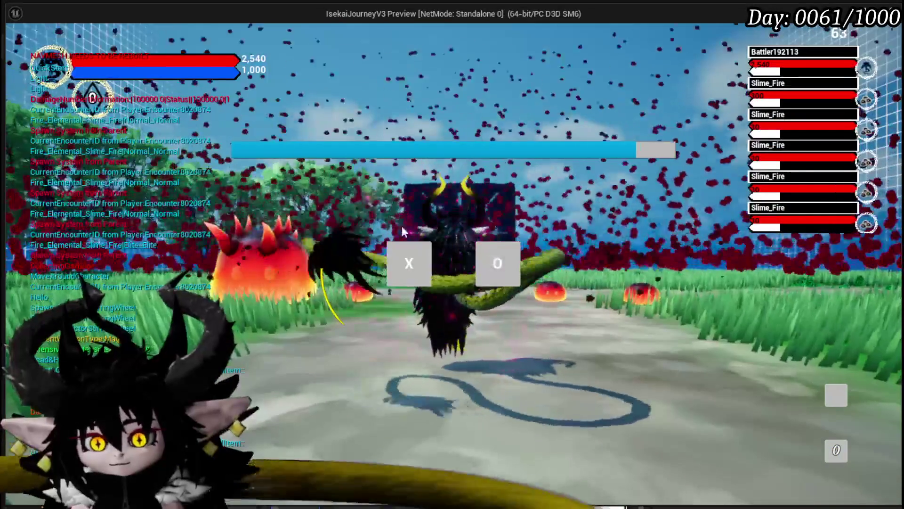
Begin the battle, check a card icon tooltip in the five-card deck viewer, then open the empty pile
left_click(485, 259)
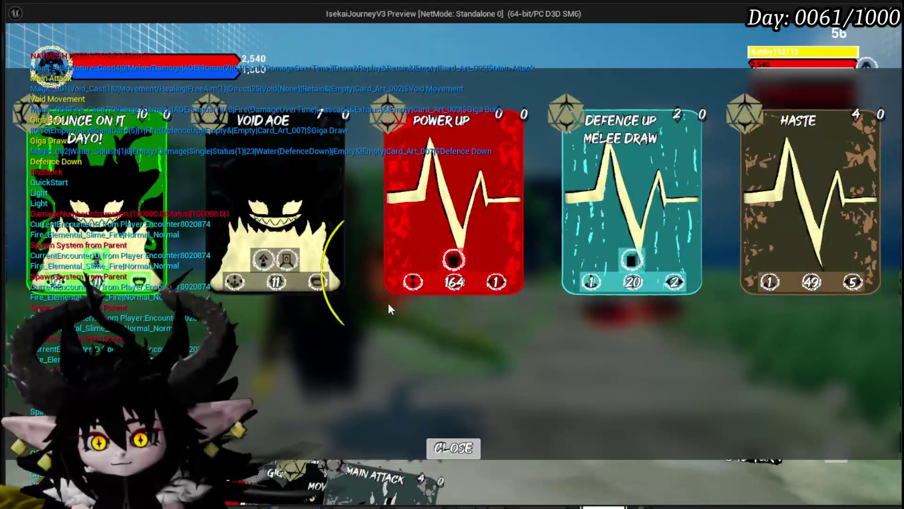
left_click(406, 283)
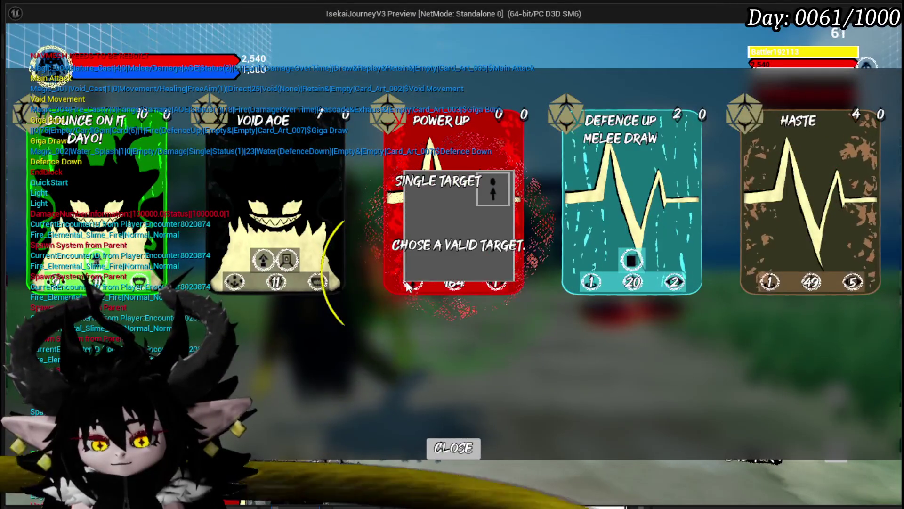
mouse_move(498, 285)
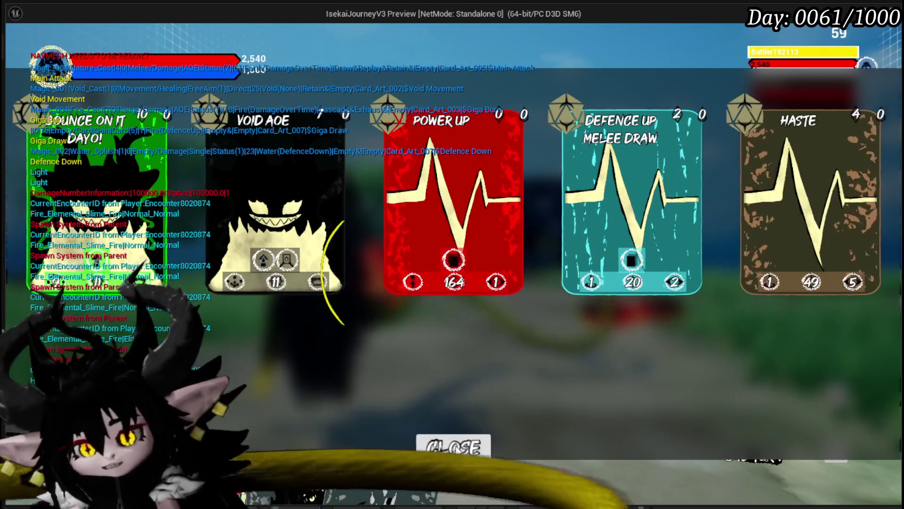
left_click(459, 448)
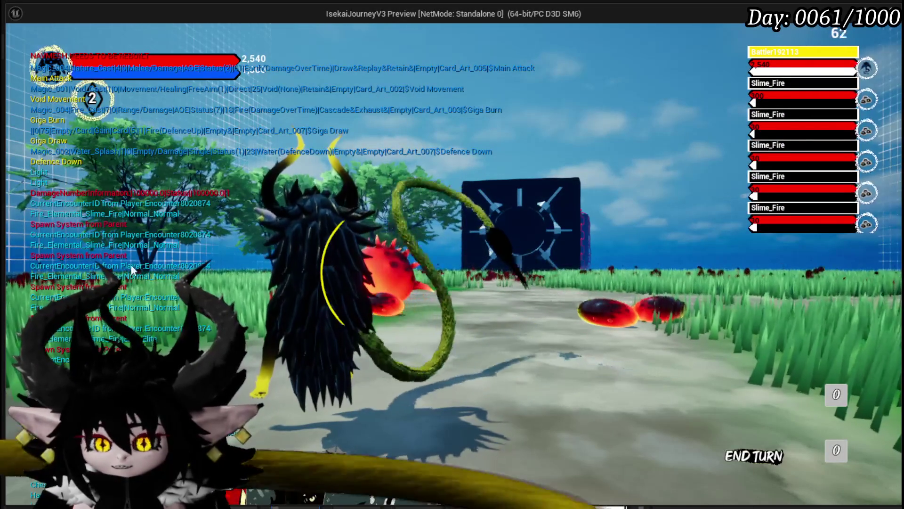
left_click(832, 451)
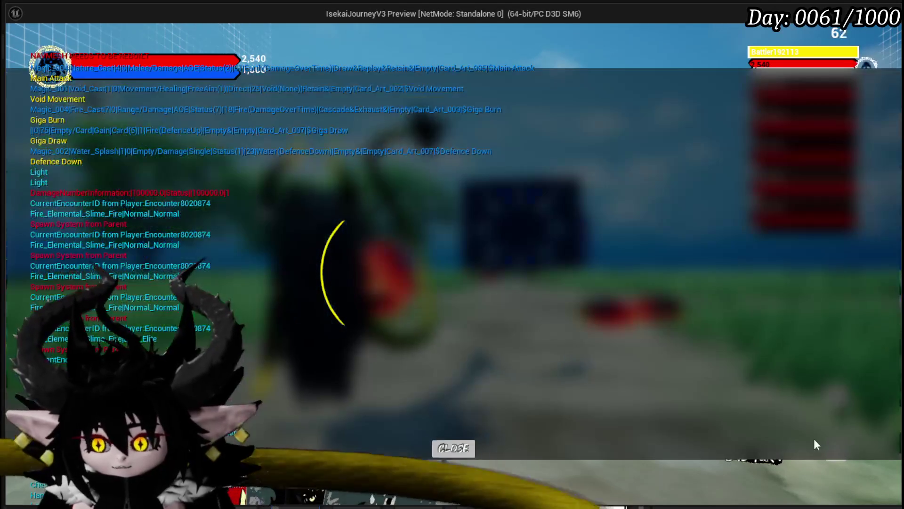
Cast Defence Up Melee Draw on a target, end the turn, and open the four-card draw pile
left_click(459, 450)
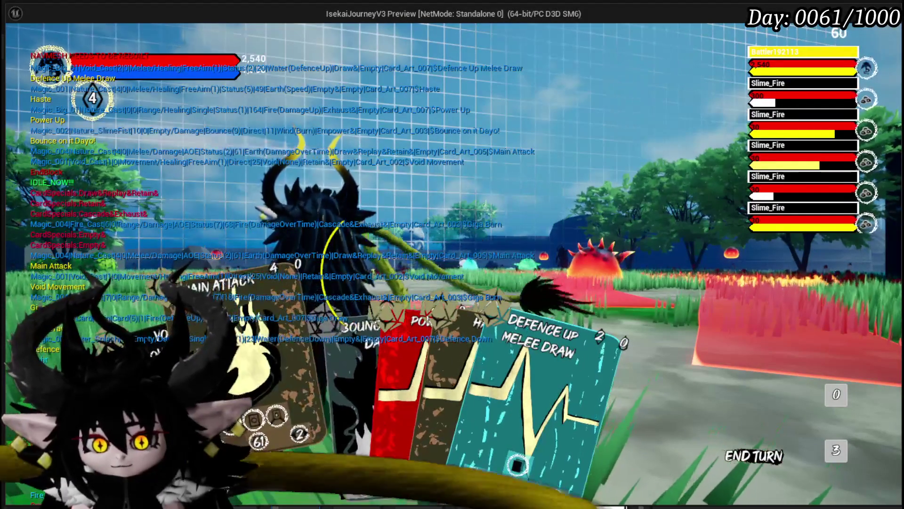
left_click(463, 375)
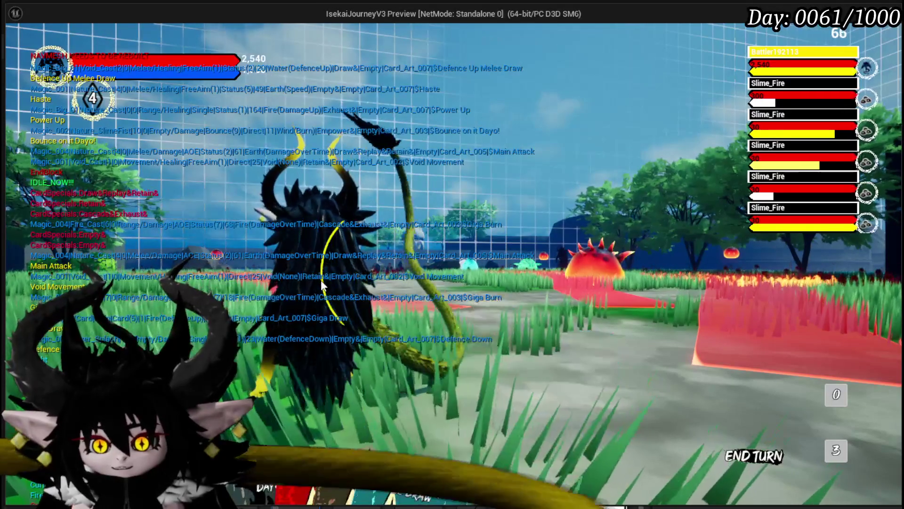
left_click(524, 418)
left_click(473, 406)
left_click(581, 382)
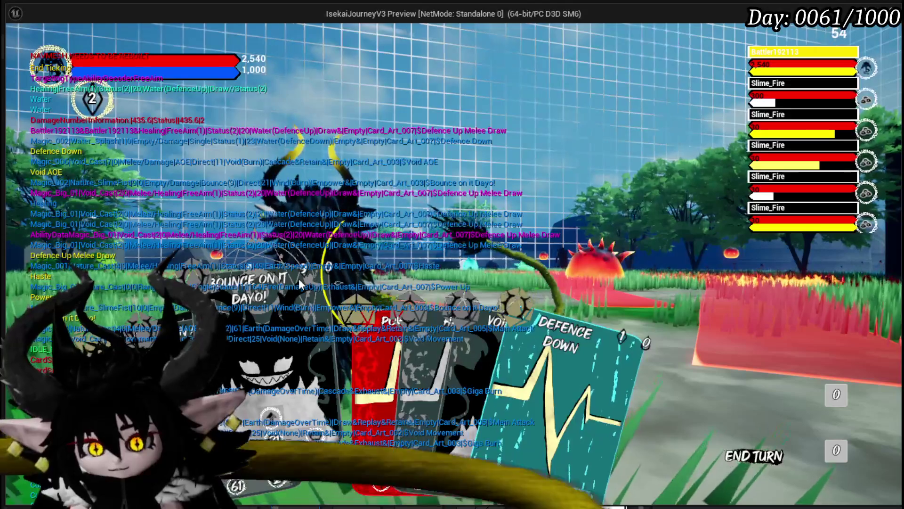
left_click(753, 455)
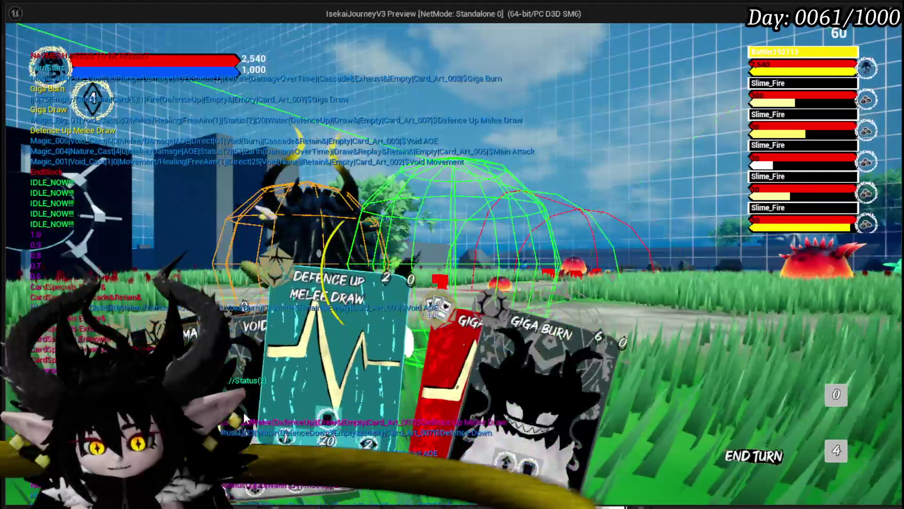
left_click(845, 450)
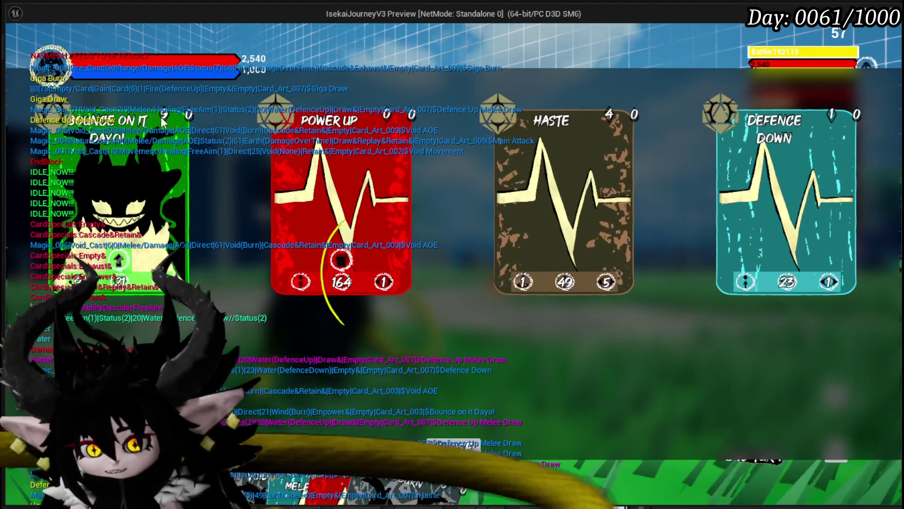
Confirm the Bounce card's tooltip appears, close the draw pile viewer, and exit play mode with Esc
mouse_move(127, 294)
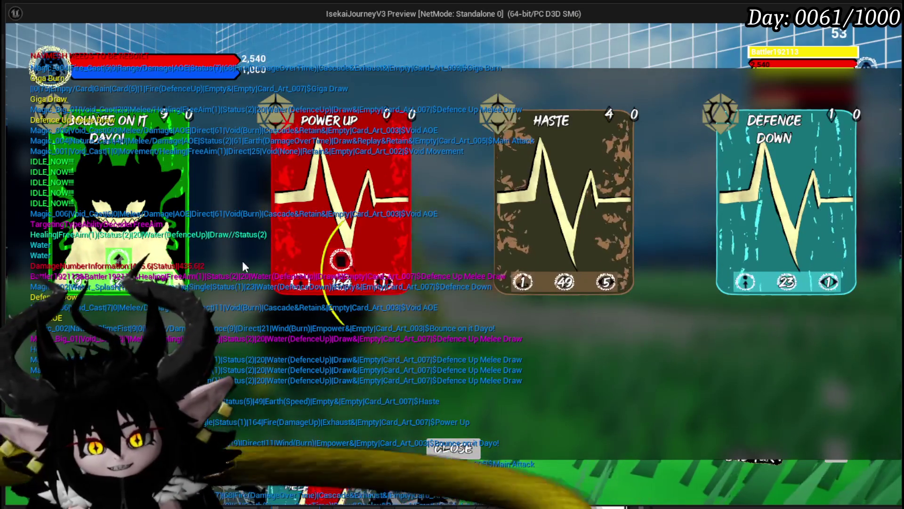
left_click(455, 452)
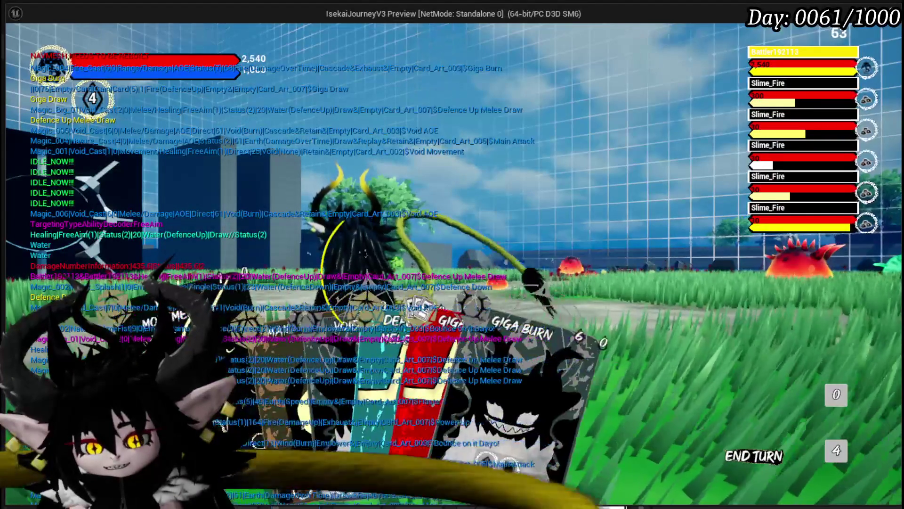
left_click(836, 450)
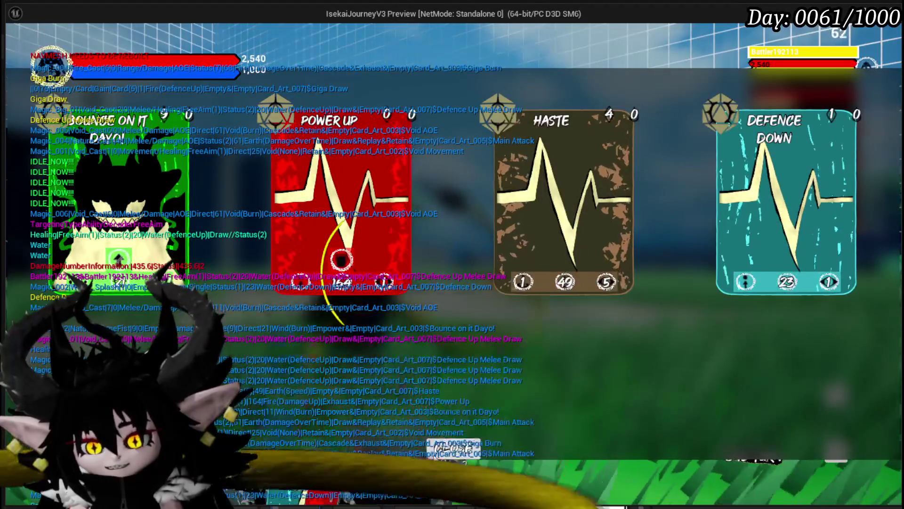
left_click(341, 259)
key("Escape")
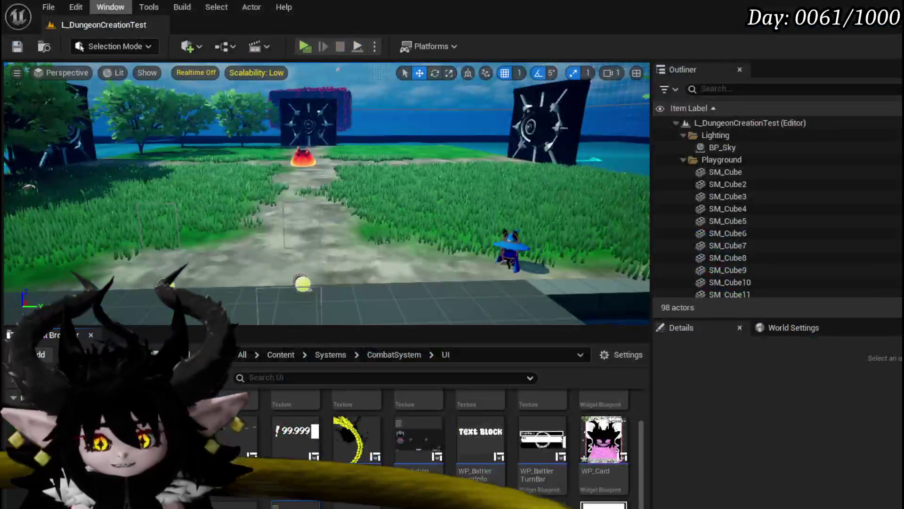
Save the L_DungeonCreationTest level plus the modified WP_Card and WP_Card_Hand assets
left_click(17, 47)
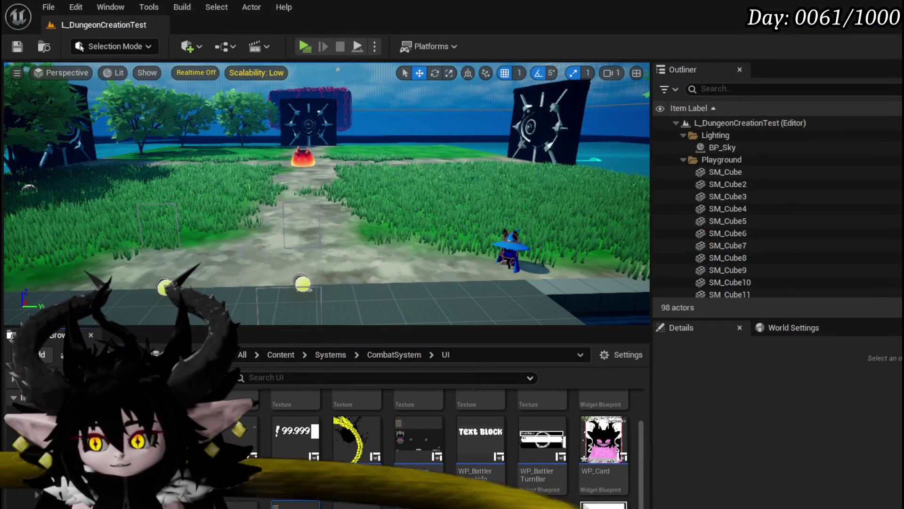
key("ctrl+shift+s")
left_click(684, 460)
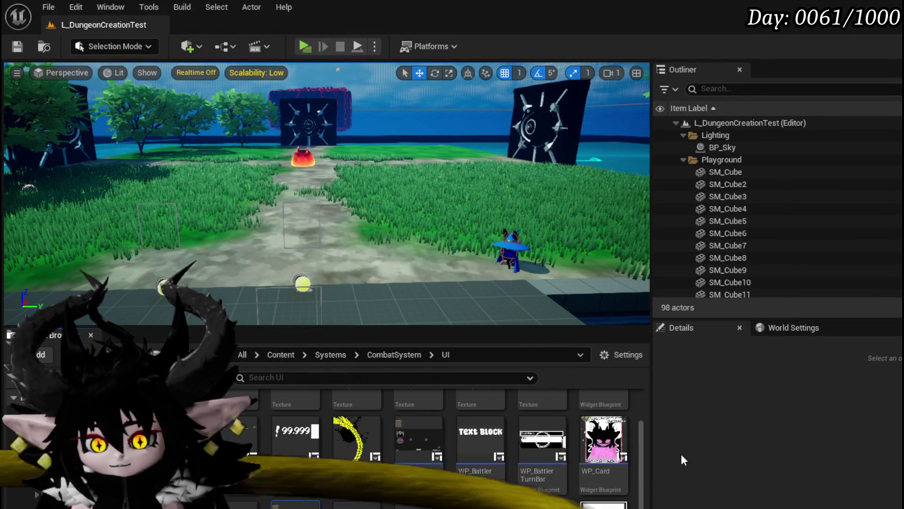
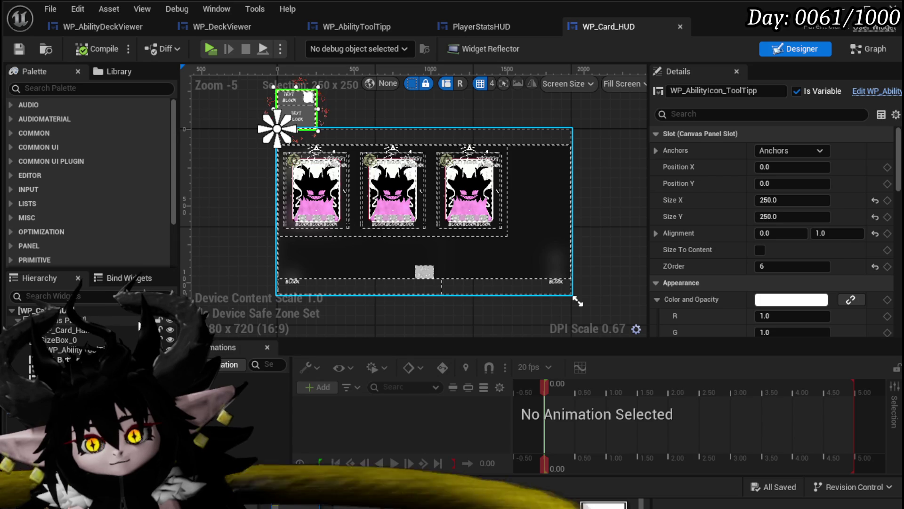
Inspect the WP Ability Deck Viewer node and variable in the graph, then return to the Designer
left_click(875, 49)
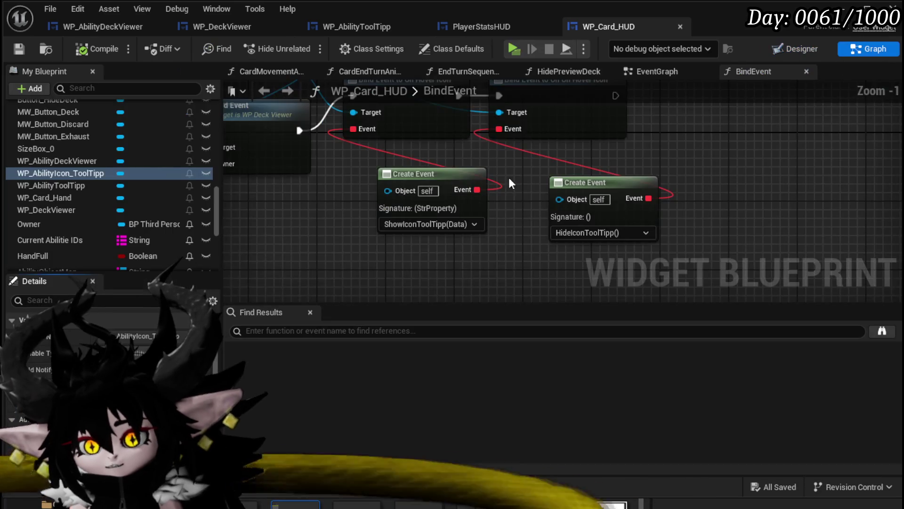
left_click_drag(473, 238, 547, 242)
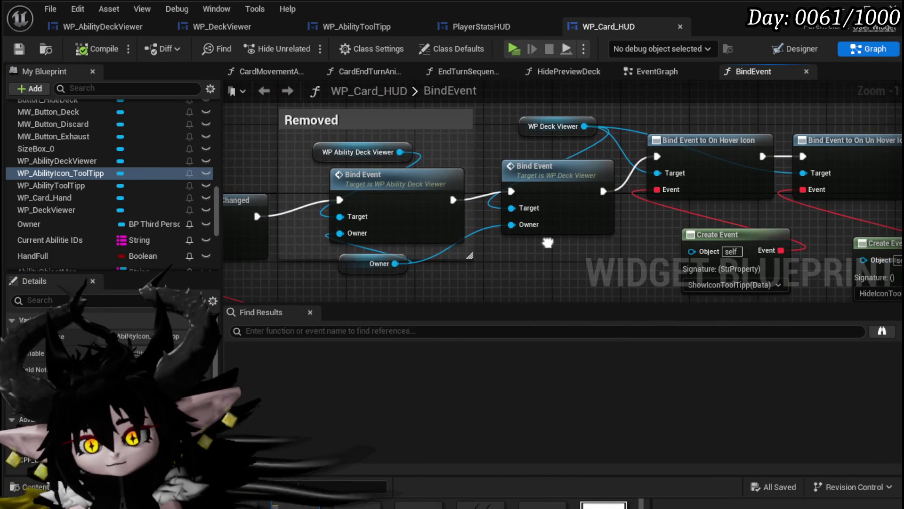
left_click(340, 142)
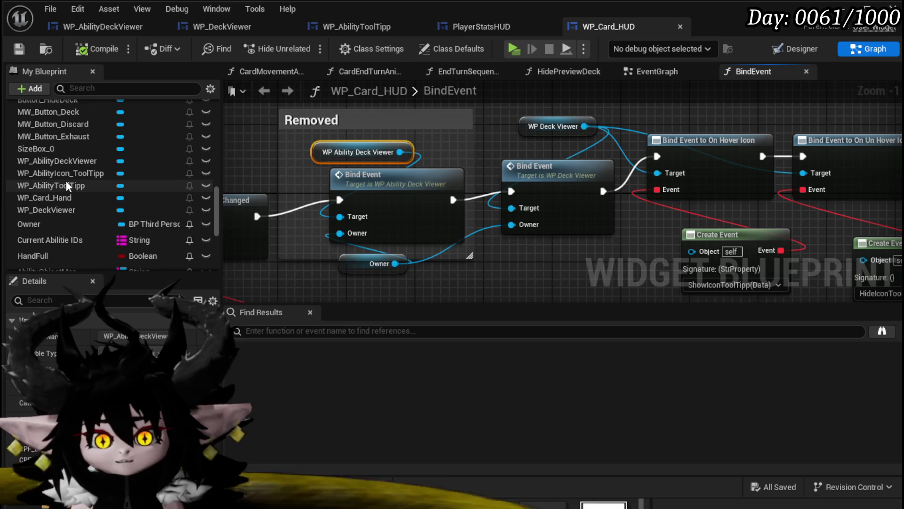
scroll(75, 188, "up", 1)
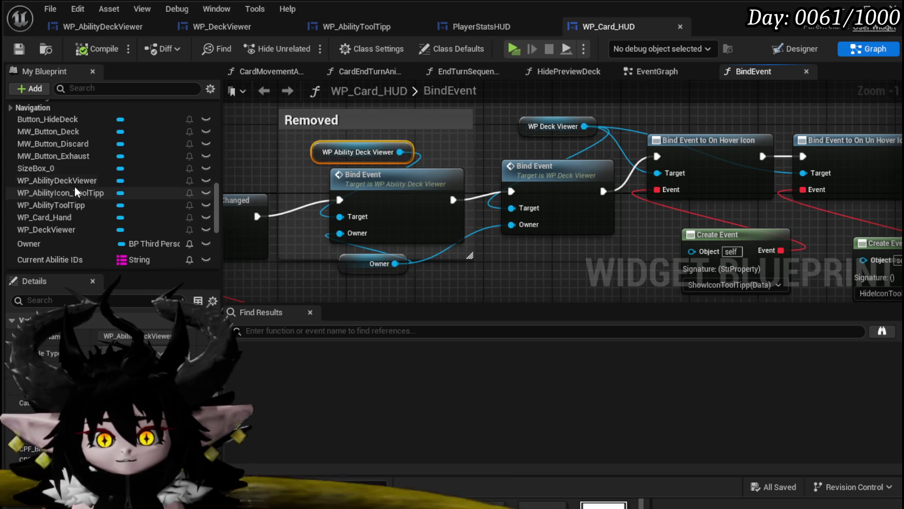
left_click(74, 183)
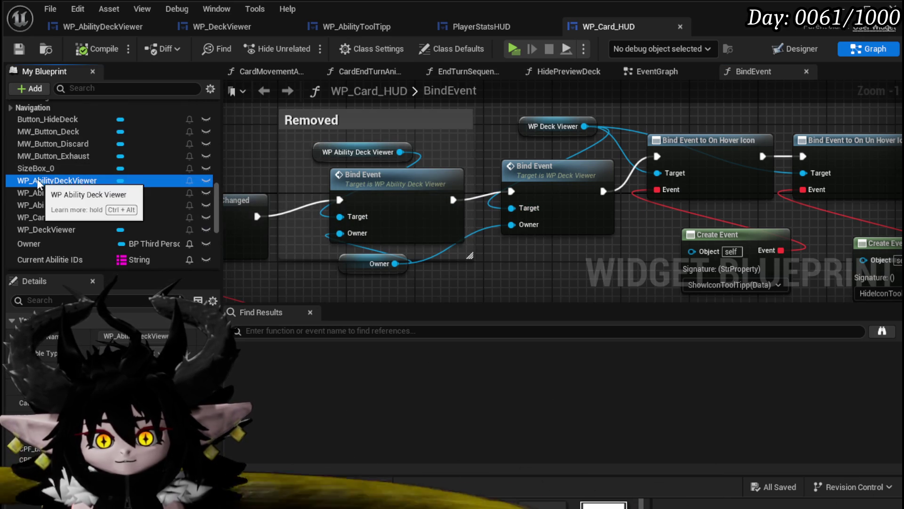
left_click(47, 168)
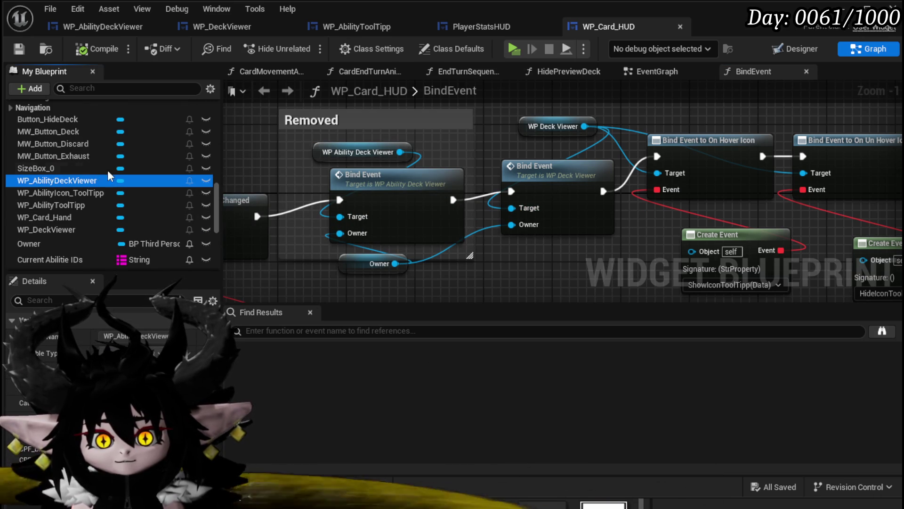
scroll(124, 181, "up", 3)
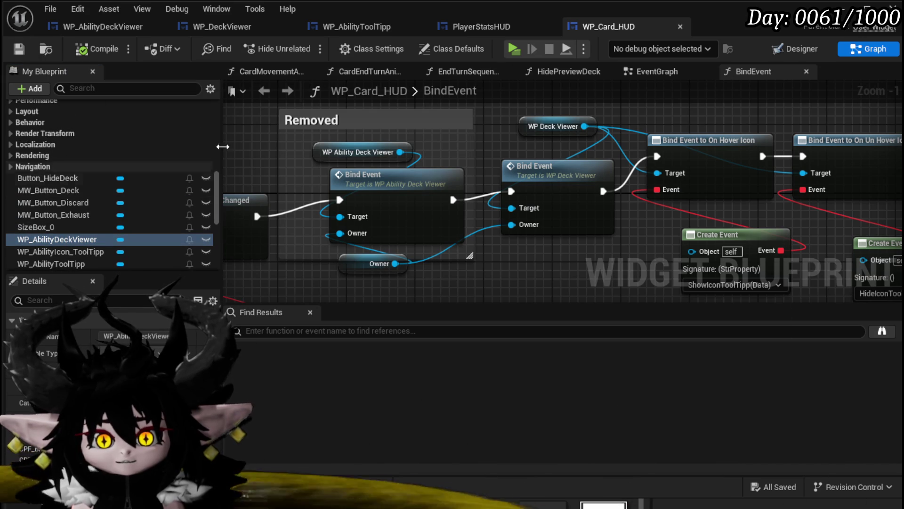
left_click(801, 49)
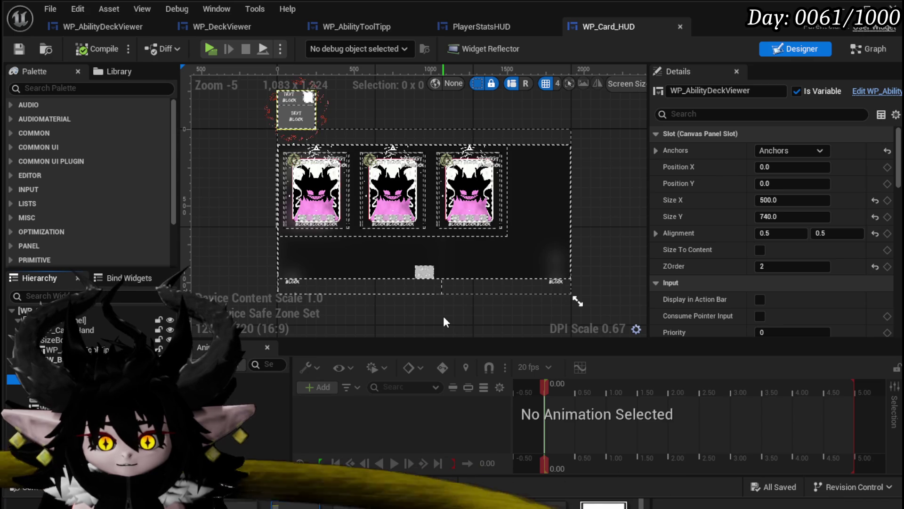
Delete the WP_AbilityDeckViewer widget, save WP_Card_HUD, and survey its EventGraph
key("Delete")
left_click(17, 51)
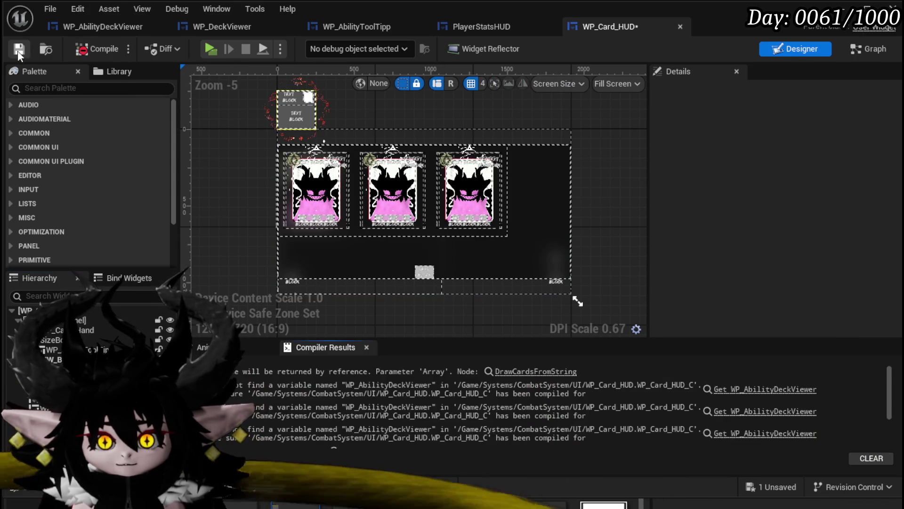
left_click(550, 372)
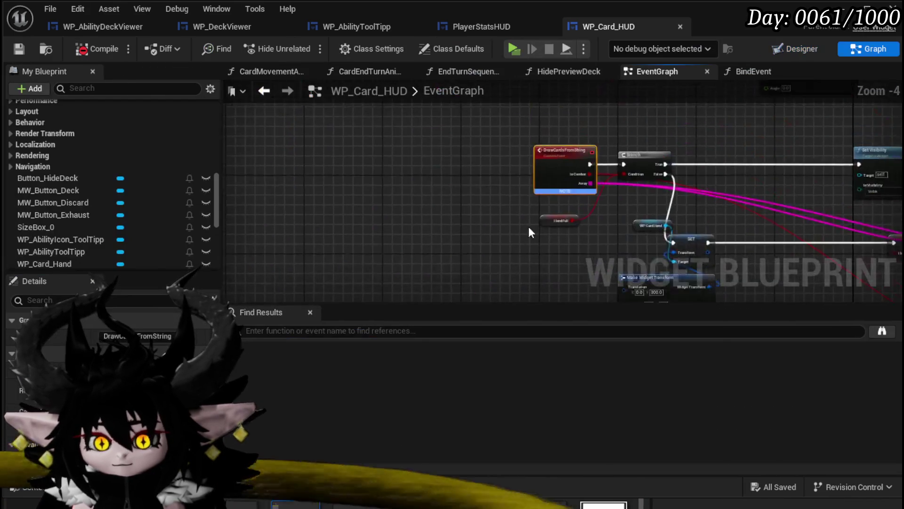
scroll(353, 251, "down", 1)
mouse_move(400, 251)
left_mouse_down()
mouse_move(406, 205)
mouse_move(275, 165)
mouse_move(378, 159)
mouse_move(451, 134)
mouse_move(706, 151)
mouse_move(473, 298)
mouse_move(690, 162)
mouse_move(650, 150)
mouse_move(401, 164)
left_mouse_up()
scroll(276, 165, "down", 3)
scroll(743, 158, "down", 2)
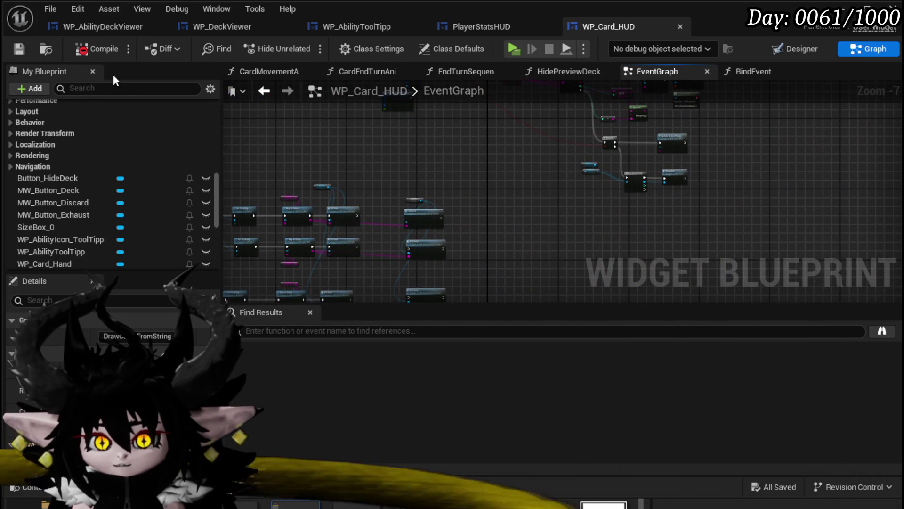
Compile, then in BindEvent delete the broken node and the Removed comment box
left_click(97, 48)
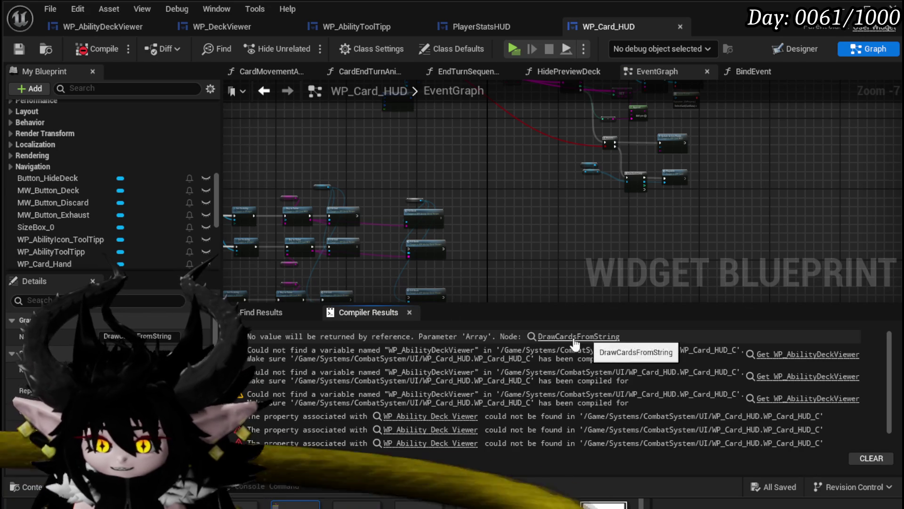
left_click(808, 354)
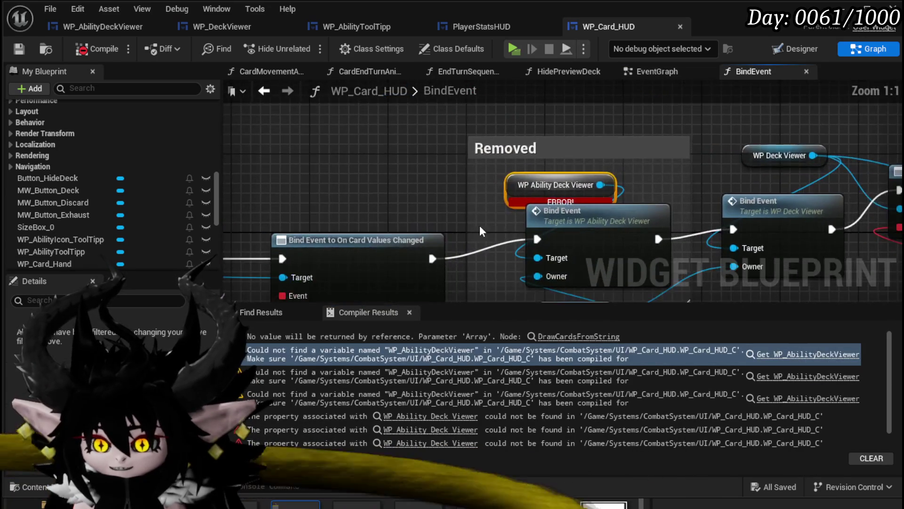
scroll(484, 227, "down", 2)
left_click_drag(353, 213, 580, 191)
key("Delete")
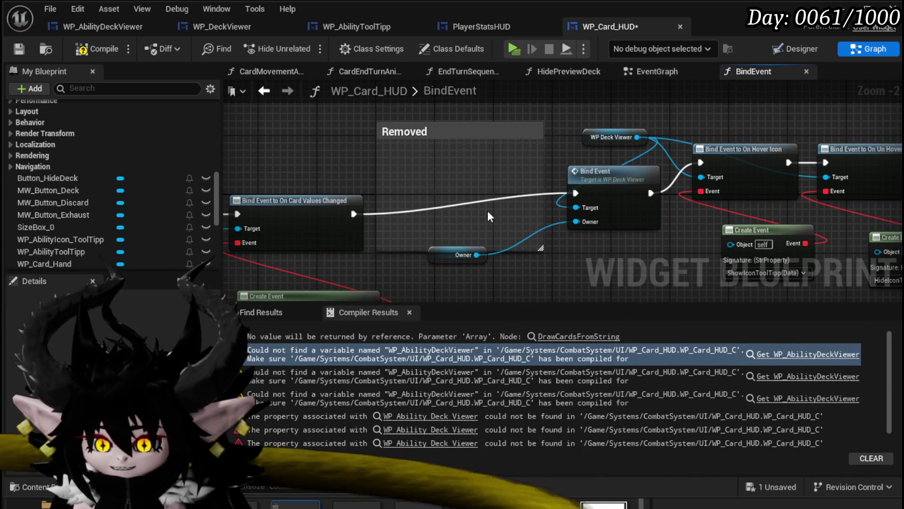
left_click_drag(354, 118, 452, 226)
key("Delete")
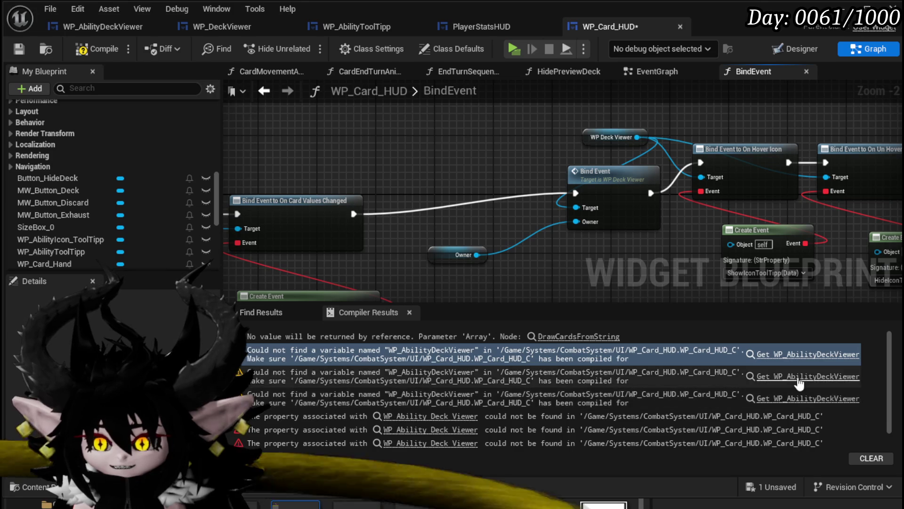
Locate the broken deck viewer node in CardMovementAnim, move it aside, then recompile and save
left_click(800, 376)
scroll(295, 248, "down", 5)
scroll(331, 222, "up", 4)
scroll(332, 225, "down", 2)
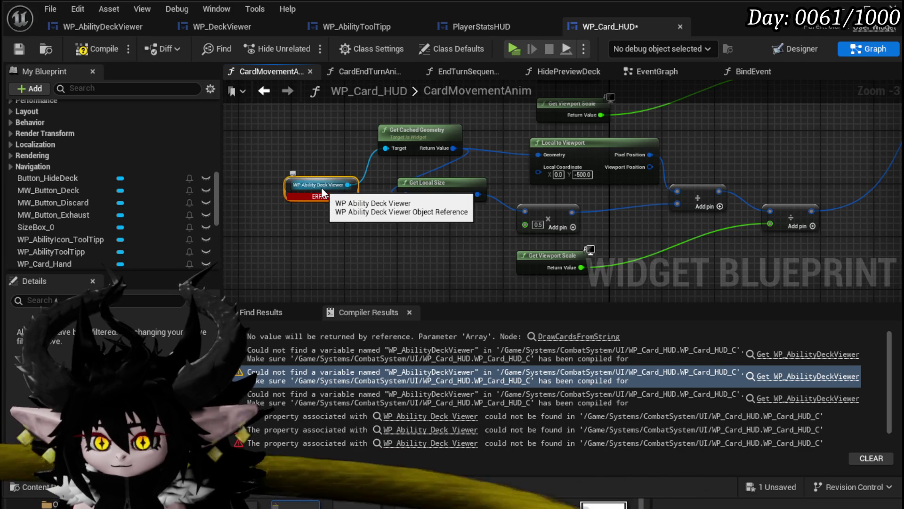
mouse_move(321, 187)
left_mouse_down()
mouse_move(270, 193)
mouse_move(319, 193)
mouse_move(477, 262)
left_mouse_up()
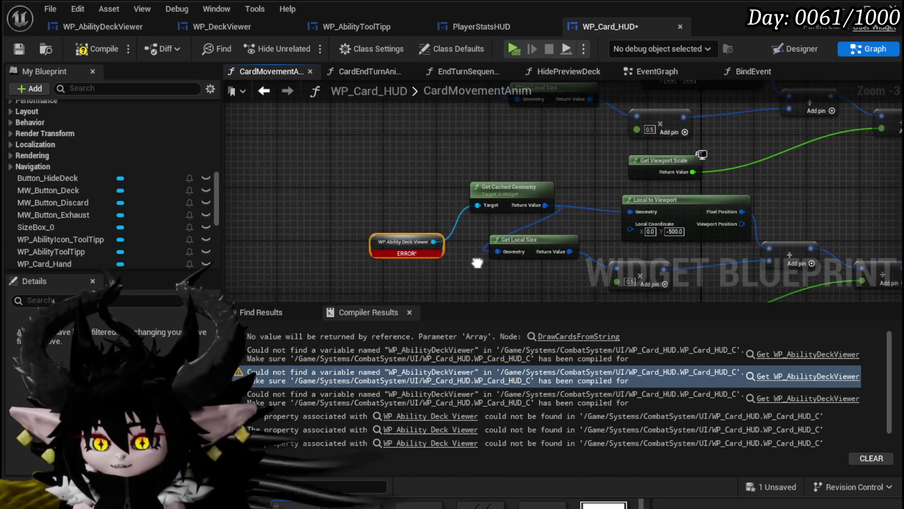
left_click(91, 49)
left_click(18, 49)
Replace it with a WP_DeckViewer getter wired into Get Cached Geometry's Target, then save
scroll(69, 227, "down", 2)
scroll(66, 221, "down", 2)
mouse_move(52, 199)
left_mouse_down()
mouse_move(369, 179)
mouse_move(457, 202)
left_mouse_up()
left_click(394, 213)
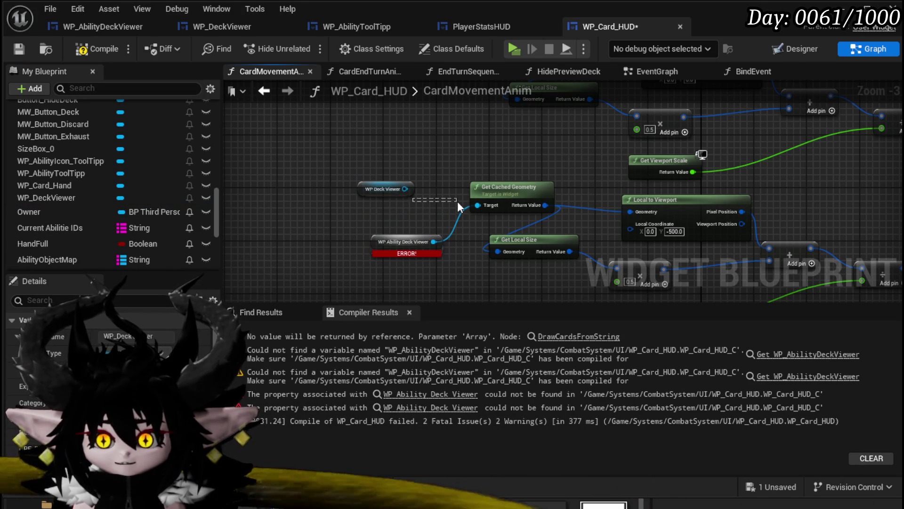
left_click_drag(404, 189, 477, 205)
left_click(391, 242)
key("Delete")
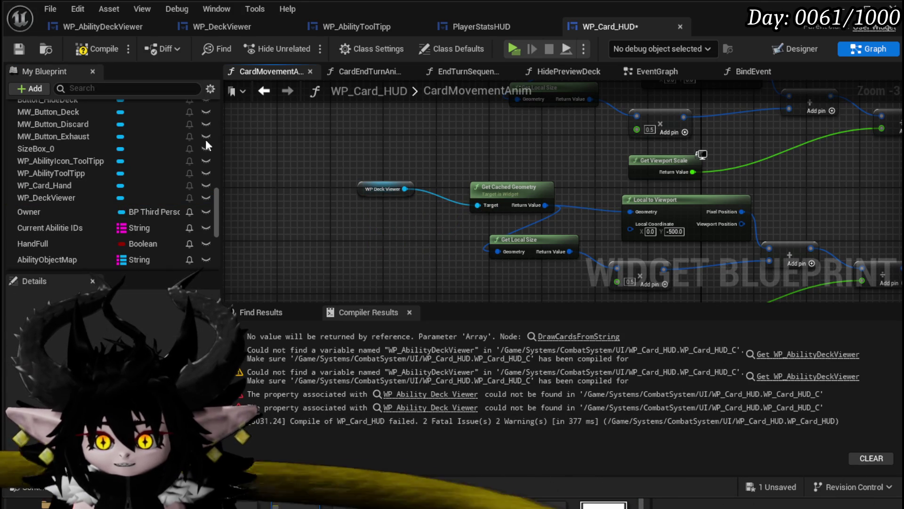
left_click(19, 49)
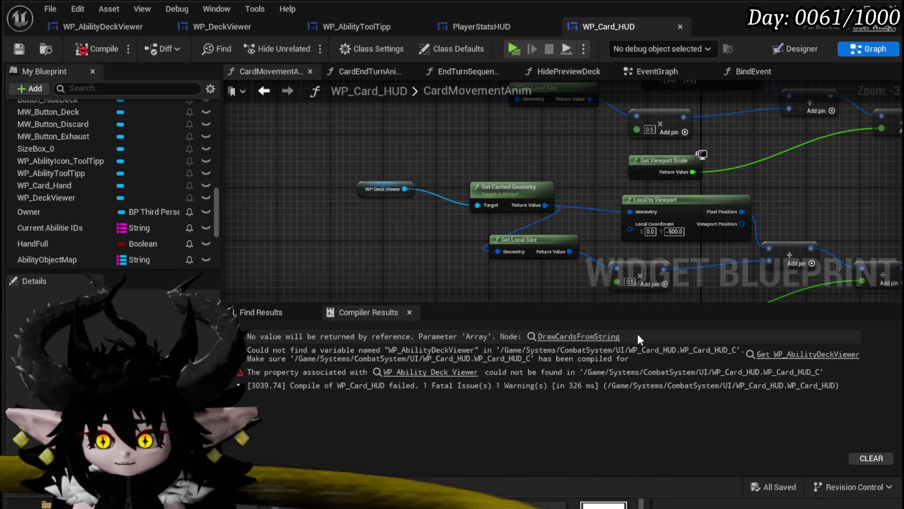
left_click(813, 358)
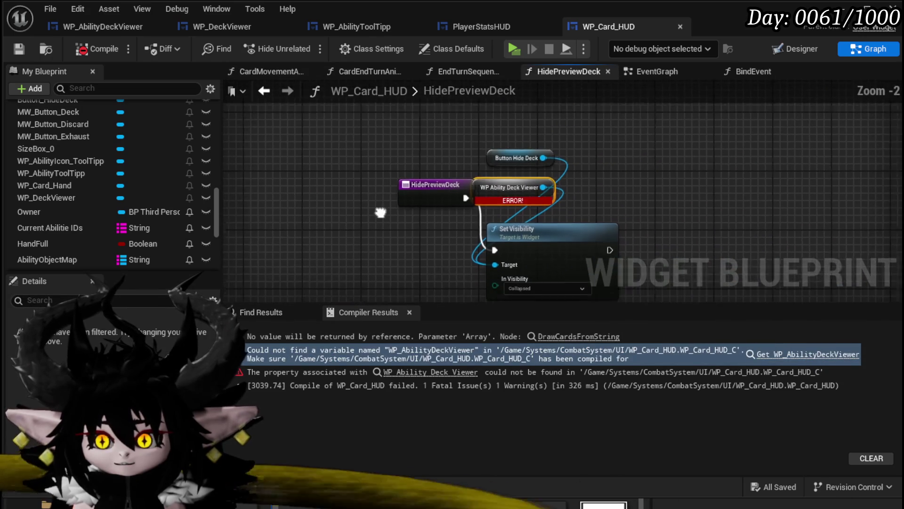
Recompile with Button Hide Deck targeting Set Visibility, tidy the node, and return to the Designer
left_click(93, 53)
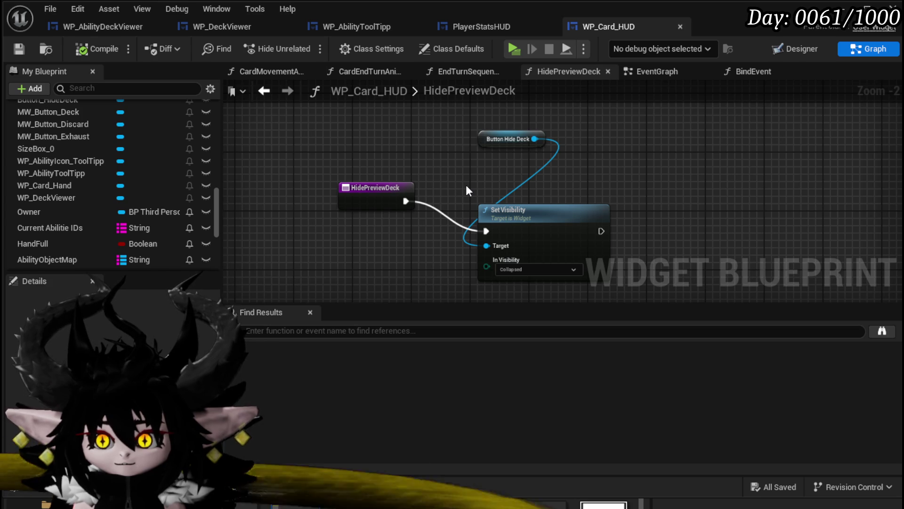
left_click_drag(525, 205, 517, 182)
left_click(516, 126)
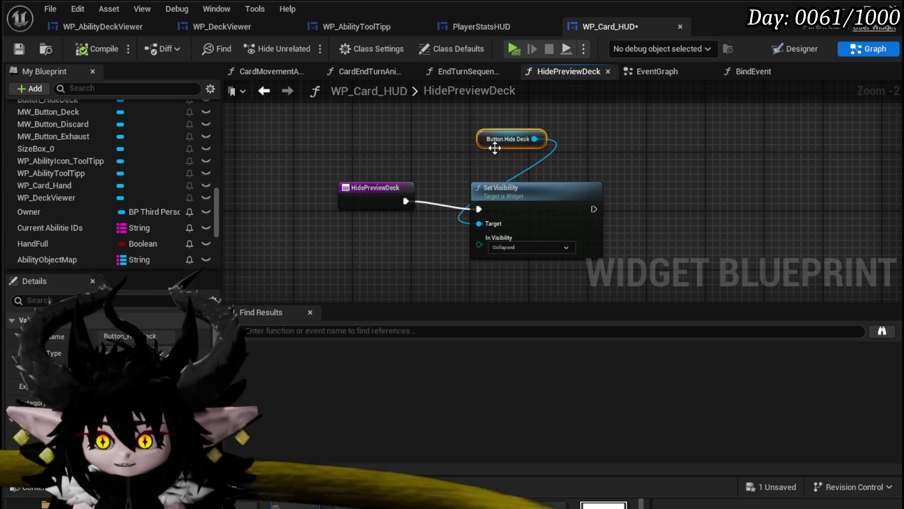
left_click(572, 114)
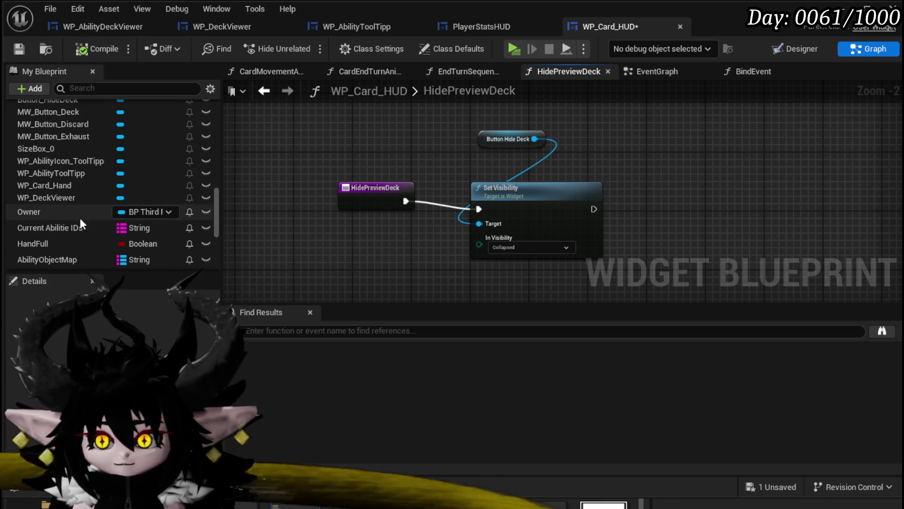
left_click(784, 51)
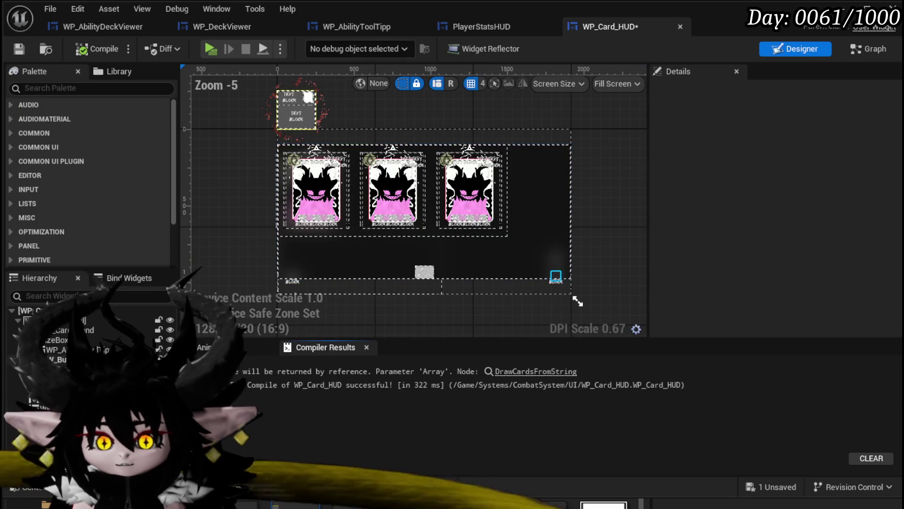
Delete the orphaned On Pressed and Hide Preview Deck nodes tied to Button_HideDeck and recompile
left_click(645, 276)
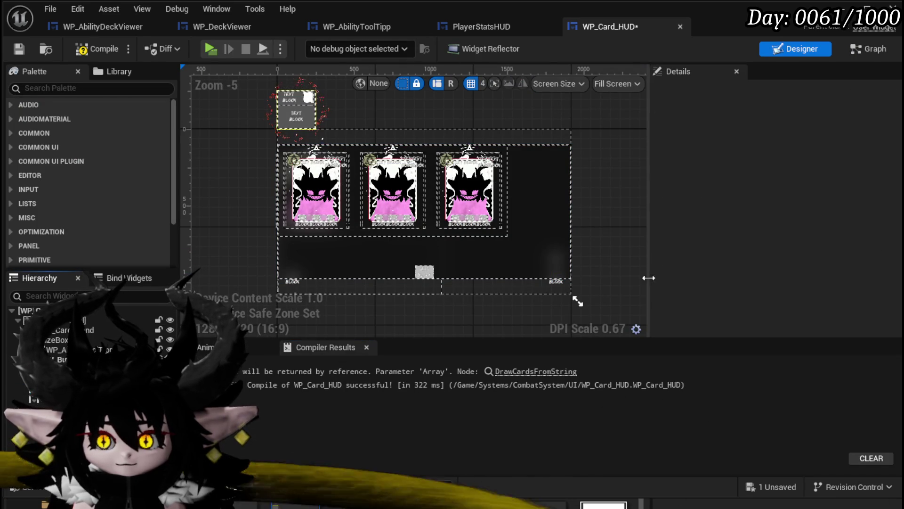
left_click(18, 50)
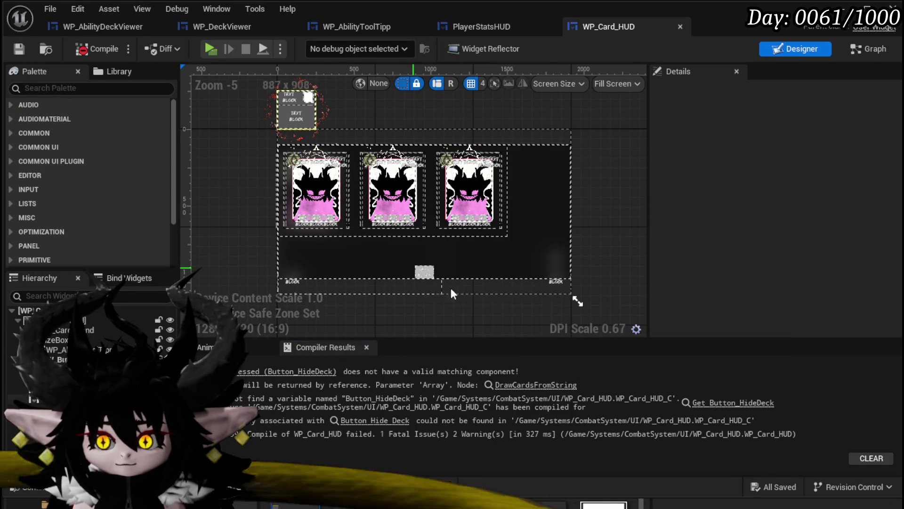
left_click(258, 372)
mouse_move(443, 256)
left_mouse_down()
mouse_move(513, 237)
mouse_move(747, 111)
left_mouse_up()
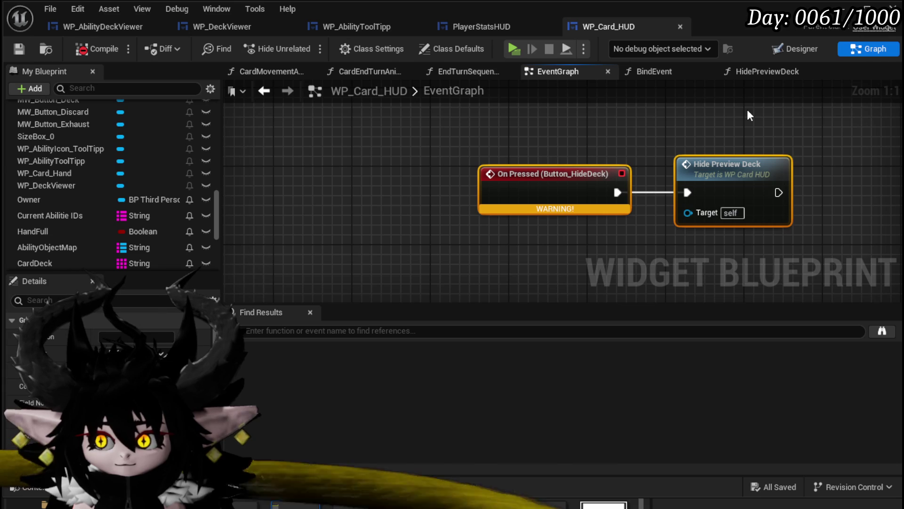
key("Delete")
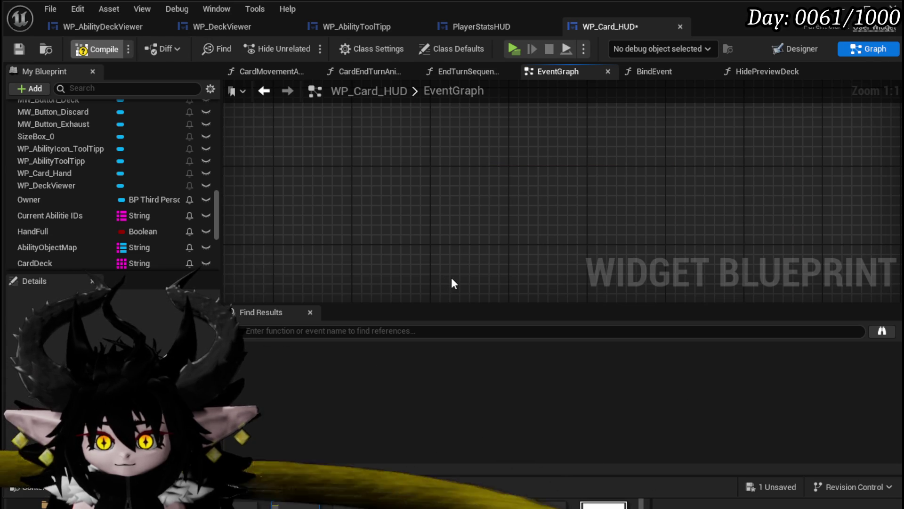
key("F7")
Delete the HidePreviewDeck function from My Blueprint and confirm the deletion
left_click(780, 355)
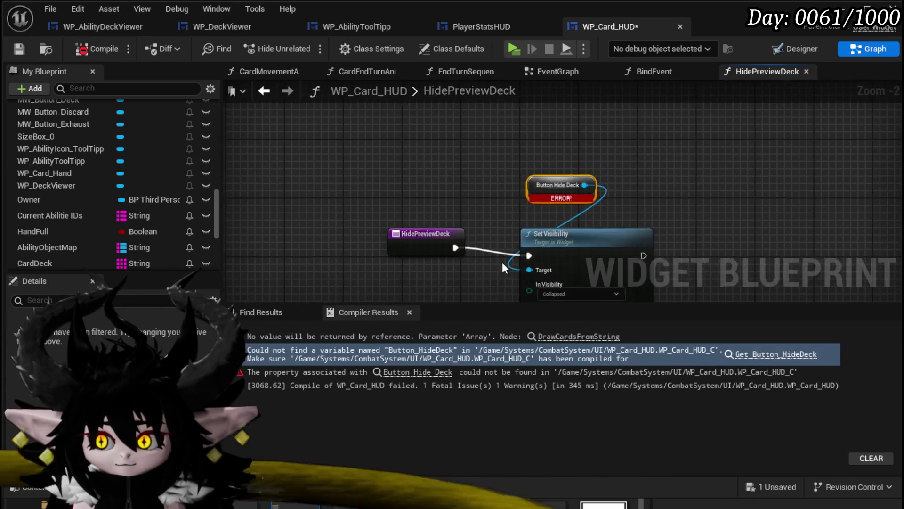
left_click(336, 200)
scroll(94, 195, "up", 3)
scroll(89, 196, "up", 8)
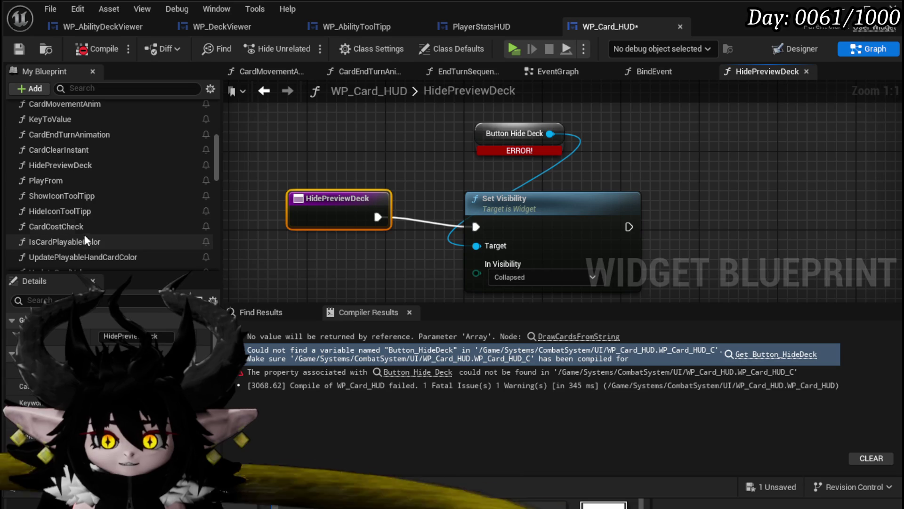
scroll(95, 190, "up", 5)
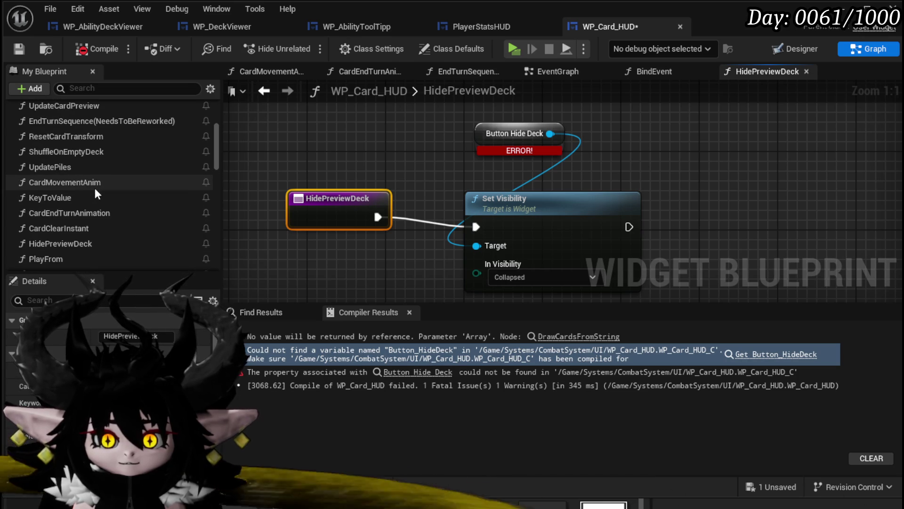
scroll(83, 181, "up", 1)
scroll(83, 181, "down", 5)
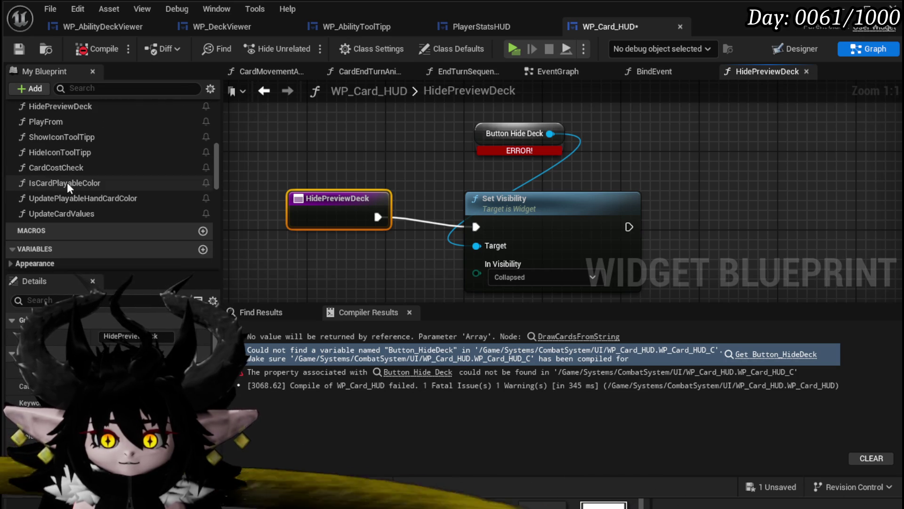
scroll(61, 155, "up", 3)
left_click(59, 146)
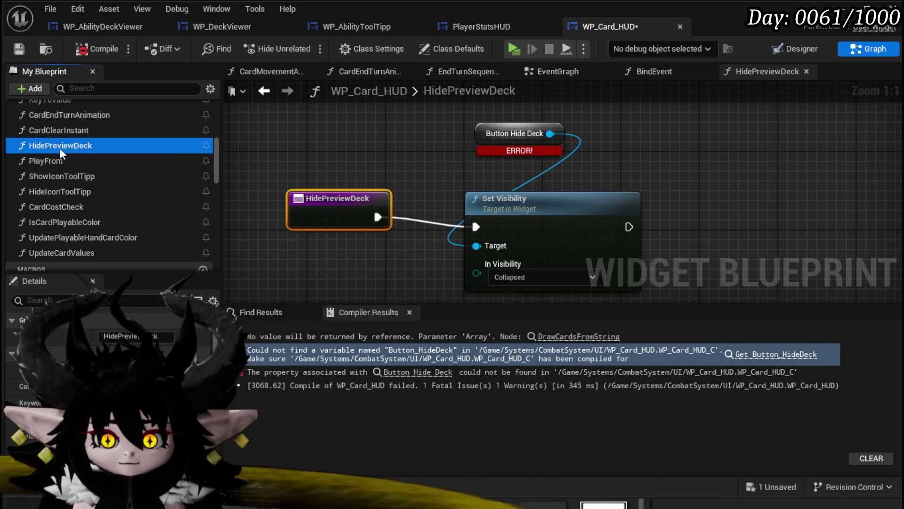
key("Delete")
left_click(671, 346)
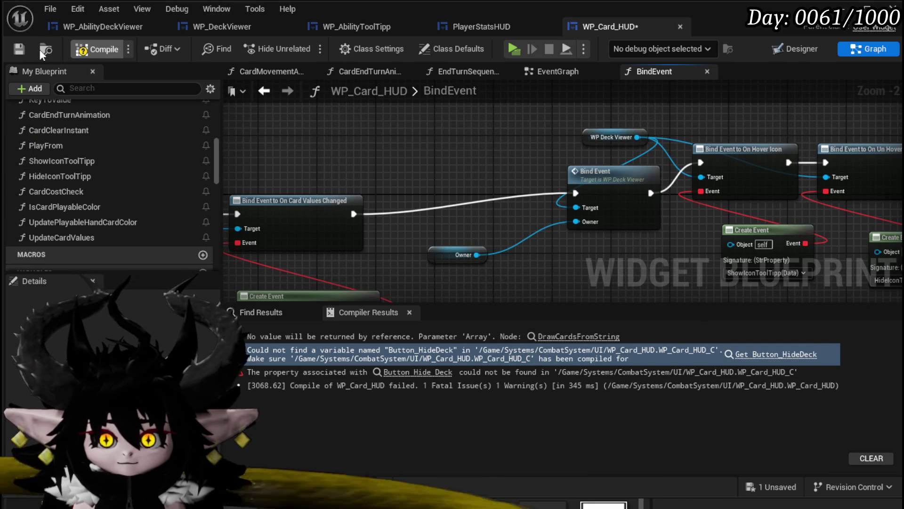
Recompile and delete the Button Hide Deck and WP Ability Deck Viewer nodes from the EventGraph
key("F7")
scroll(448, 235, "down", 5)
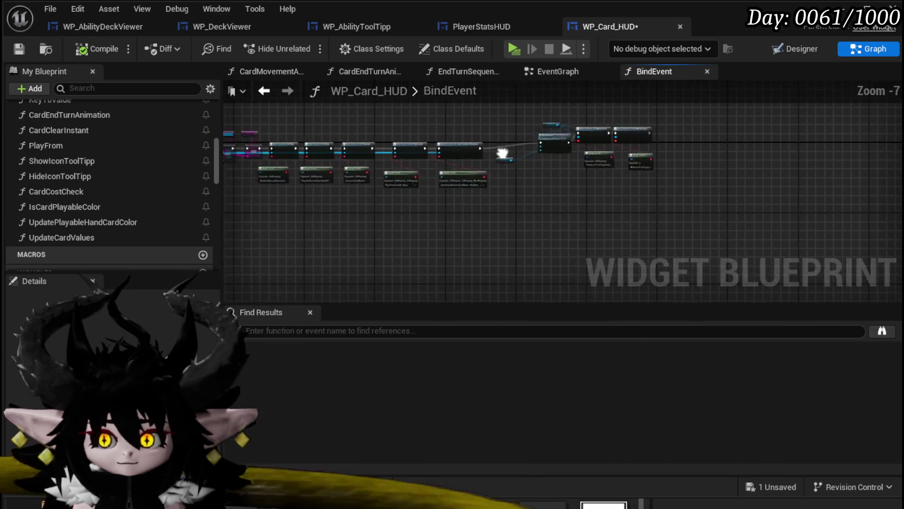
left_click(555, 71)
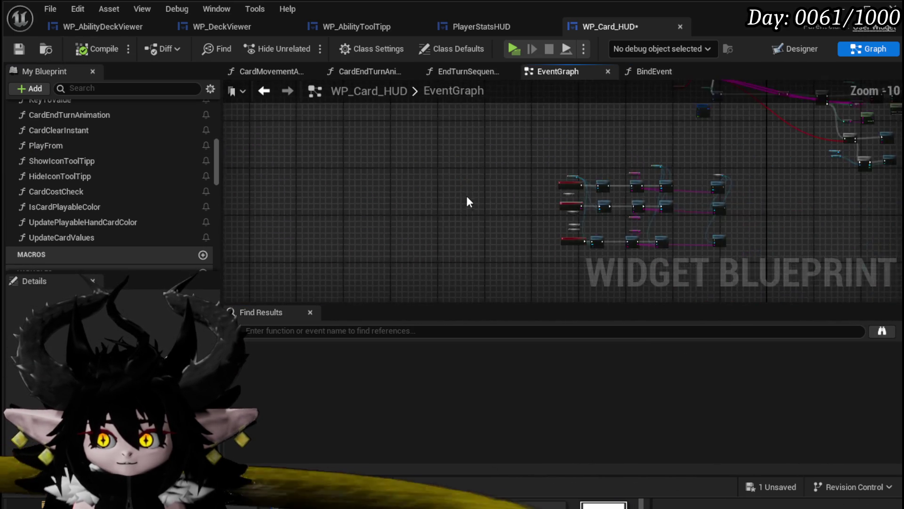
scroll(361, 166, "up", 9)
mouse_move(314, 249)
left_mouse_down()
mouse_move(440, 161)
mouse_move(438, 131)
left_mouse_up()
key("Delete")
Delete the four unused nodes on the right, save WP_Card_HUD, and open WP_DeckViewer
scroll(405, 234, "up", 5)
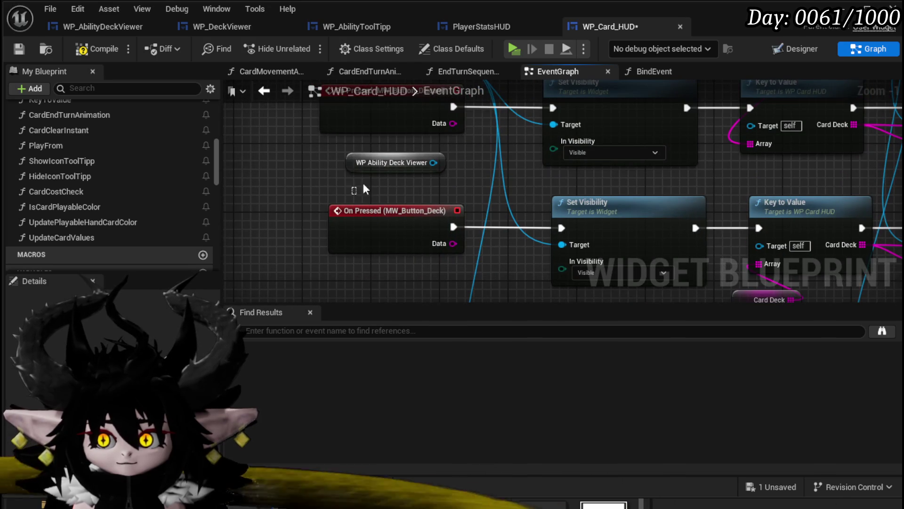
scroll(358, 191, "down", 6)
left_click_drag(487, 137, 589, 273)
key("Delete")
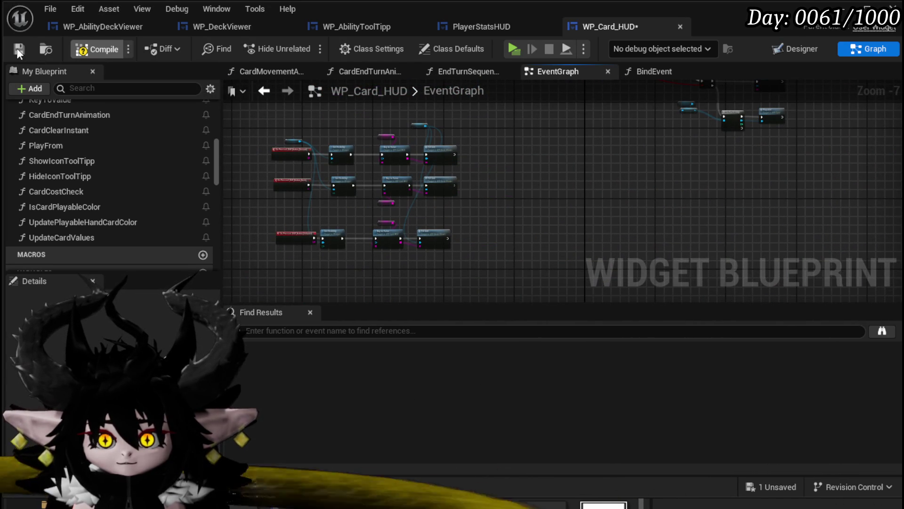
left_click(19, 49)
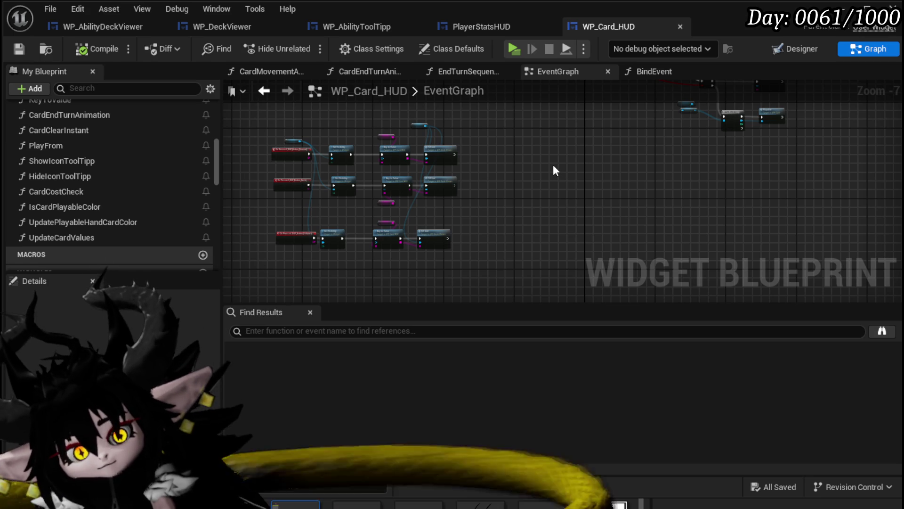
left_click_drag(554, 167, 668, 176)
scroll(668, 175, "up", 2)
scroll(374, 162, "down", 2)
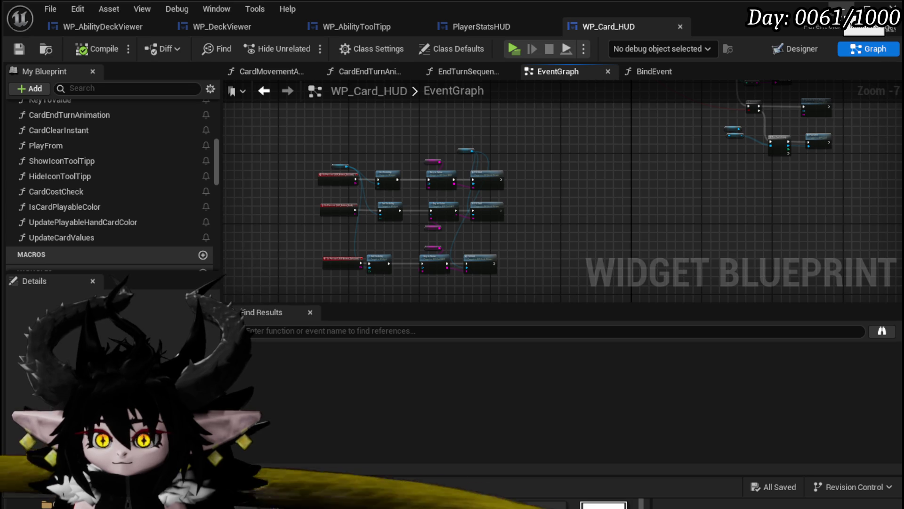
scroll(501, 155, "up", 4)
left_click(222, 26)
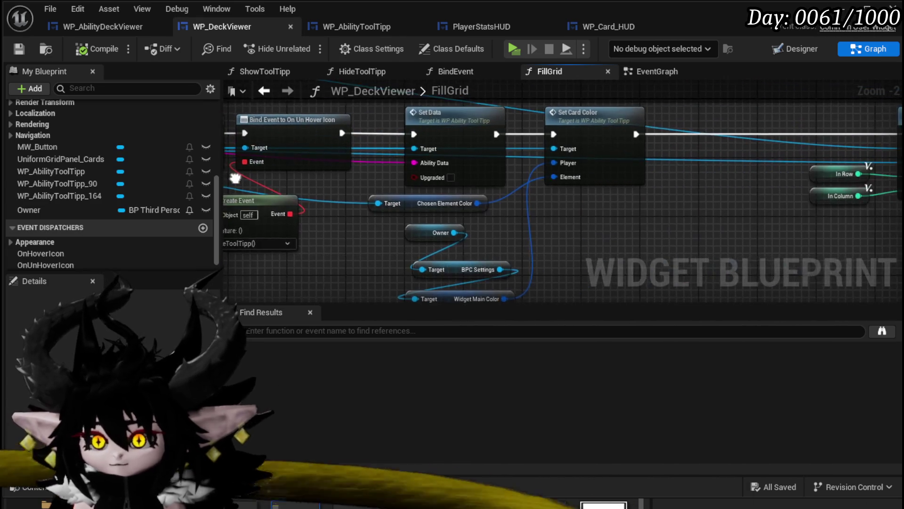
Open the SetData function in WP_AbilityToolTipp from FillGrid and review its graph
left_click_drag(235, 178, 229, 181)
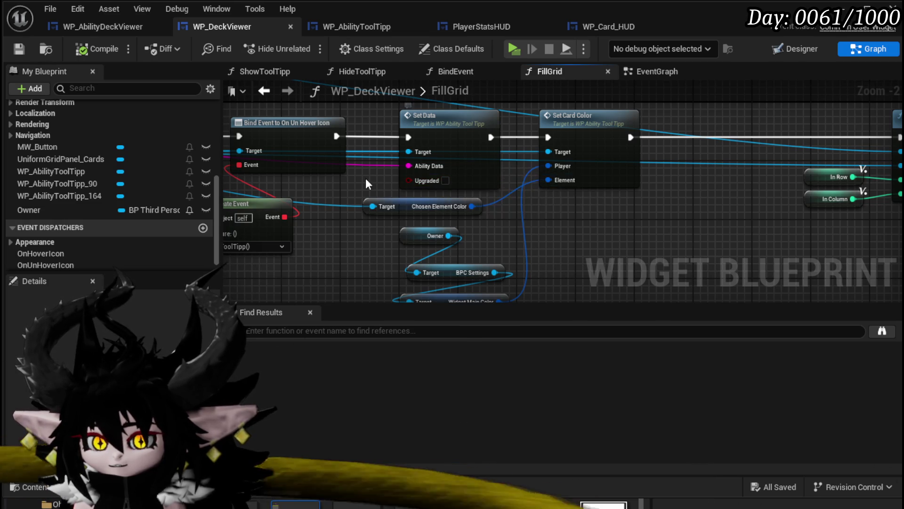
double_click(476, 153)
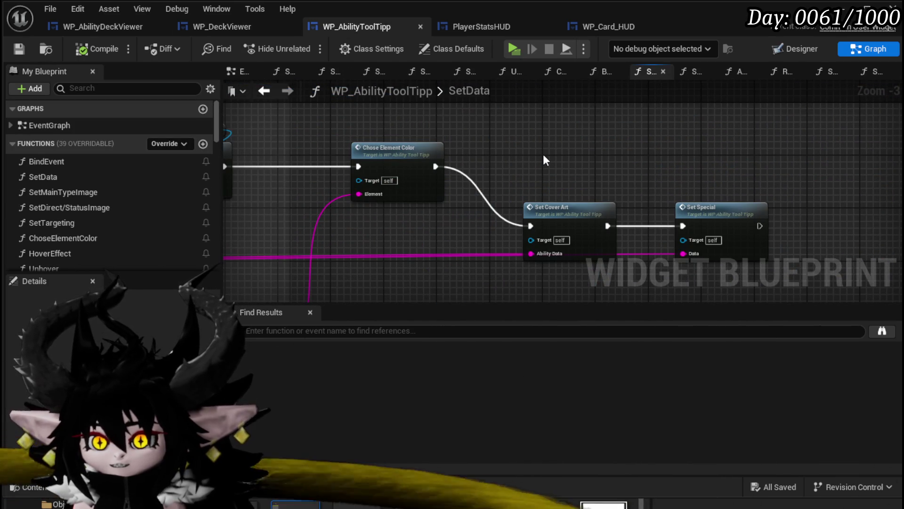
scroll(86, 166, "down", 2)
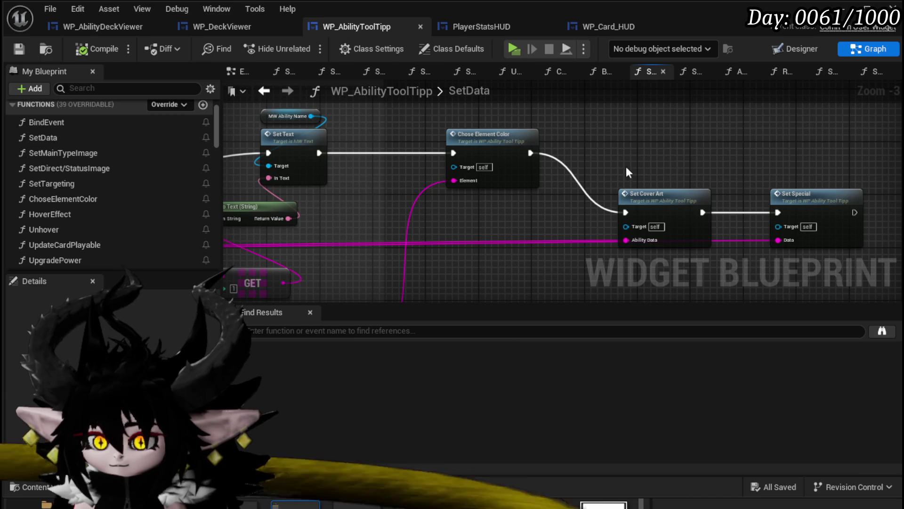
scroll(78, 199, "down", 2)
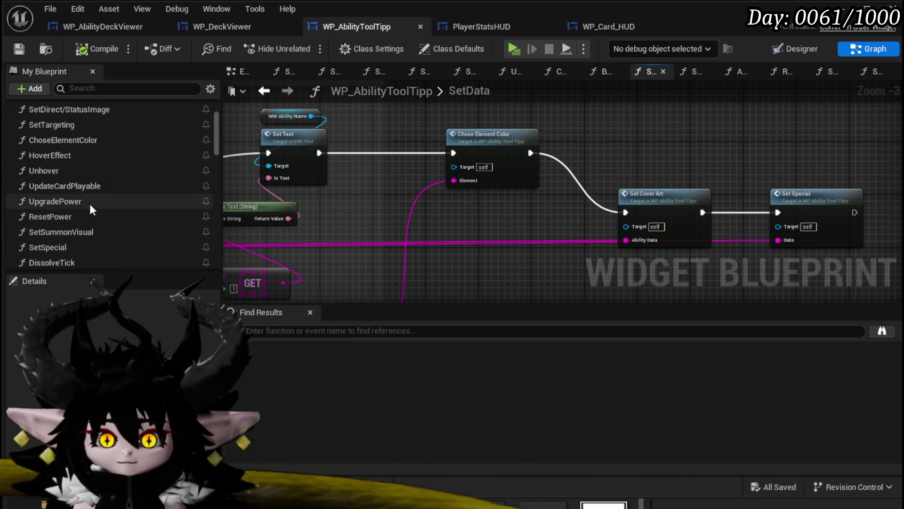
scroll(85, 226, "down", 5)
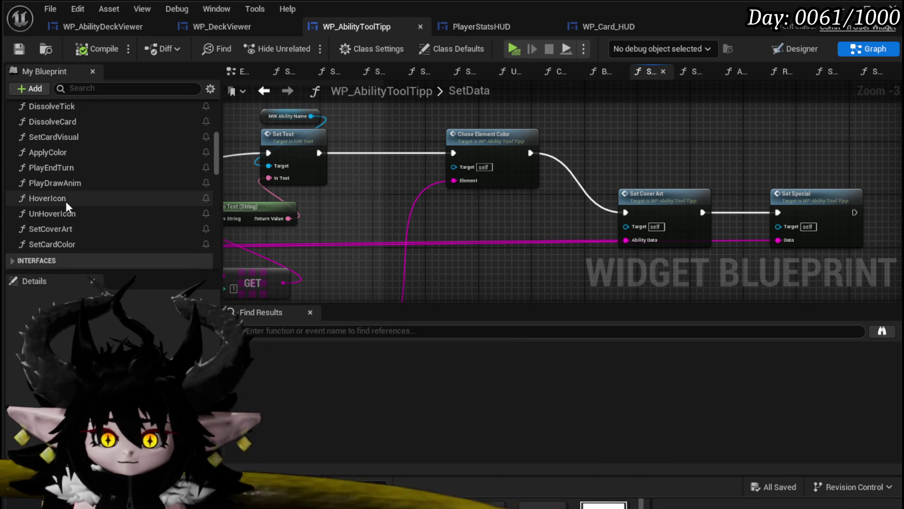
scroll(66, 187, "up", 1)
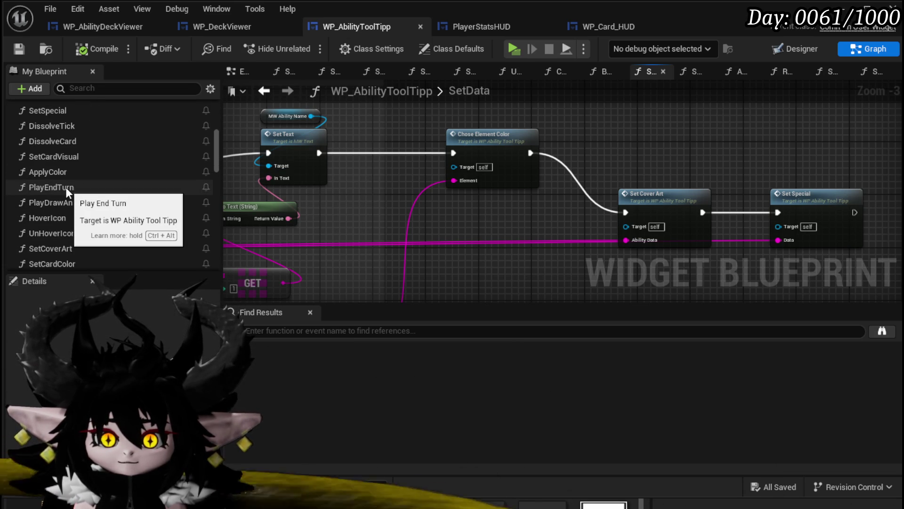
scroll(77, 169, "up", 3)
scroll(77, 169, "up", 10)
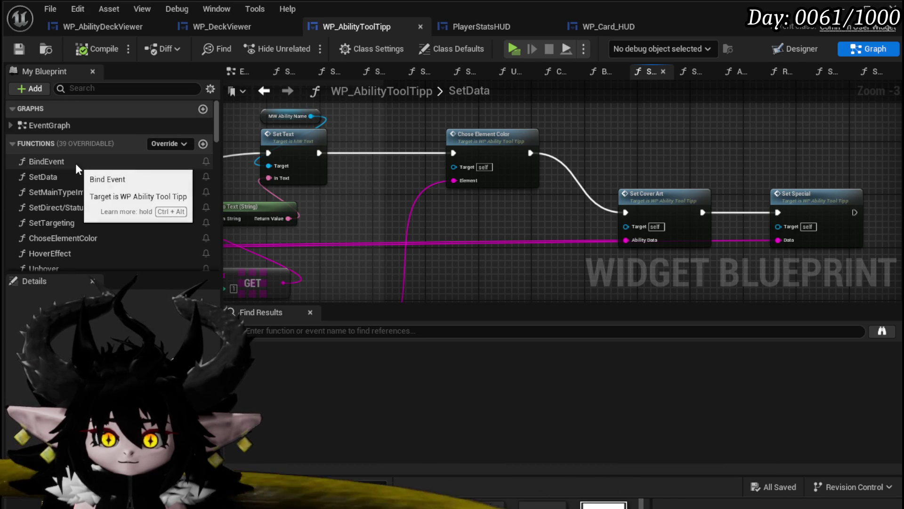
scroll(437, 201, "down", 5)
scroll(369, 169, "up", 6)
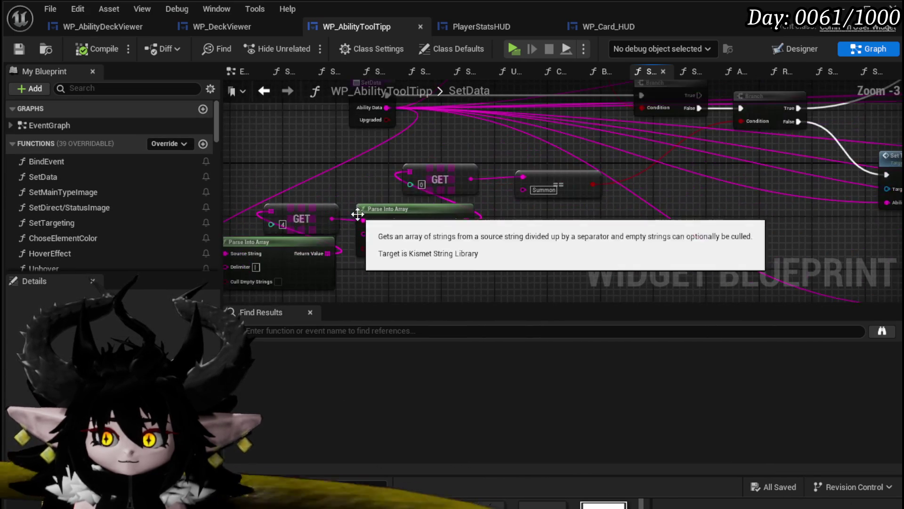
scroll(368, 169, "down", 4)
scroll(324, 189, "up", 4)
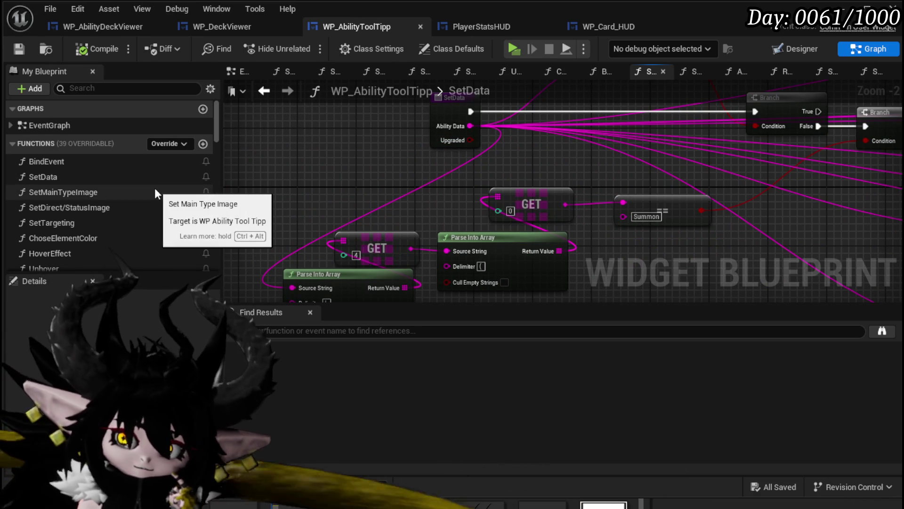
scroll(155, 188, "down", 3)
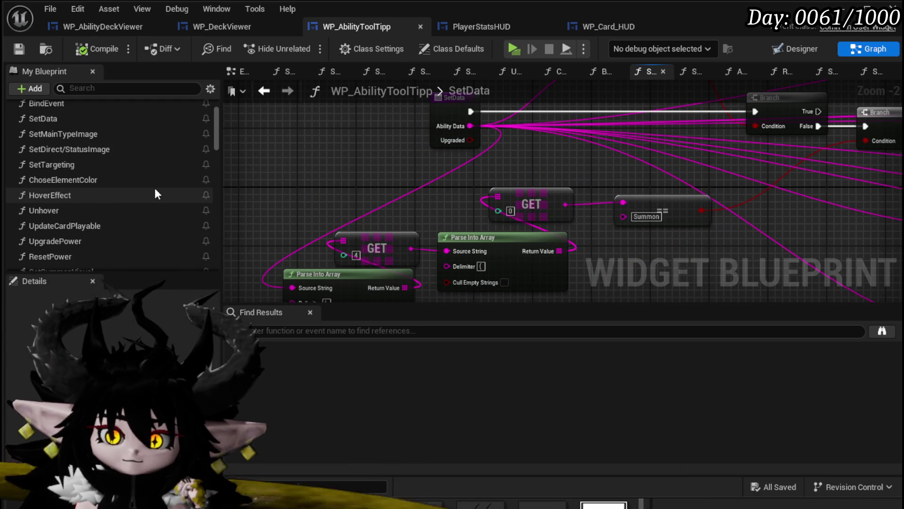
scroll(155, 189, "down", 1)
Review the UpgradePower graph, then the SetCardVisual graph's material and texture nodes
double_click(93, 219)
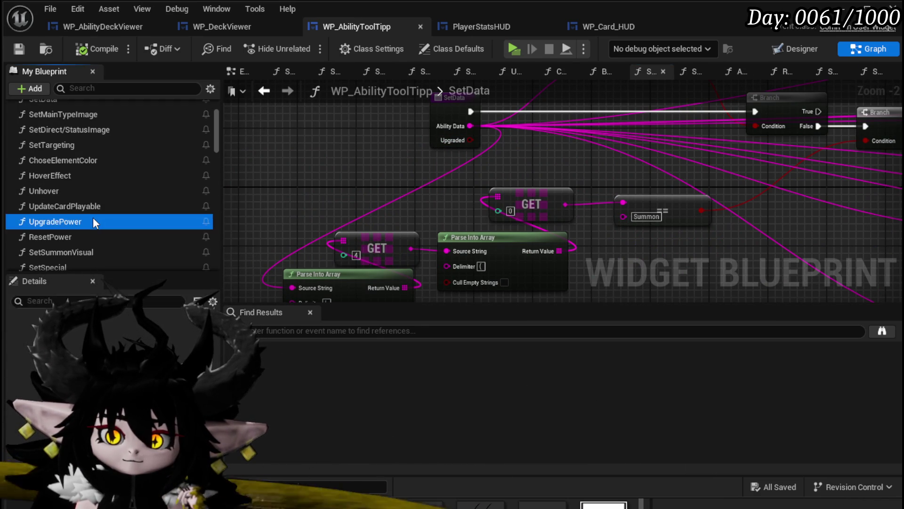
scroll(399, 228, "down", 1)
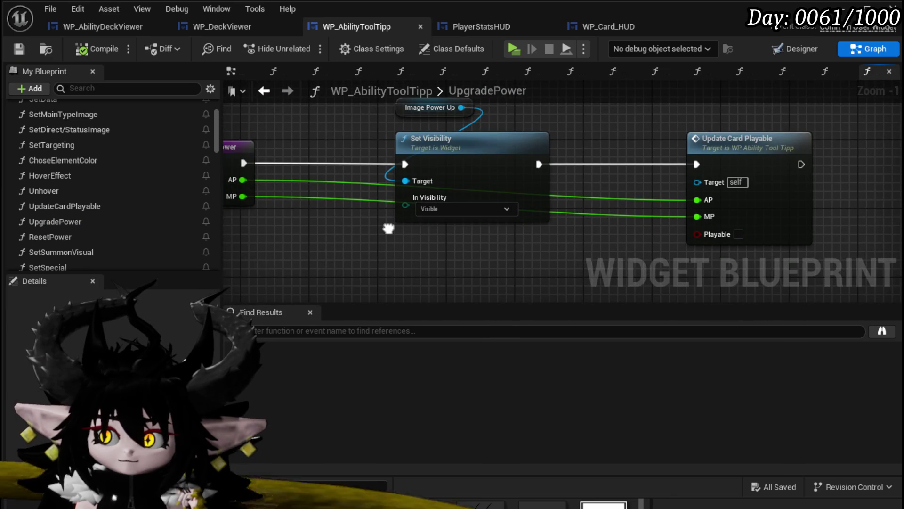
left_click_drag(388, 229, 461, 241)
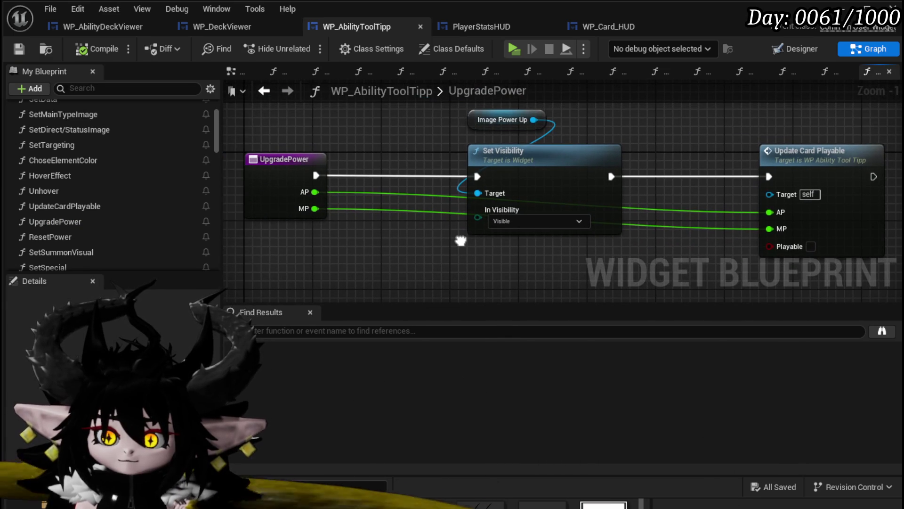
scroll(384, 239, "down", 1)
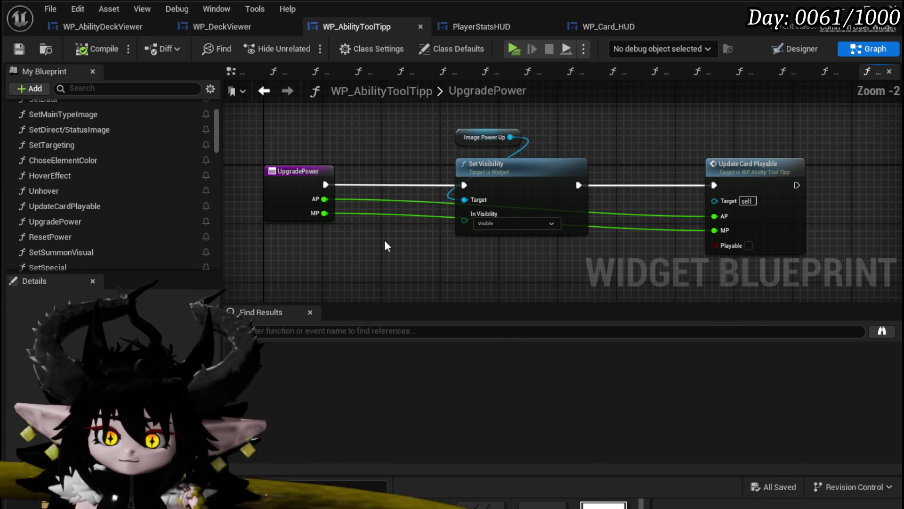
scroll(120, 225, "down", 2)
scroll(120, 225, "down", 3)
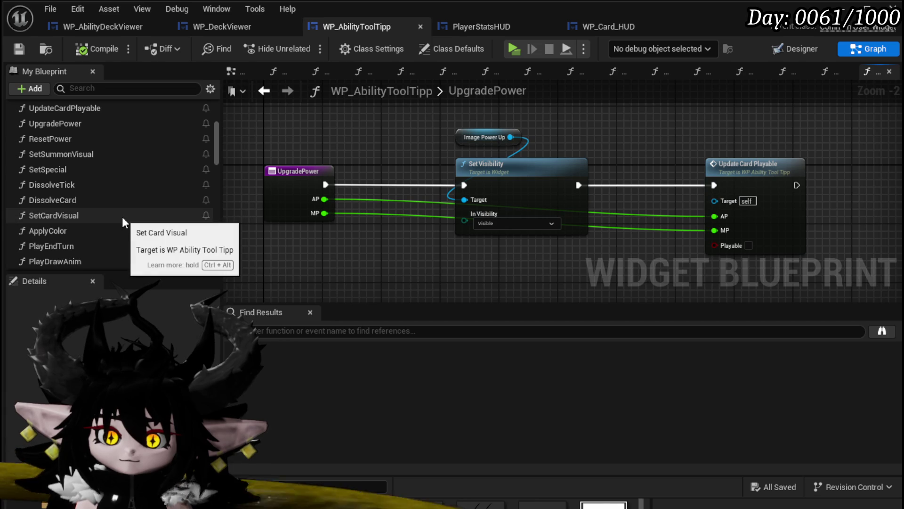
double_click(122, 216)
mouse_move(539, 230)
left_mouse_down()
mouse_move(567, 251)
mouse_move(568, 201)
mouse_move(237, 199)
mouse_move(444, 192)
left_mouse_up()
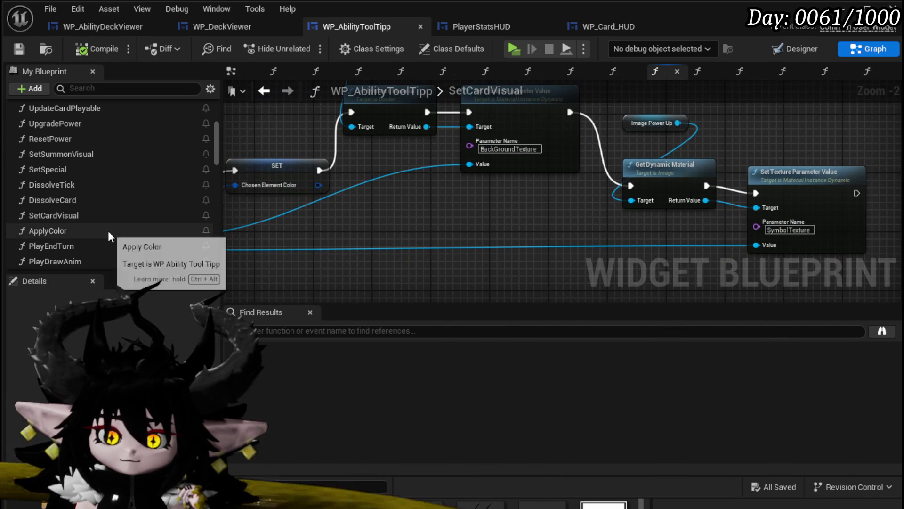
Scroll through the tooltip widget's functions and variables in My Blueprint
scroll(108, 231, "down", 1)
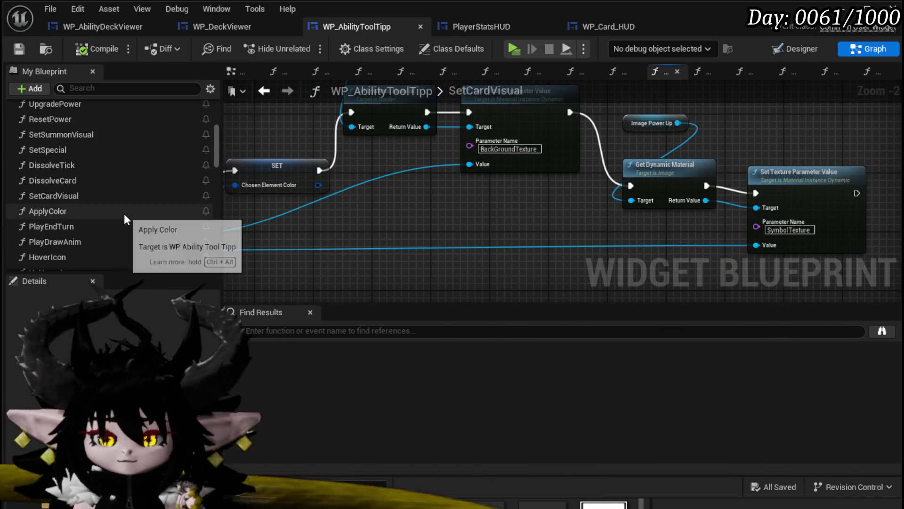
scroll(125, 214, "down", 4)
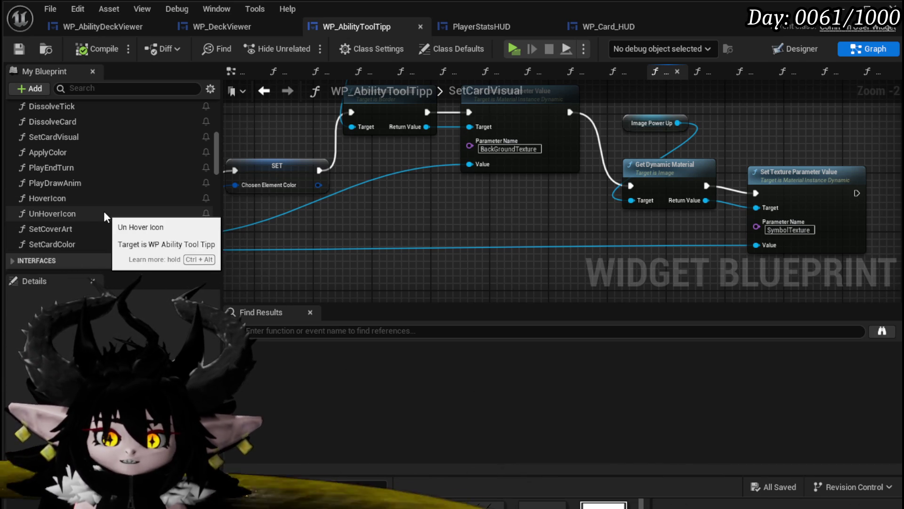
scroll(103, 211, "down", 15)
scroll(137, 219, "down", 5)
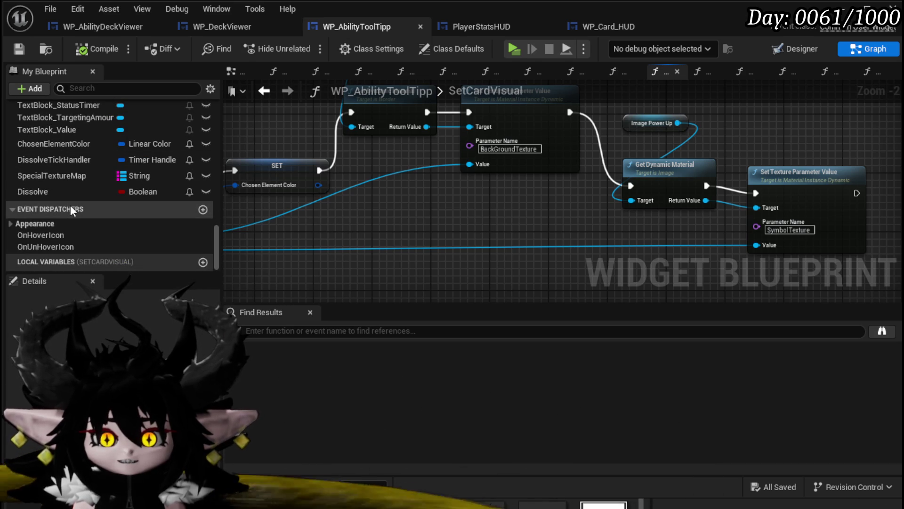
scroll(70, 205, "up", 8)
scroll(101, 193, "down", 5)
scroll(123, 202, "up", 4)
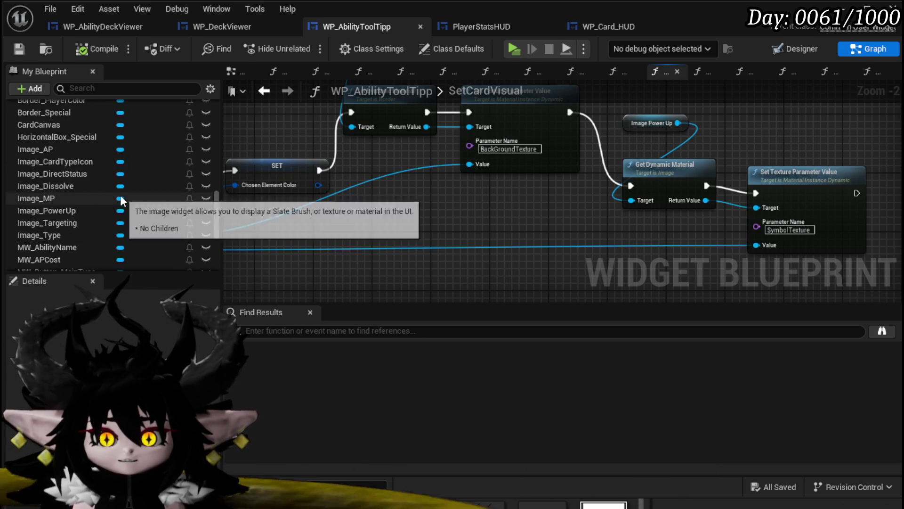
scroll(123, 197, "up", 10)
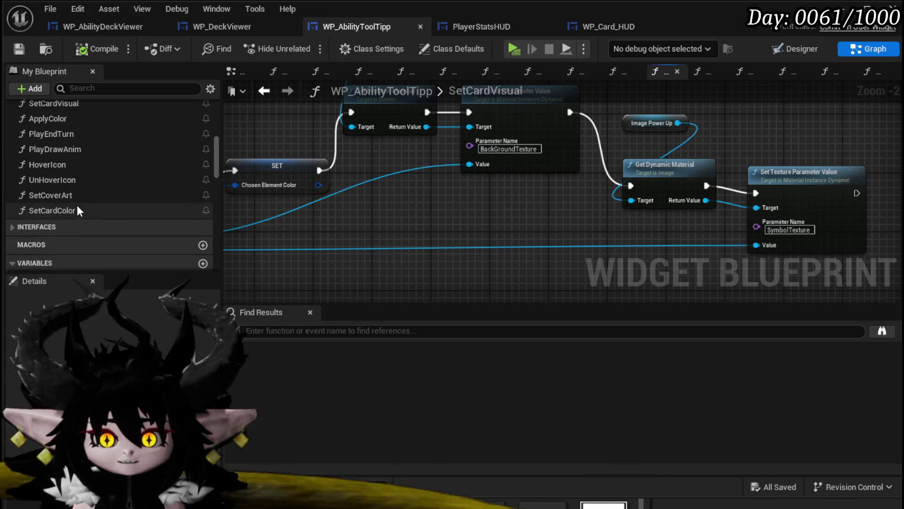
scroll(64, 155, "up", 3)
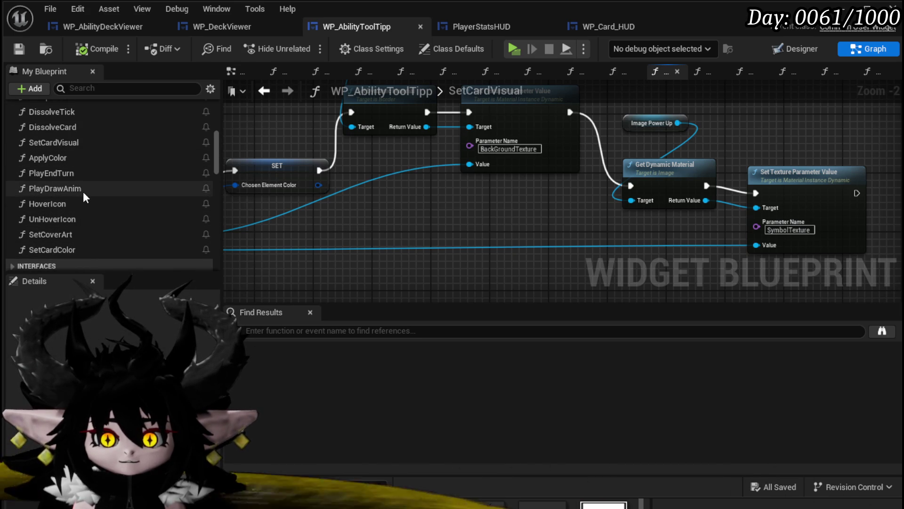
scroll(84, 194, "up", 3)
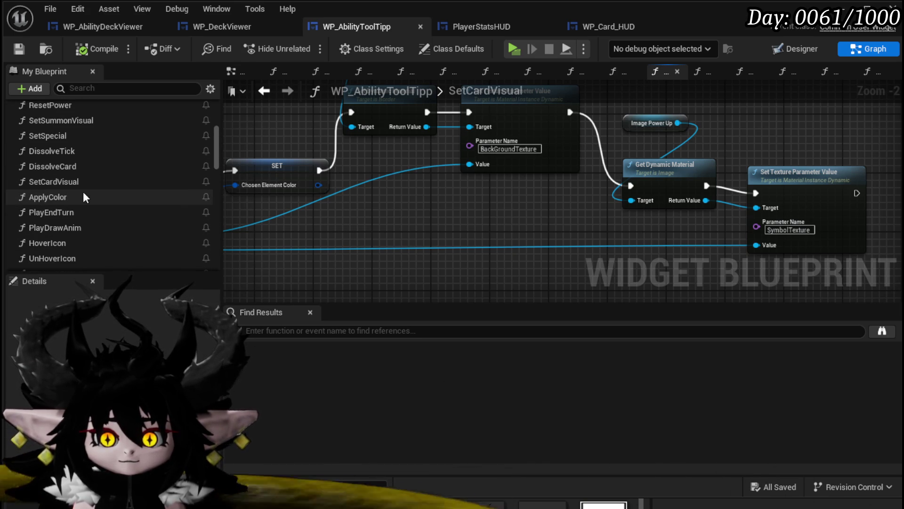
scroll(83, 191, "up", 3)
scroll(83, 192, "up", 4)
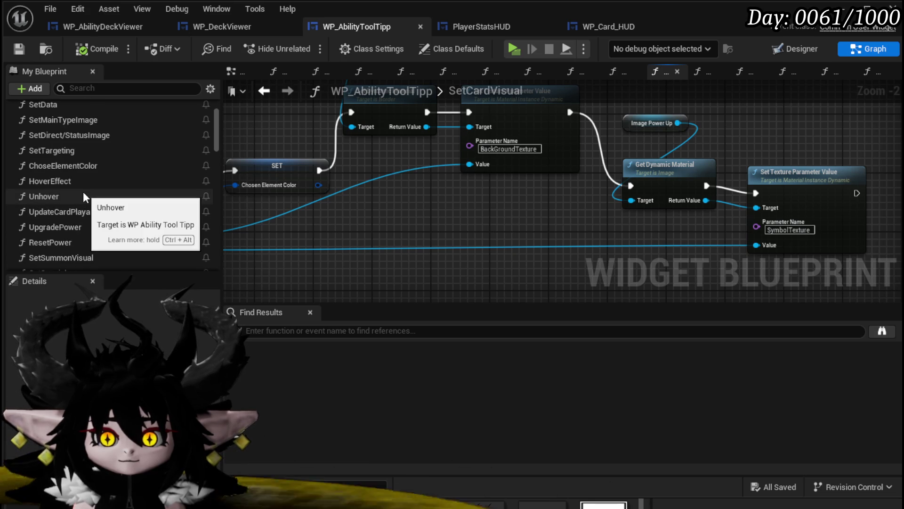
scroll(83, 191, "down", 3)
left_click_drag(216, 156, 233, 248)
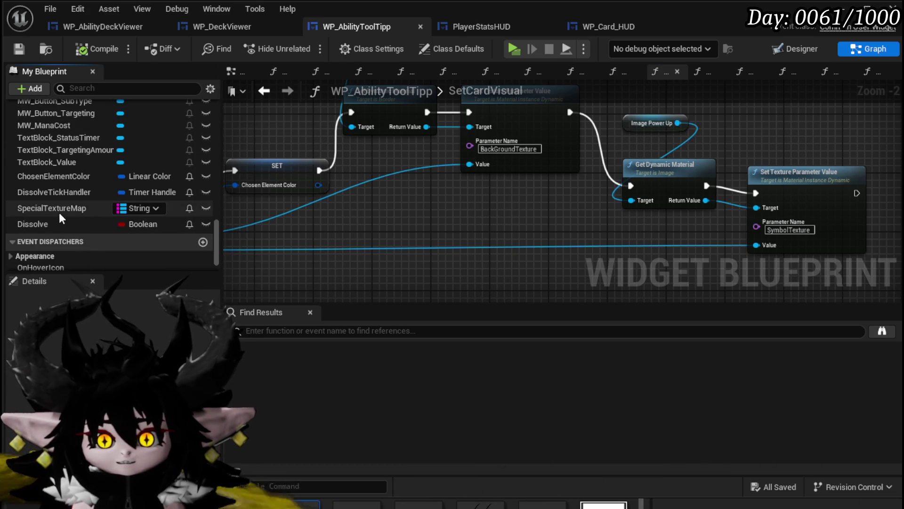
Inspect the SpecialTextureMap variable's properties, then open WP_AbilityDeckViewer
left_click(35, 209)
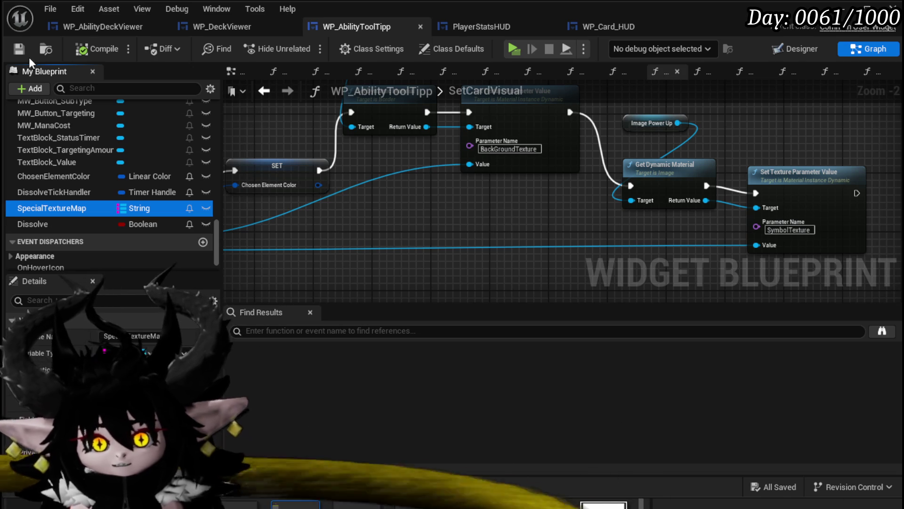
scroll(103, 201, "up", 2)
scroll(104, 202, "up", 1)
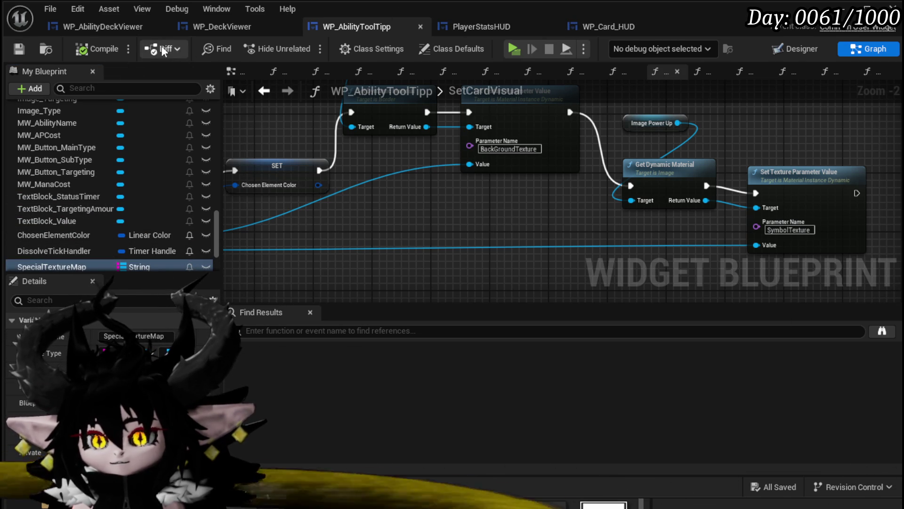
left_click(97, 30)
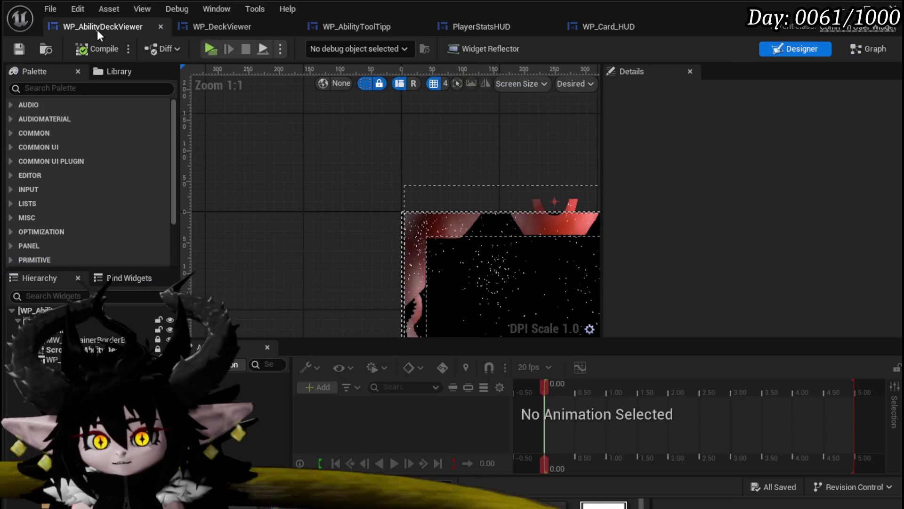
Survey the deck viewer layout, then select the left card's SizeBox_Content, TEST bar and container in PlayerStatsHUD
scroll(419, 168, "down", 5)
left_click_drag(419, 169, 289, 127)
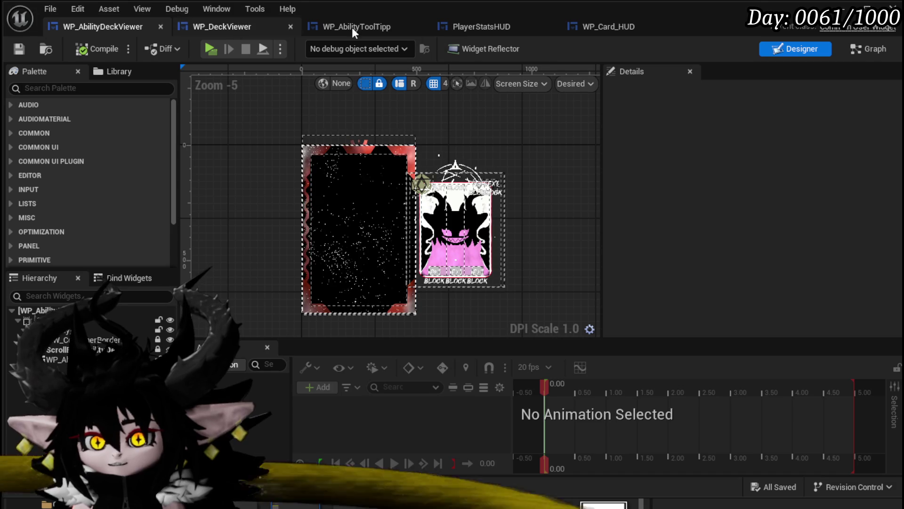
left_click(490, 28)
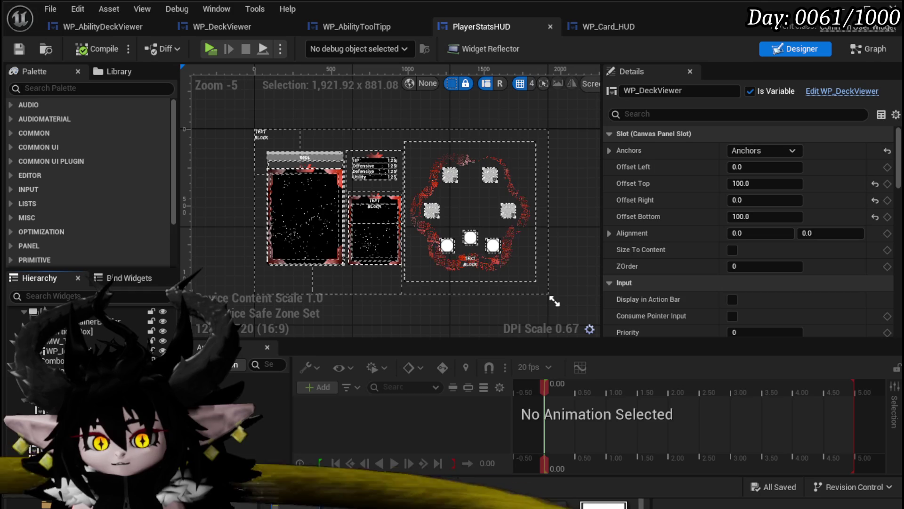
left_click(297, 223)
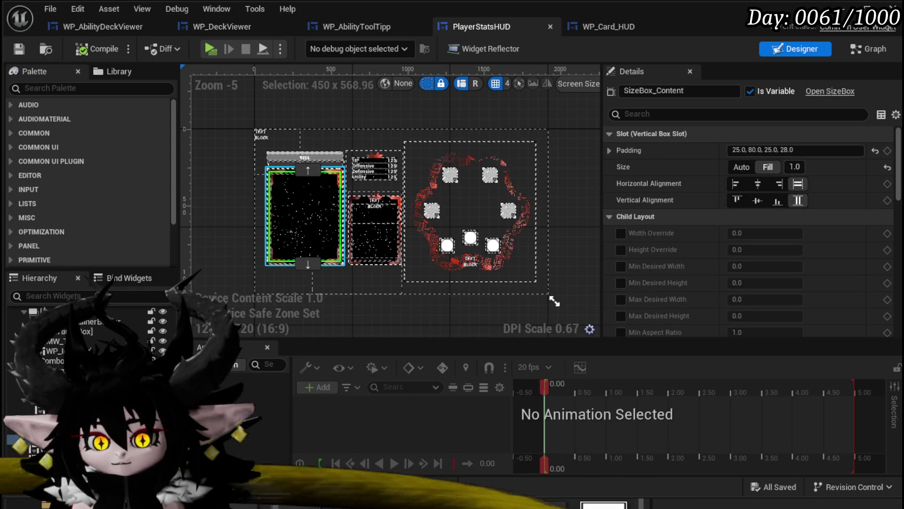
left_click(304, 157, "ctrl")
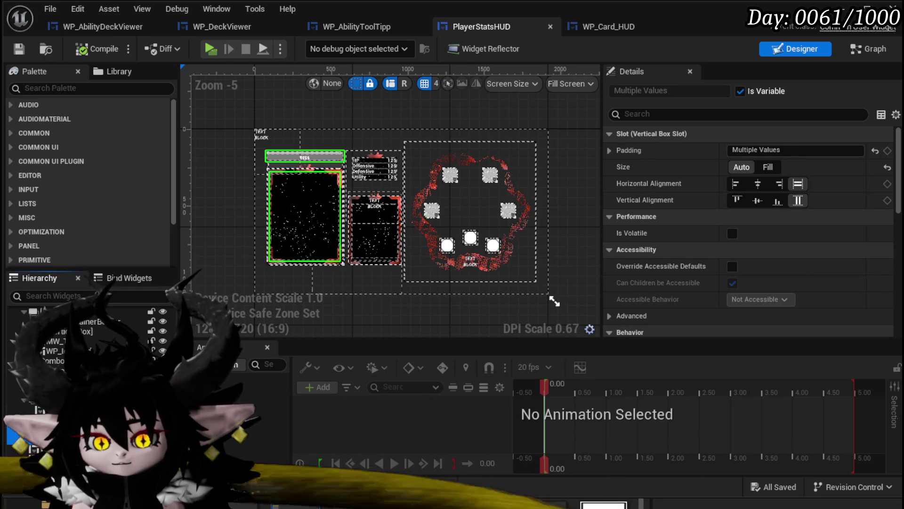
left_click(305, 263, "ctrl")
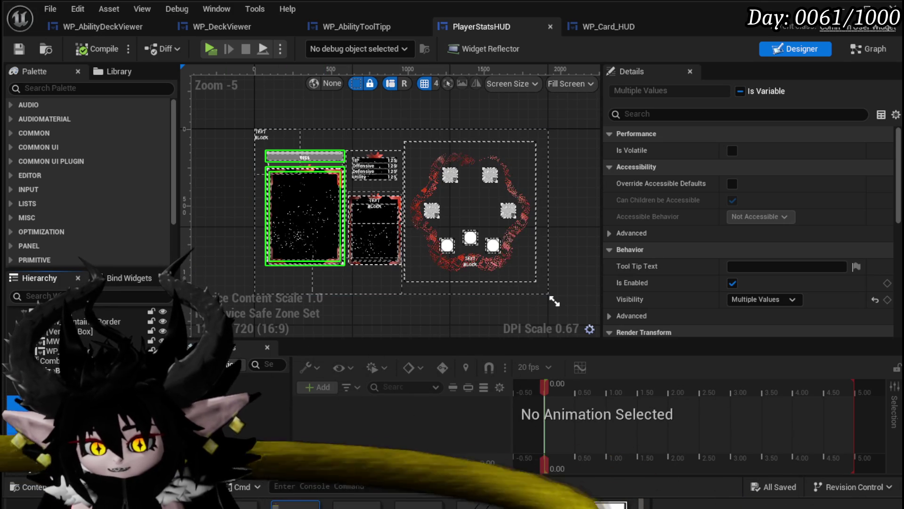
Remove the embedded WP_AbilityDeckViewer from PlayerStatsHUD and compile
left_click(52, 350)
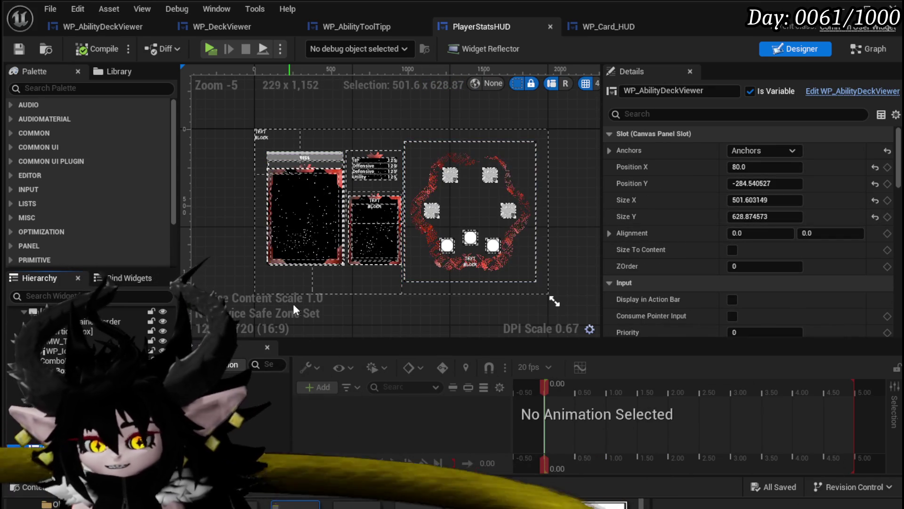
key("ctrl+z")
left_click(81, 51)
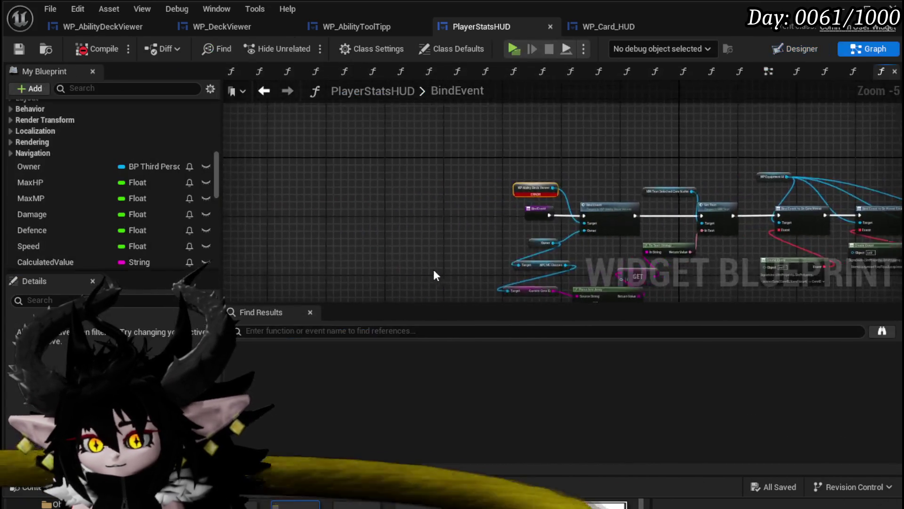
In BindEvent, wire execution straight into Set Text and delete the errored deck viewer and Bind Event nodes
left_click_drag(328, 184, 740, 184)
scroll(454, 142, "down", 2)
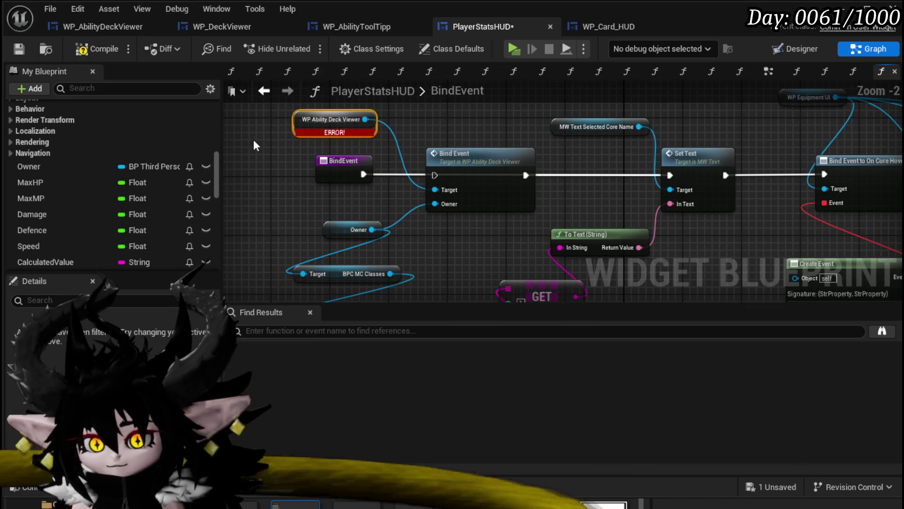
left_click(362, 120)
key("Delete")
left_click(456, 153)
key("Delete")
mouse_move(445, 267)
left_mouse_down()
mouse_move(457, 169)
mouse_move(413, 229)
left_mouse_up()
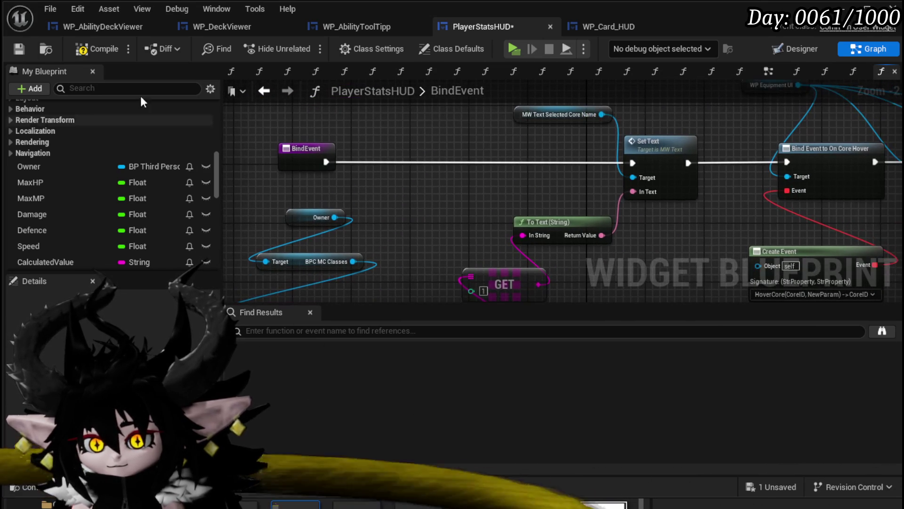
In FillCoreBox, route execution to the second Set Visibility, delete the broken one, and save
left_click(85, 50)
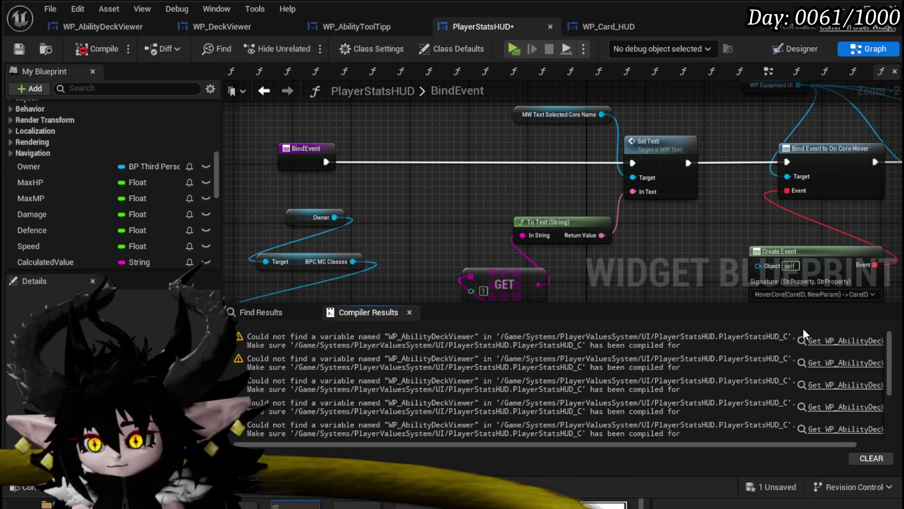
left_click(841, 340)
mouse_move(575, 259)
left_mouse_down()
mouse_move(519, 337)
mouse_move(478, 335)
left_mouse_up()
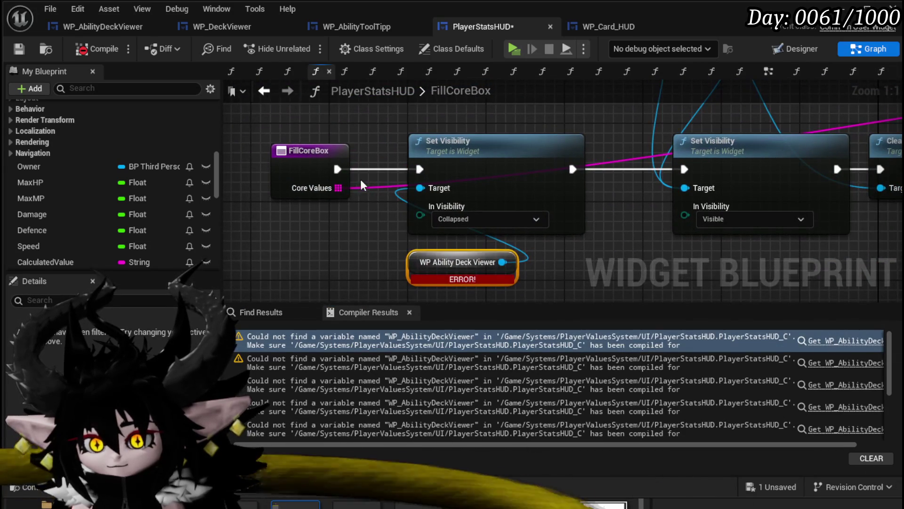
mouse_move(572, 169)
left_mouse_down()
mouse_move(650, 178)
mouse_move(697, 168)
left_mouse_up()
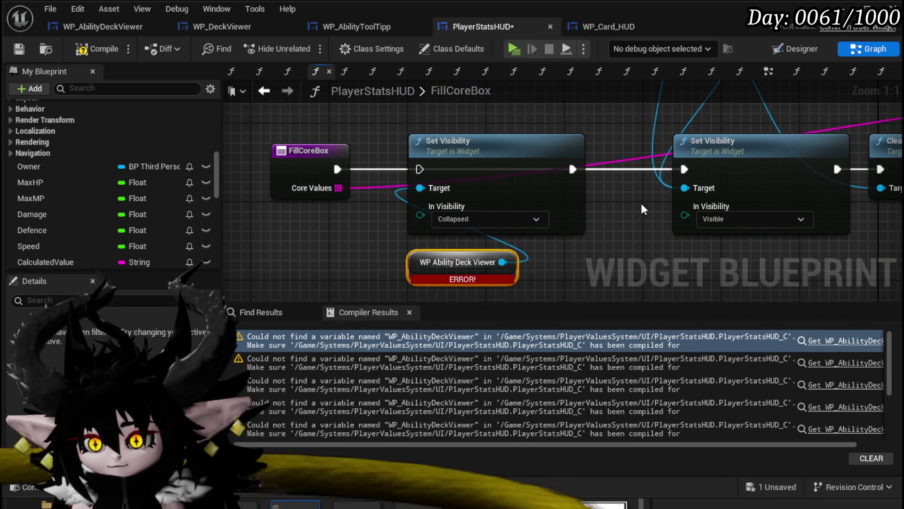
left_click(510, 177)
key("Delete")
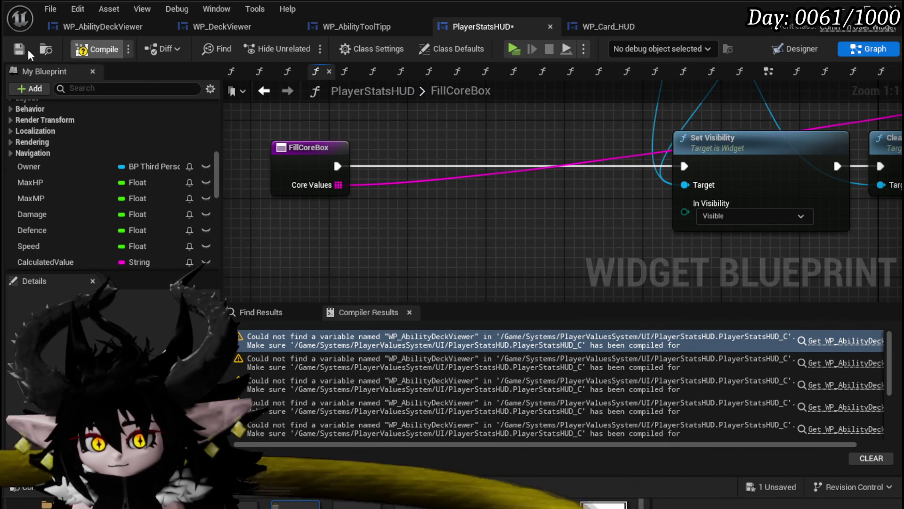
left_click(23, 50)
Delete OpenUI's errored deck viewer node and rewire FillEquipmentBox's Set Visibility execution, recompiling
left_click(843, 341)
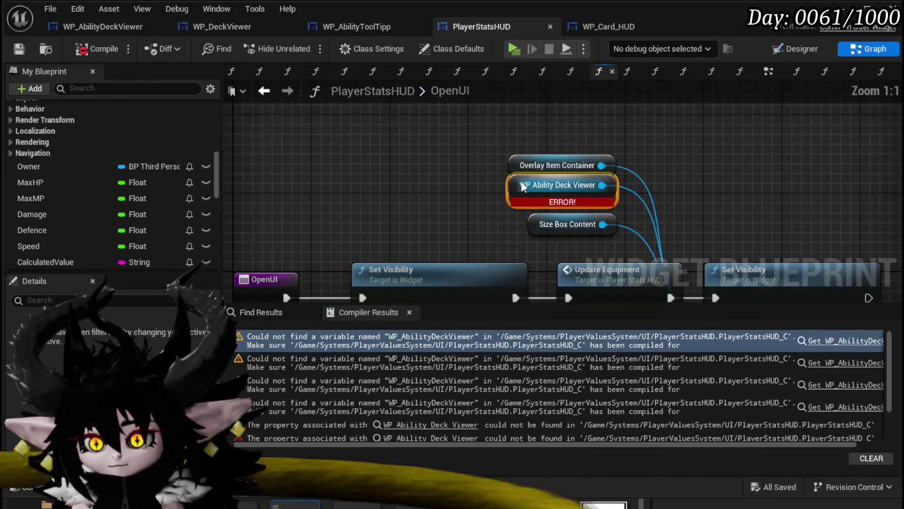
key("Delete")
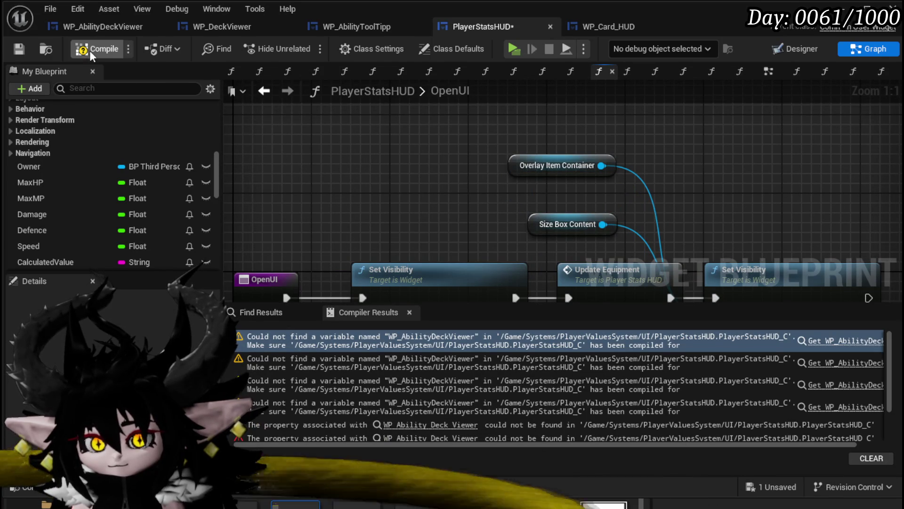
left_click(102, 55)
left_click(815, 344)
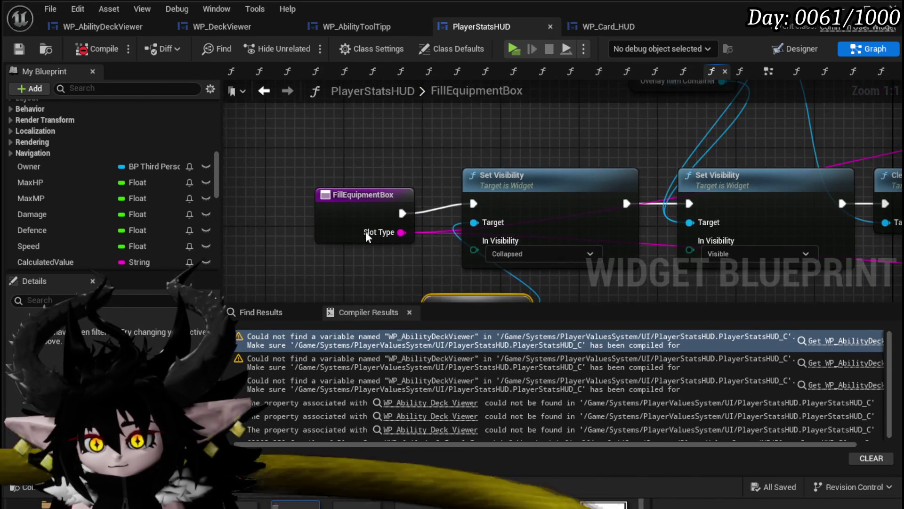
left_click_drag(409, 216, 378, 206)
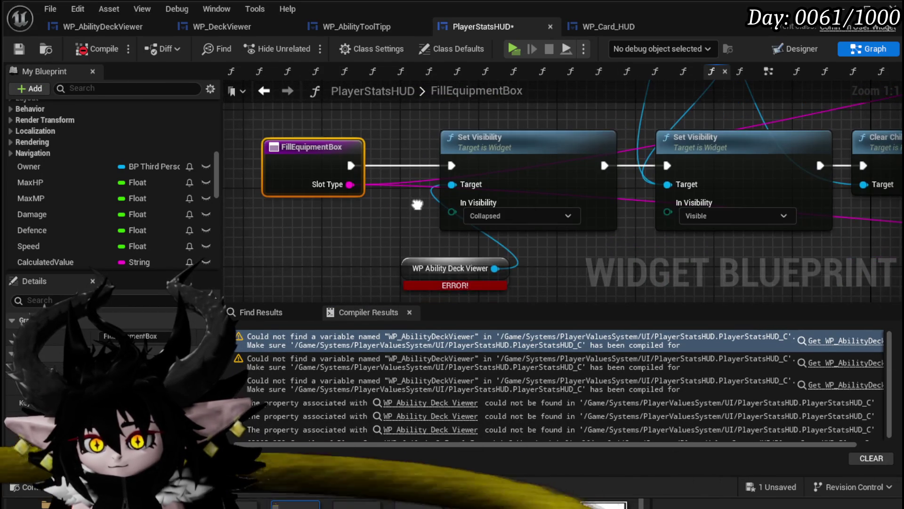
mouse_move(451, 165)
left_mouse_down()
mouse_move(682, 174)
mouse_move(667, 165)
left_mouse_up()
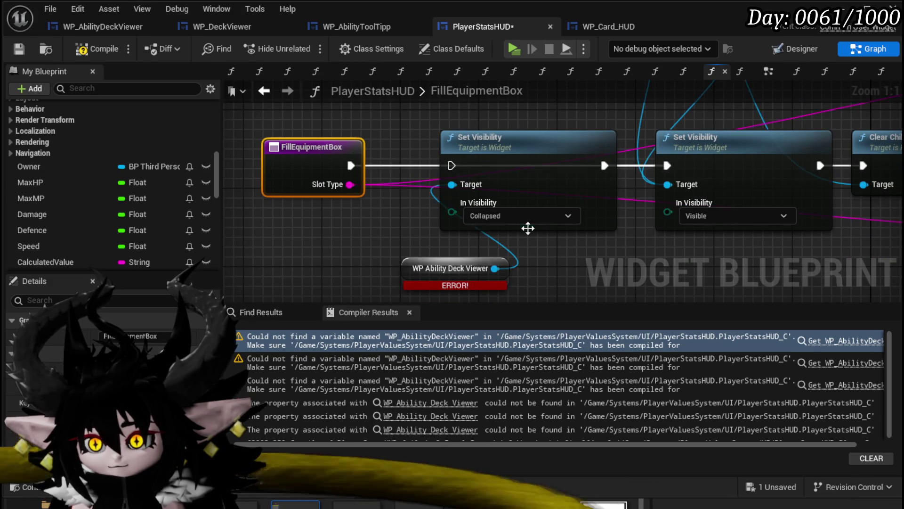
scroll(523, 194, "down", 2)
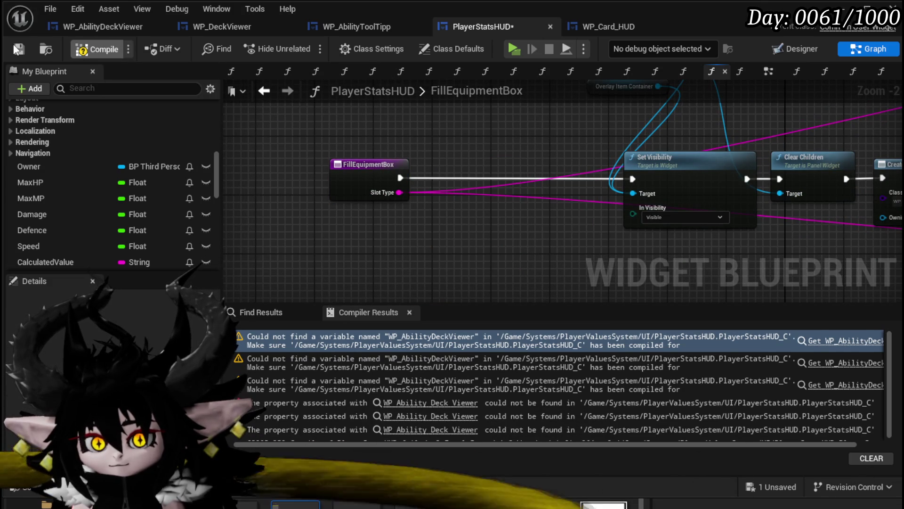
left_click(18, 49)
In EquipCore, reconnect the execution flow through to Update Core Slot Data
left_click(848, 340)
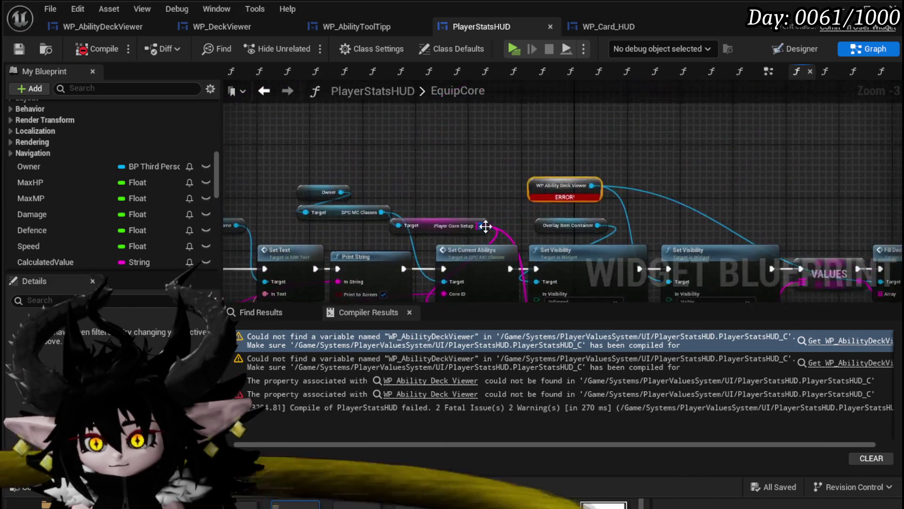
left_click_drag(414, 137, 603, 126)
scroll(380, 173, "down", 1)
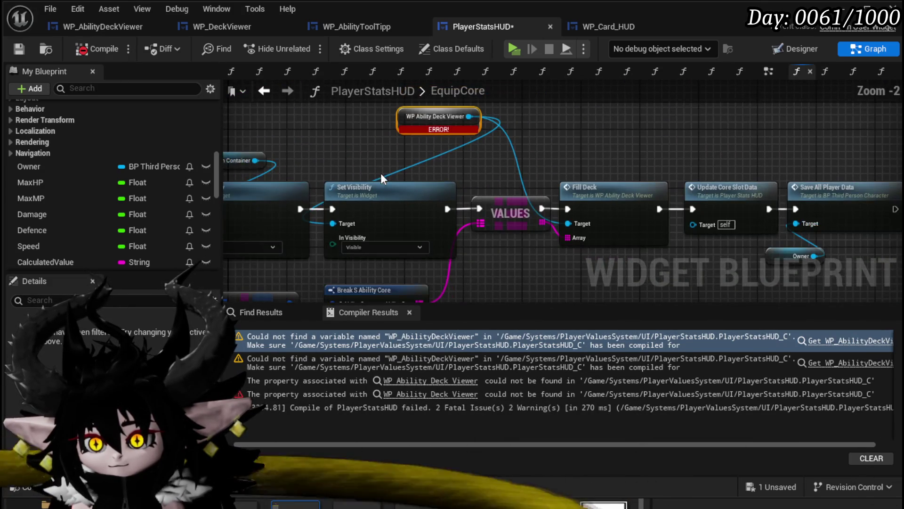
mouse_move(420, 217)
left_mouse_down()
mouse_move(474, 179)
mouse_move(433, 217)
left_mouse_up()
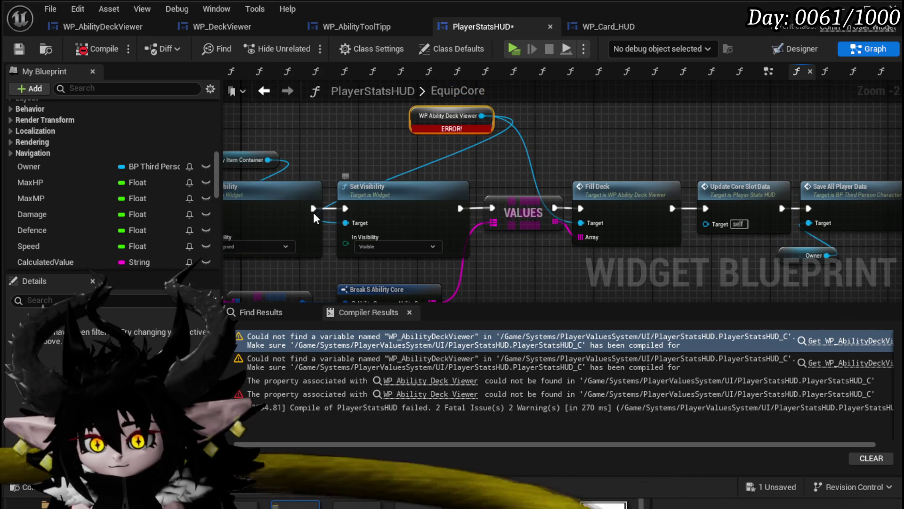
mouse_move(311, 209)
left_mouse_down()
mouse_move(772, 227)
mouse_move(705, 209)
left_mouse_up()
left_click_drag(636, 204, 642, 127)
Delete EquipCore's Fill Deck, VALUES, Visible Set Visibility and FIND nodes, then recompile and save
key("Delete")
left_click(523, 212)
key("Delete")
left_click_drag(388, 180, 470, 174)
left_click(511, 180)
key("Delete")
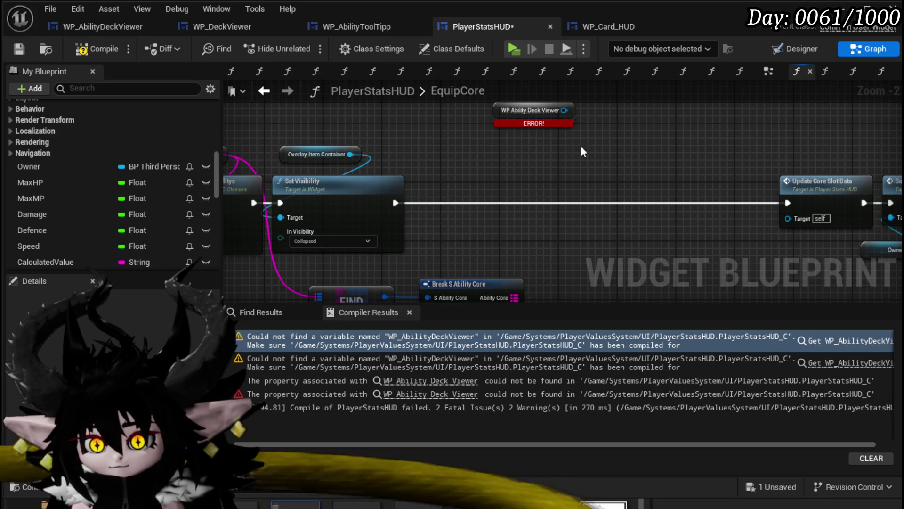
left_click_drag(373, 297, 475, 255)
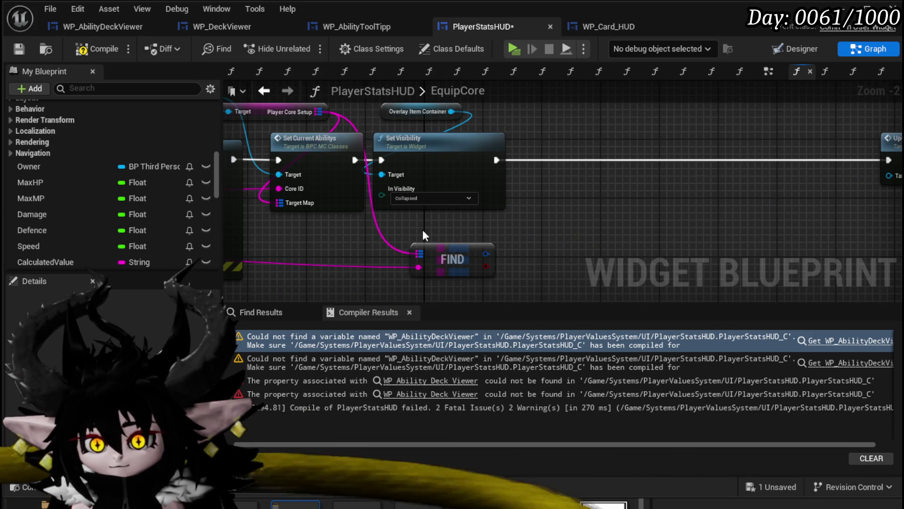
left_click(412, 251)
key("Delete")
left_click_drag(412, 250, 396, 269)
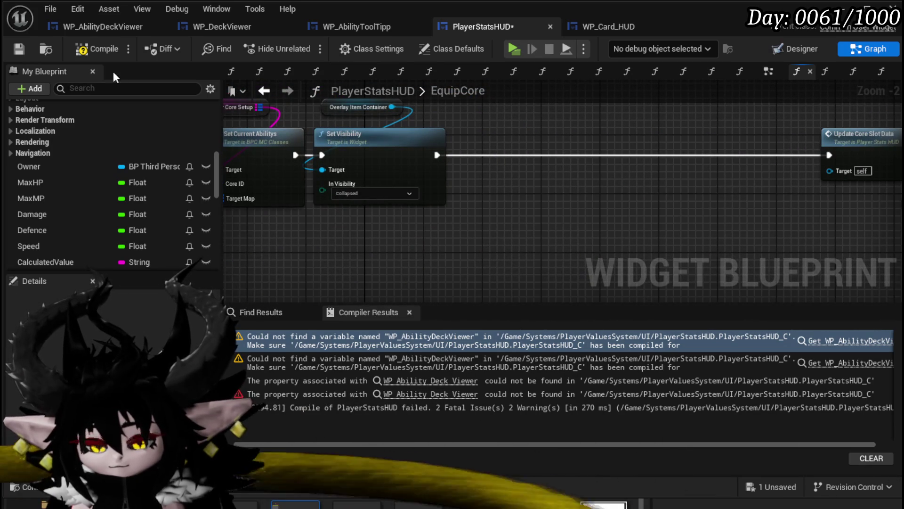
left_click(96, 48)
left_click(19, 48)
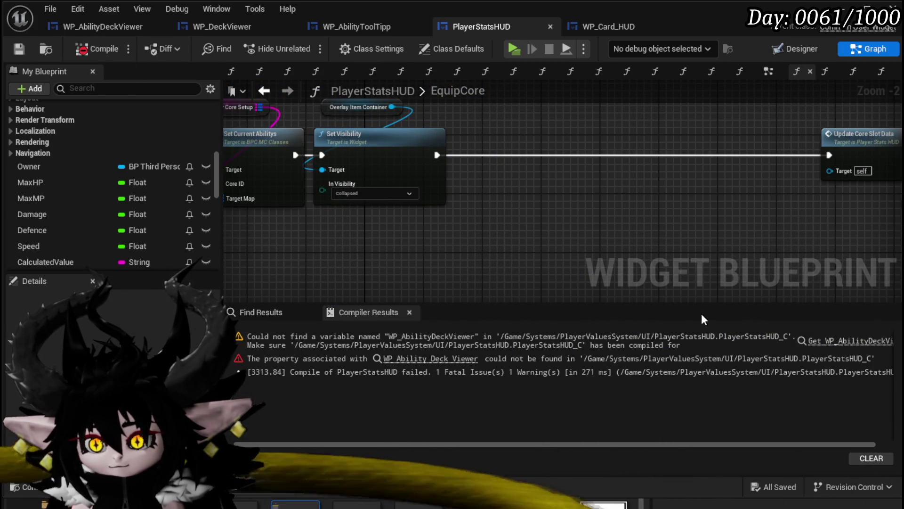
Remove HoverCore's errored WP Ability Deck Viewer and Fill Deck nodes, then recompile cleanly and save
left_click(829, 341)
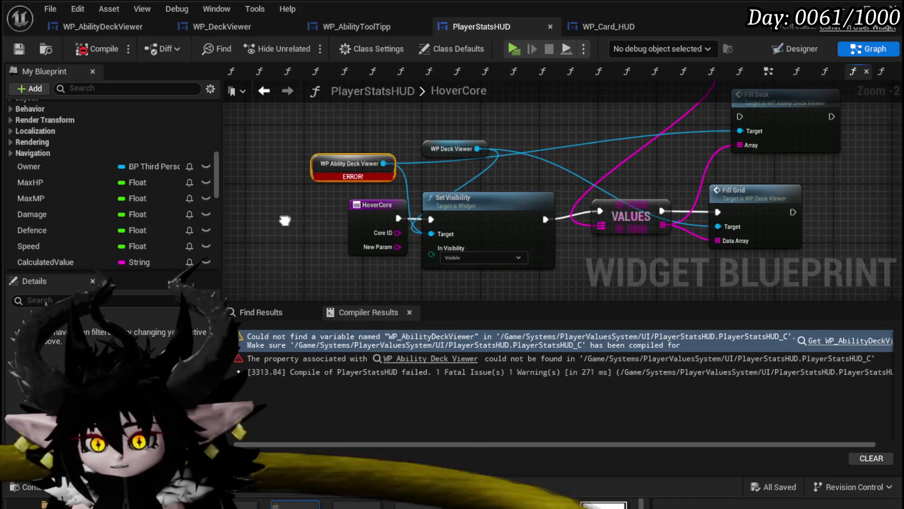
left_click(349, 165)
key("Delete")
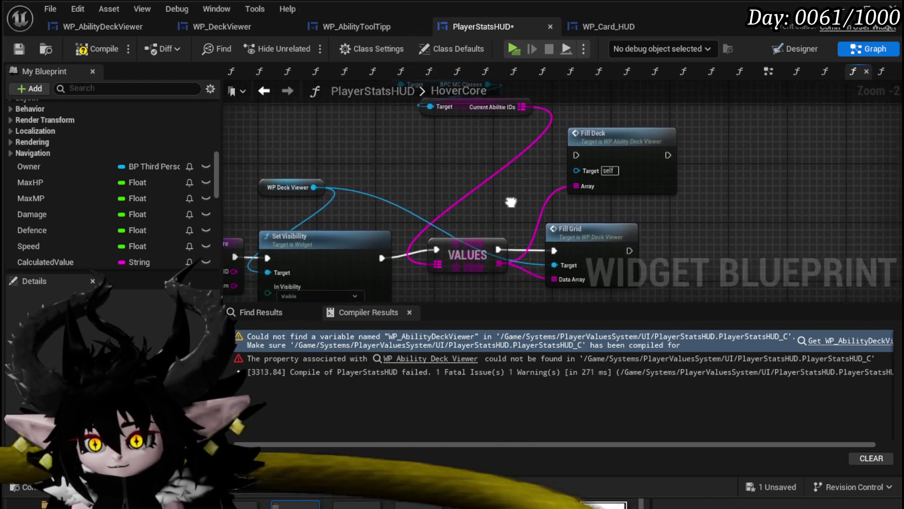
left_click(605, 208)
key("Delete")
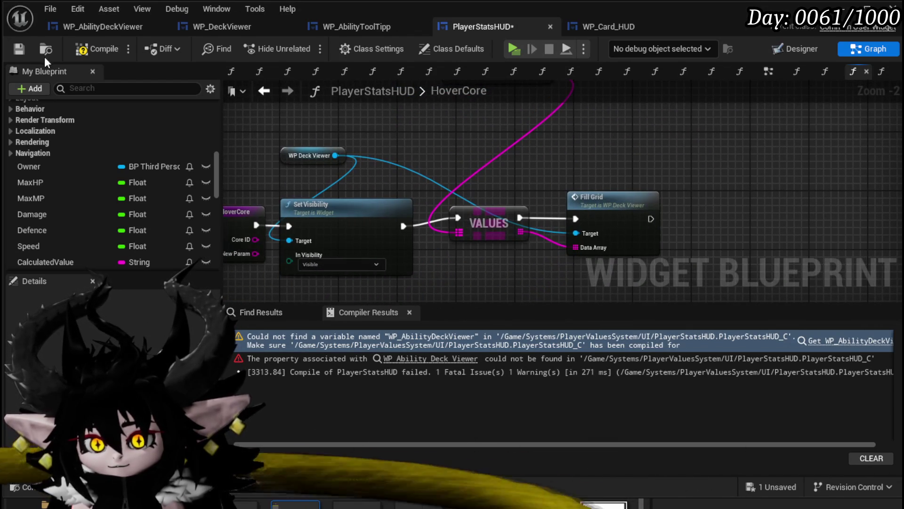
left_click(97, 49)
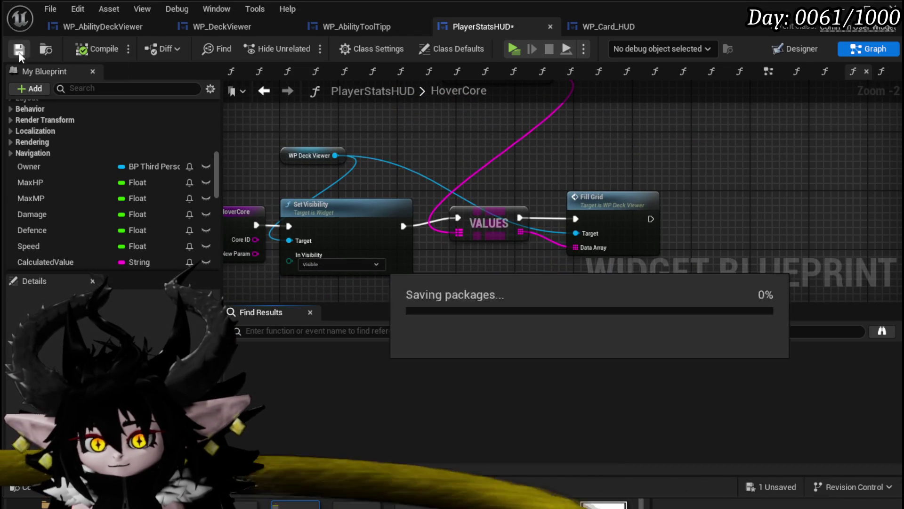
left_click(18, 51)
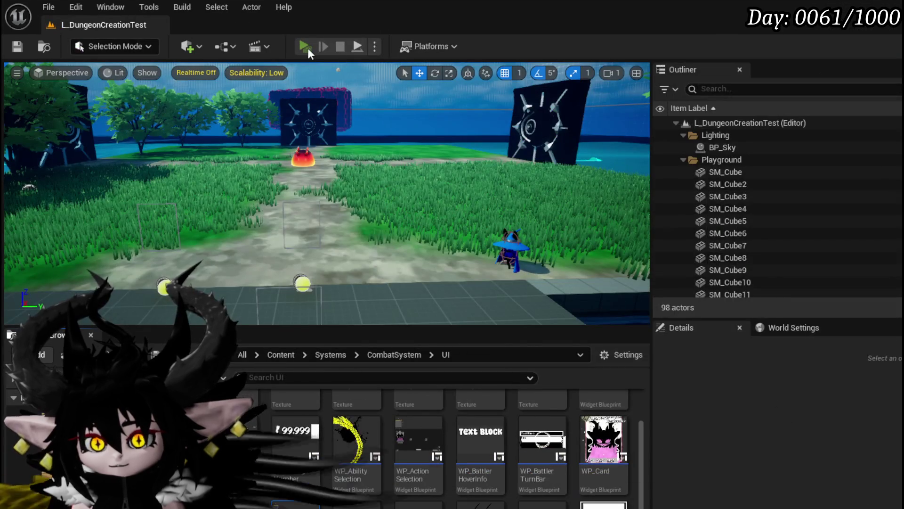
Start a Play test and open the errored WP_ActionSelection blueprint, recompiling to list its errors
left_click(305, 46)
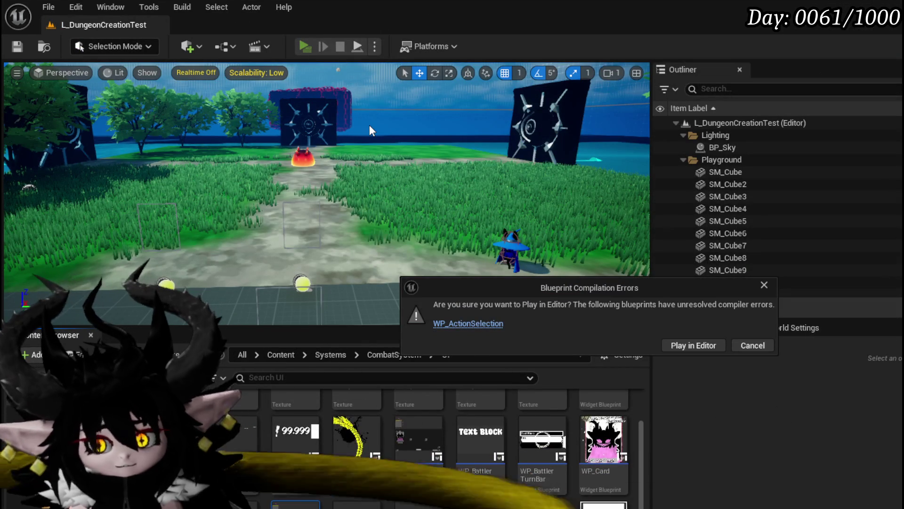
left_click(473, 322)
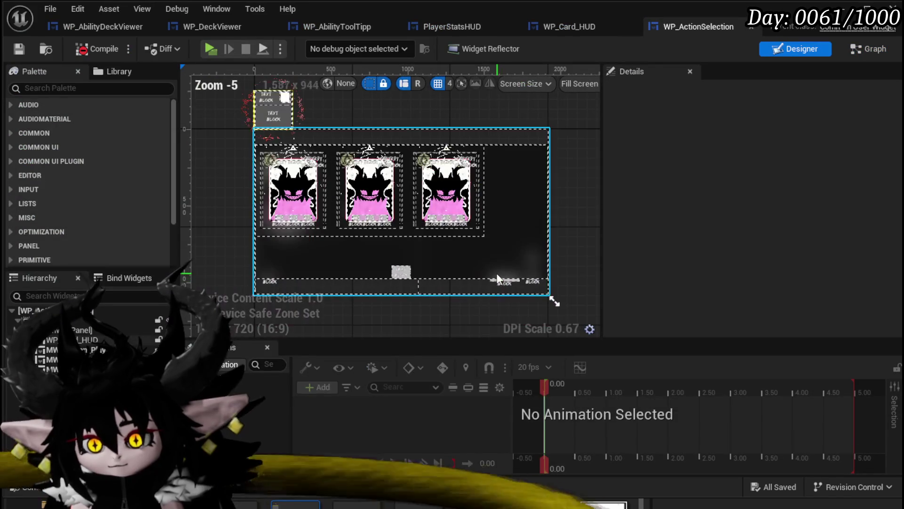
left_click(94, 48)
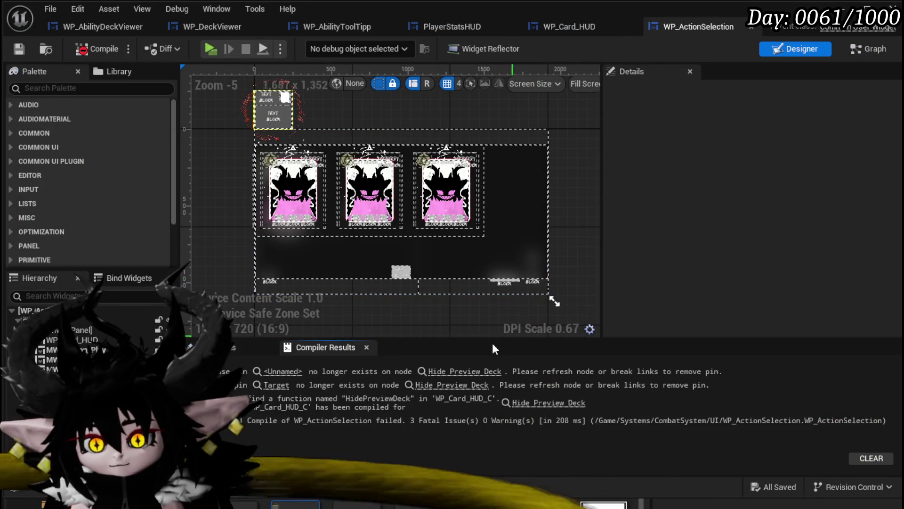
Delete the errored Hide Preview Deck node, save WP_ActionSelection, and return to the level editor
left_click(468, 377)
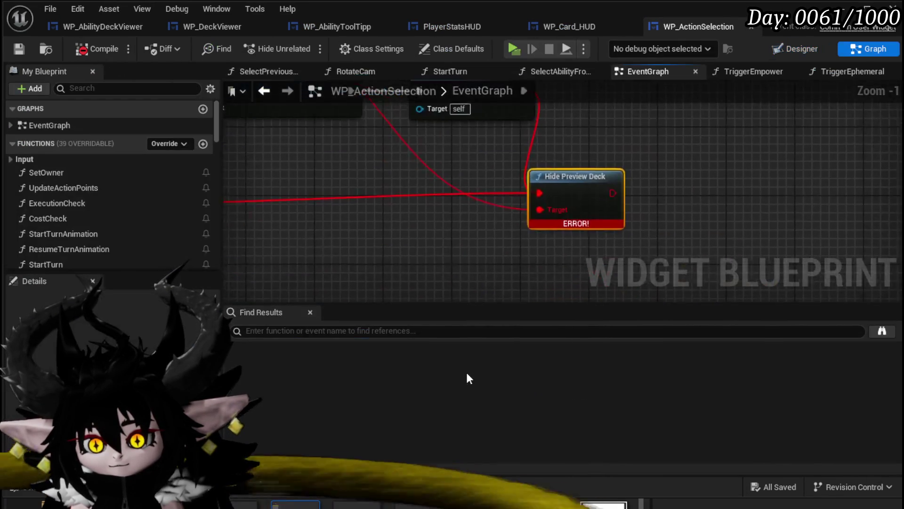
scroll(526, 289, "down", 3)
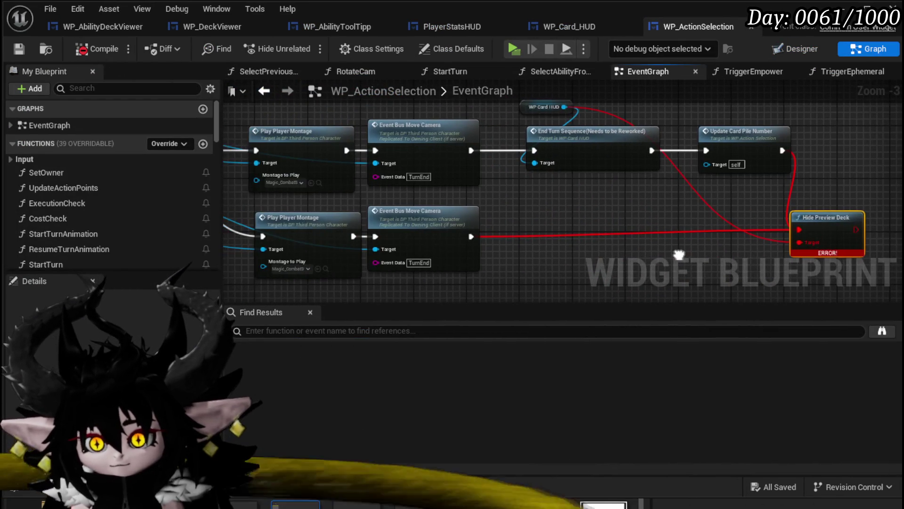
key("Delete")
left_click_drag(471, 263, 713, 237)
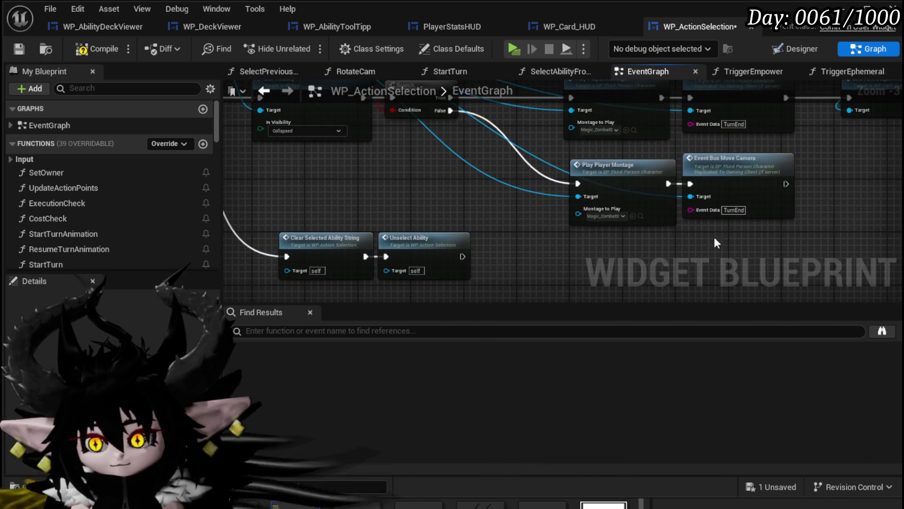
left_click(21, 52)
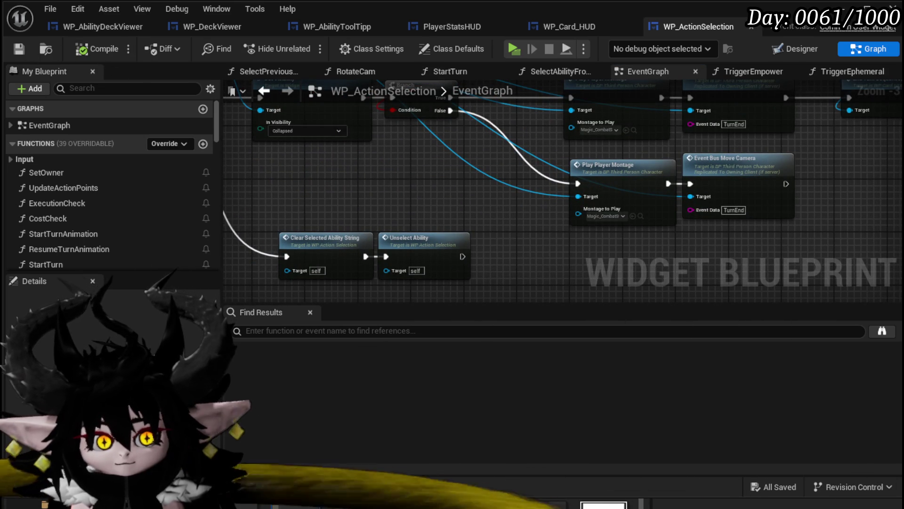
key("alt+Tab")
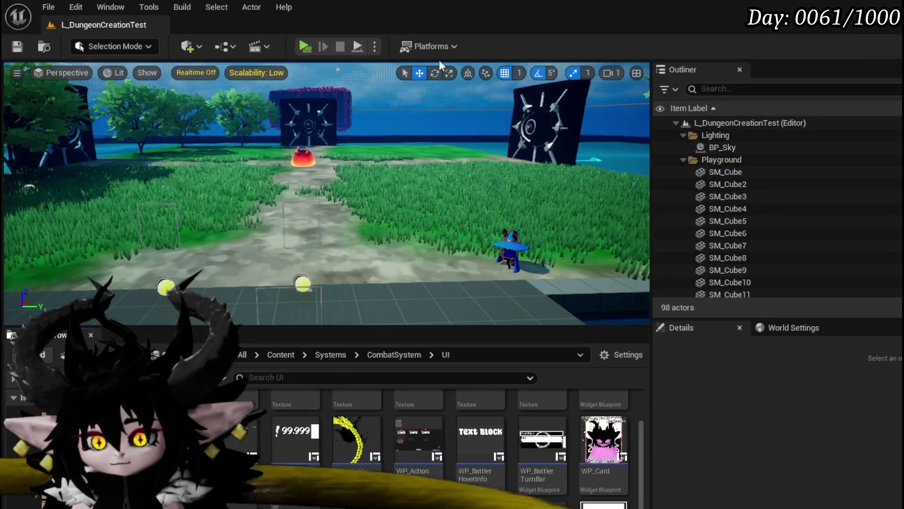
Open the in-game equipment stats panel and scroll through the grid of equipped ability cards
key("Tab")
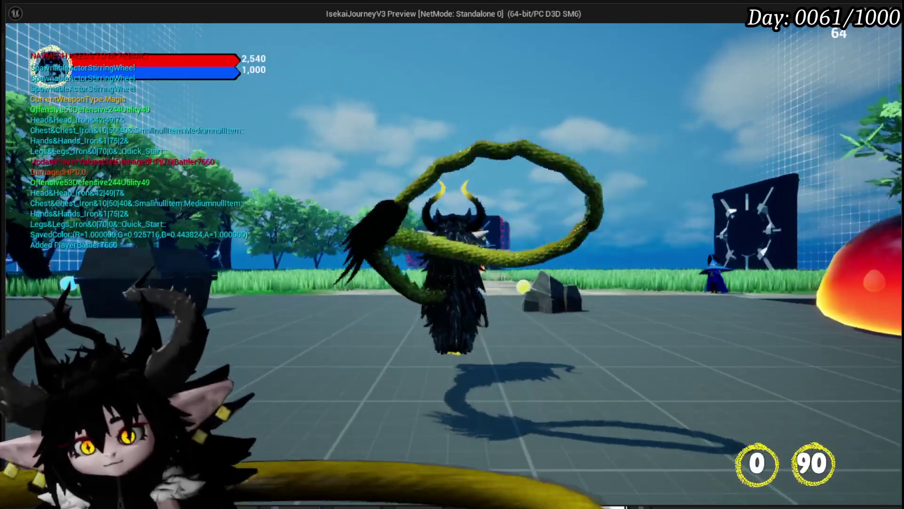
left_click(98, 37)
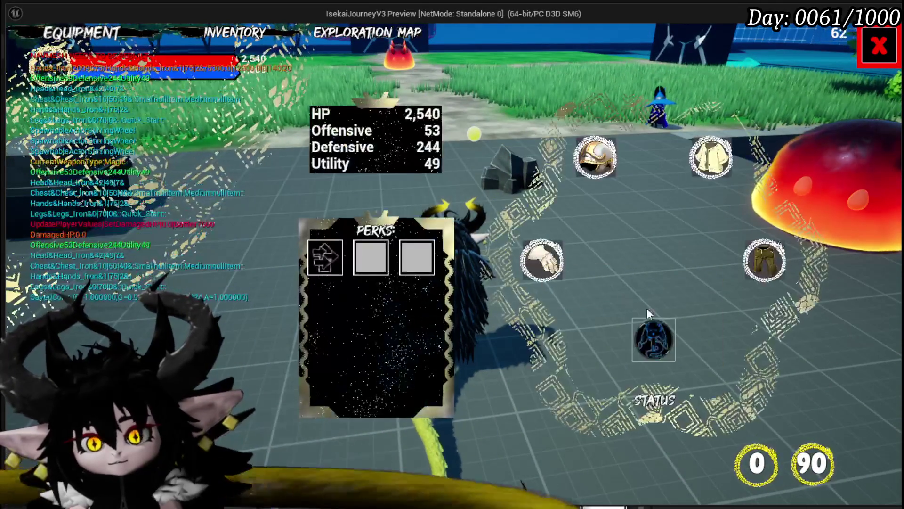
left_click(650, 337)
scroll(669, 327, "down", 2)
scroll(674, 320, "down", 2)
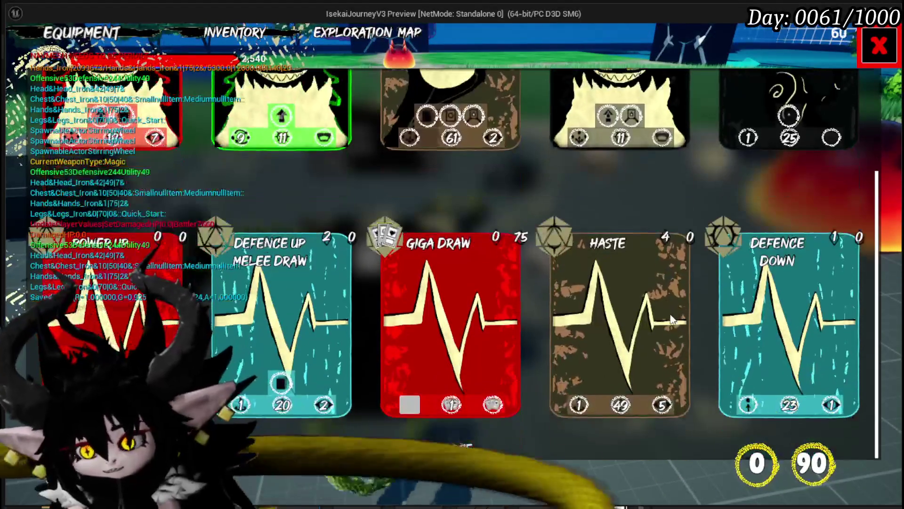
scroll(672, 319, "up", 2)
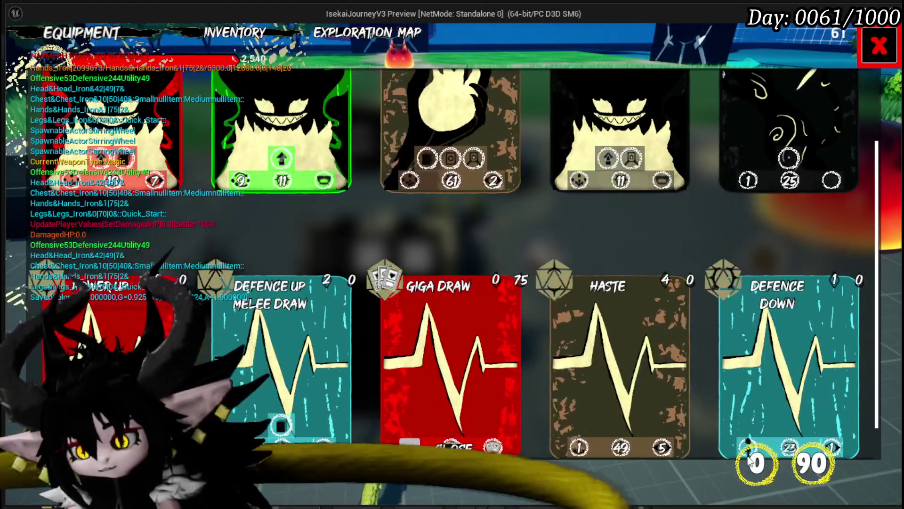
scroll(610, 307, "up", 1)
scroll(610, 307, "up", 2)
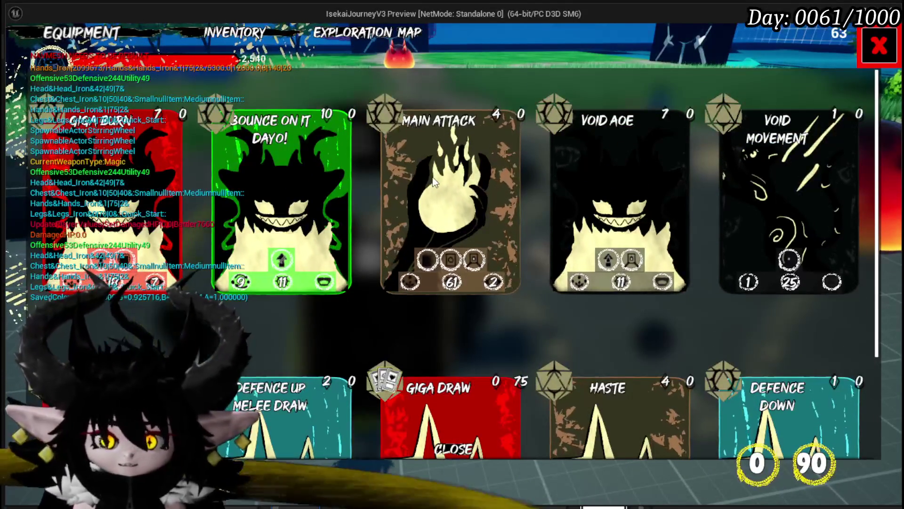
scroll(434, 182, "down", 2)
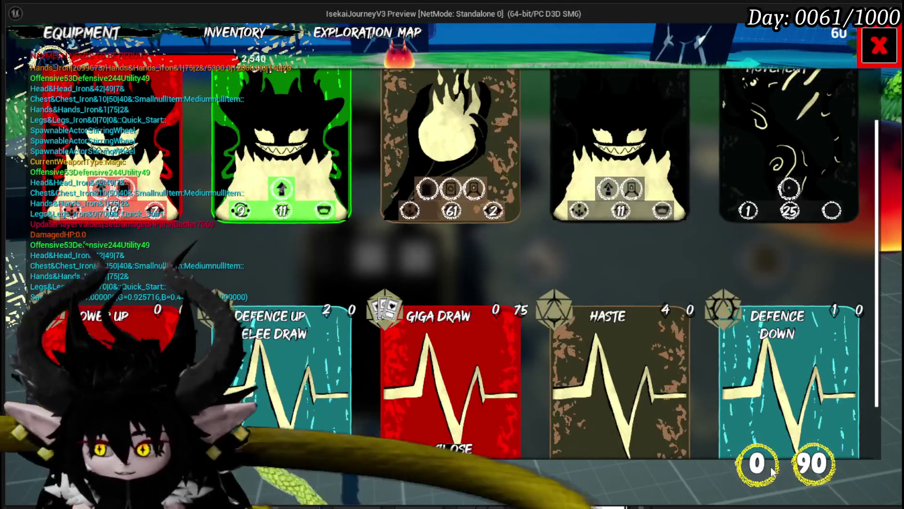
scroll(481, 252, "down", 2)
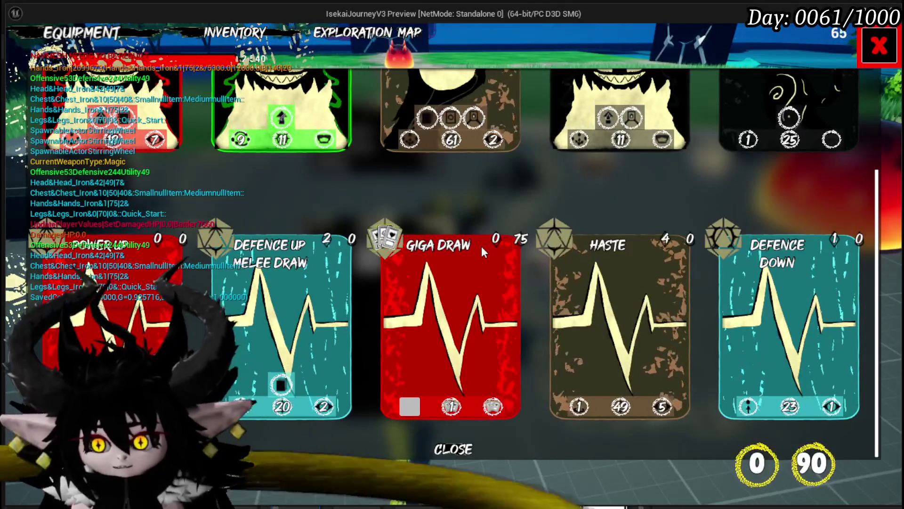
scroll(481, 252, "up", 2)
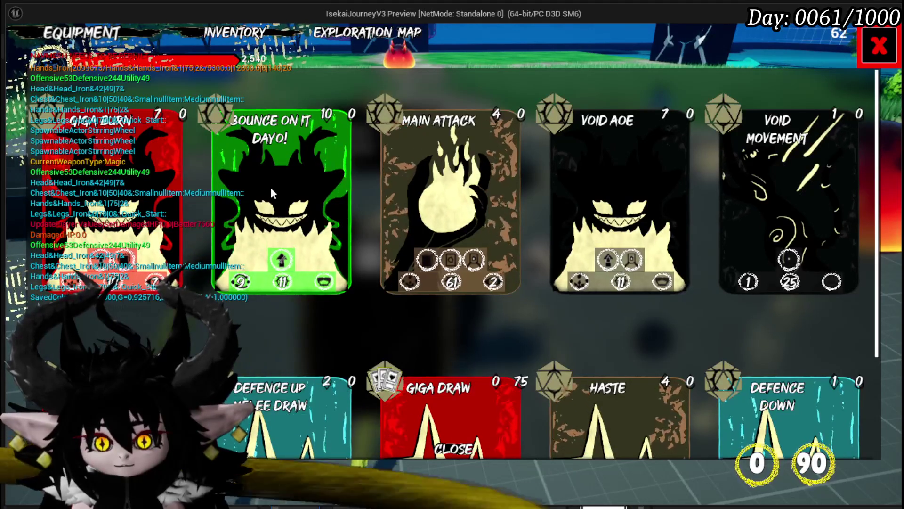
scroll(273, 189, "down", 3)
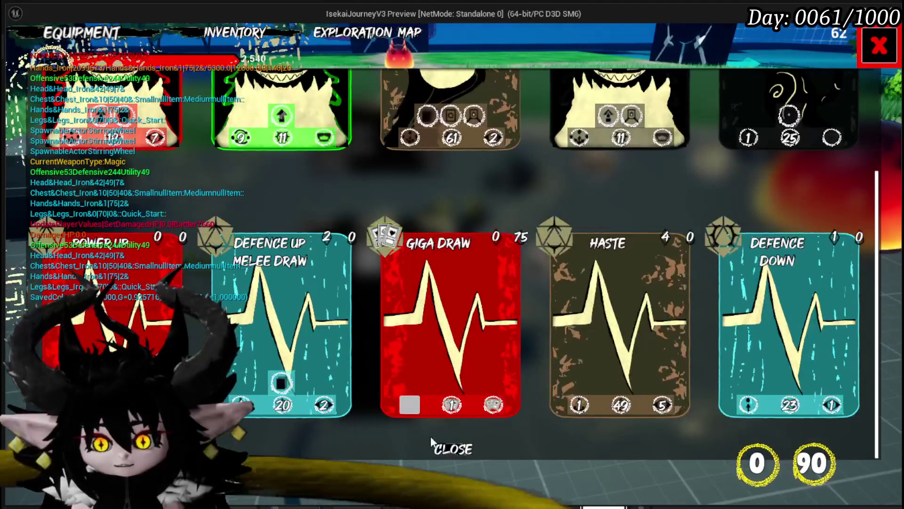
Repeatedly close and reopen the card deck screen to test CLOSE, leaving it closed
left_click(446, 446)
left_click(646, 333)
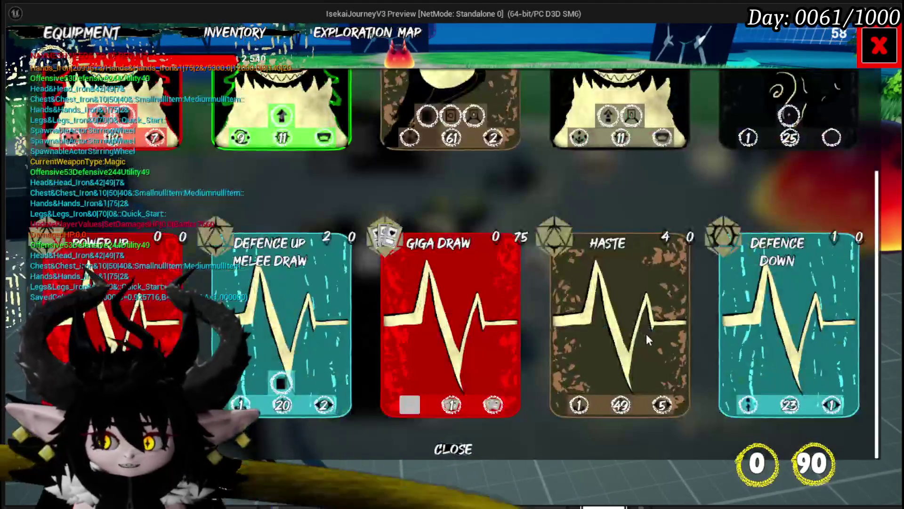
left_click(447, 448)
left_click(644, 329)
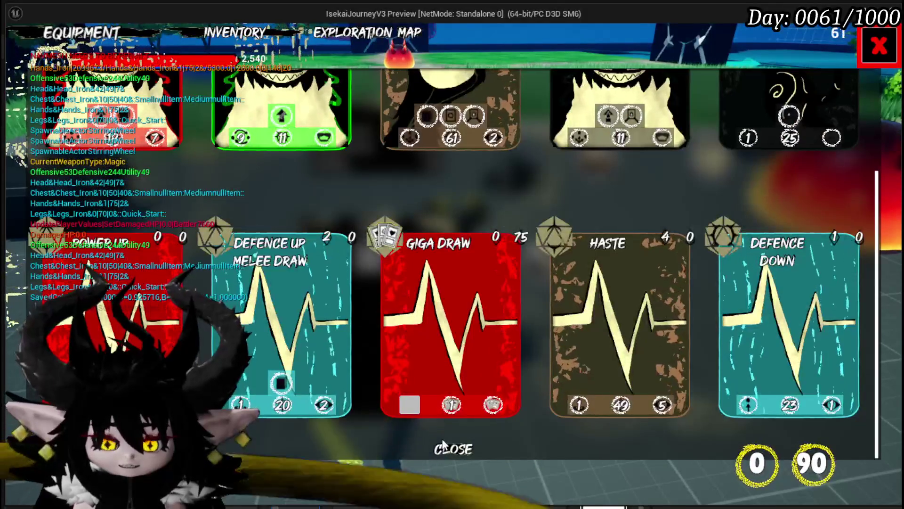
left_click(446, 446)
left_click(643, 325)
left_click(448, 448)
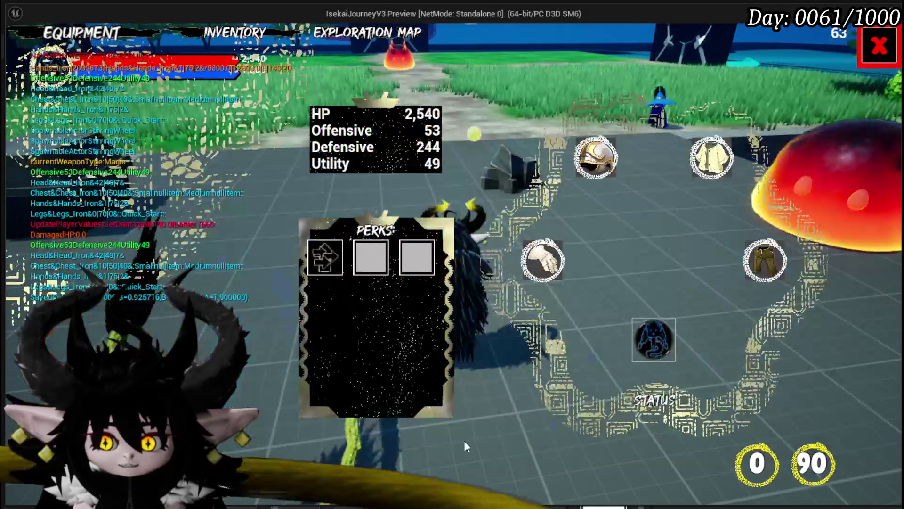
left_click(640, 337)
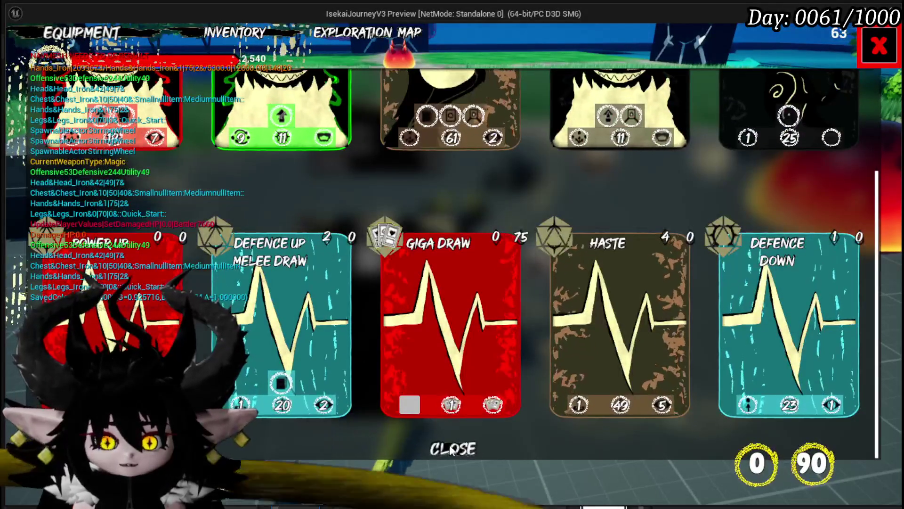
left_click(448, 448)
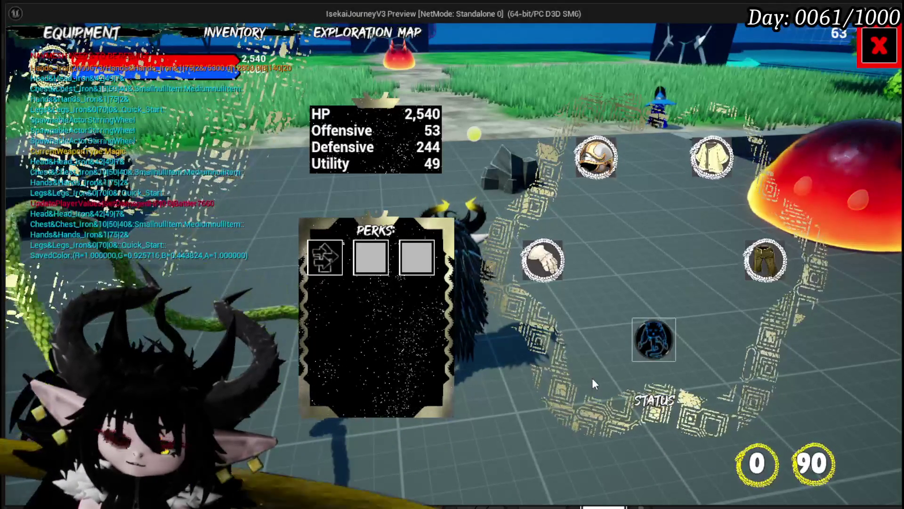
Equip a different iron glove in the Hands slot and the Iron_Head helmet in the Head slot
left_click(543, 260)
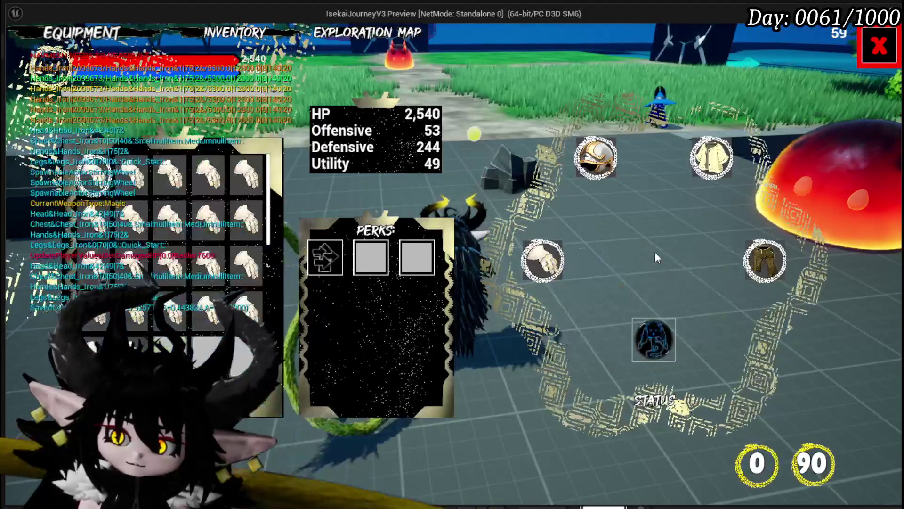
left_click(175, 221)
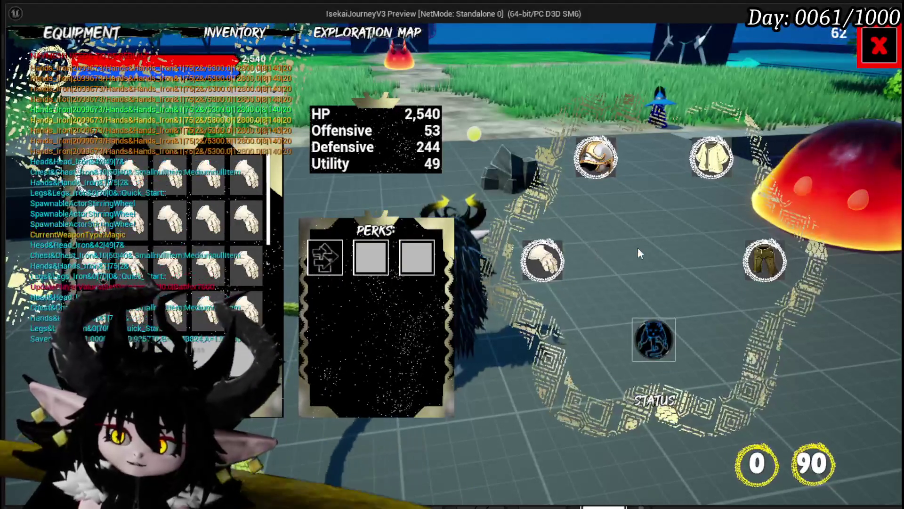
left_click(594, 159)
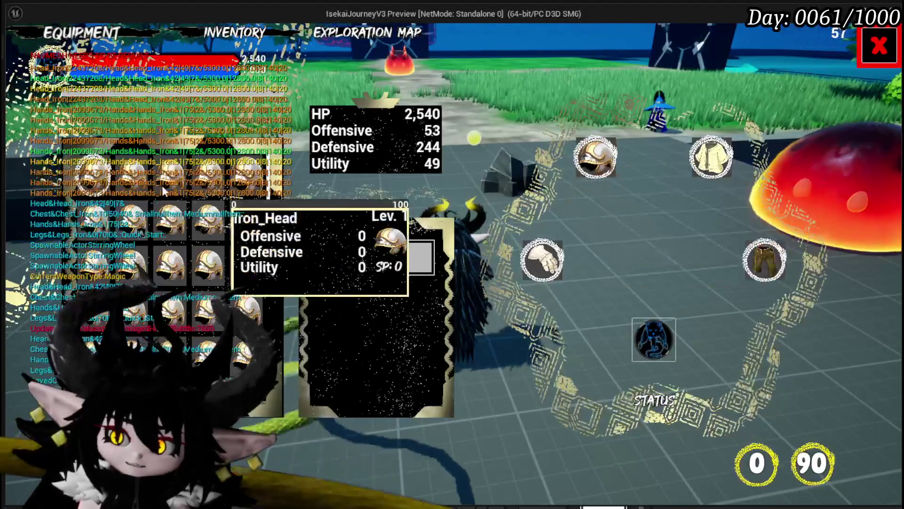
left_click(146, 165)
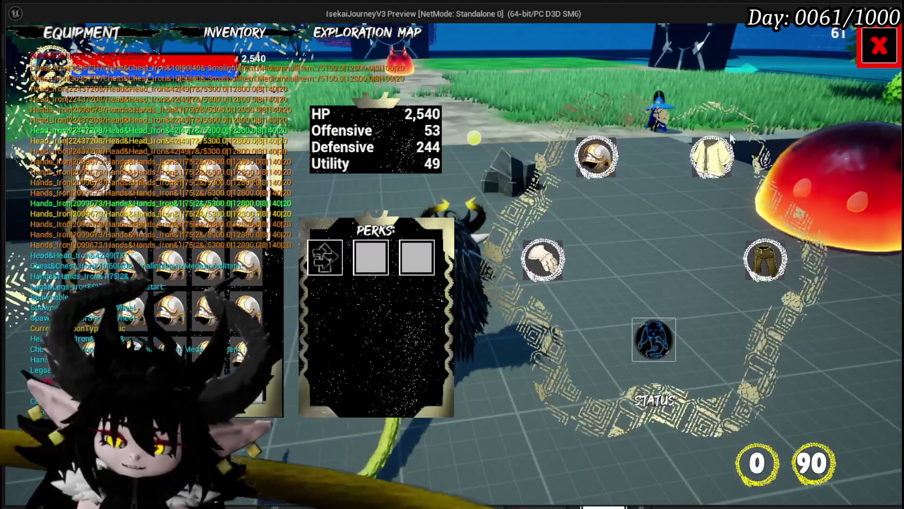
View the Chest slot choices, then stop the play session and save all assets
left_click(712, 157)
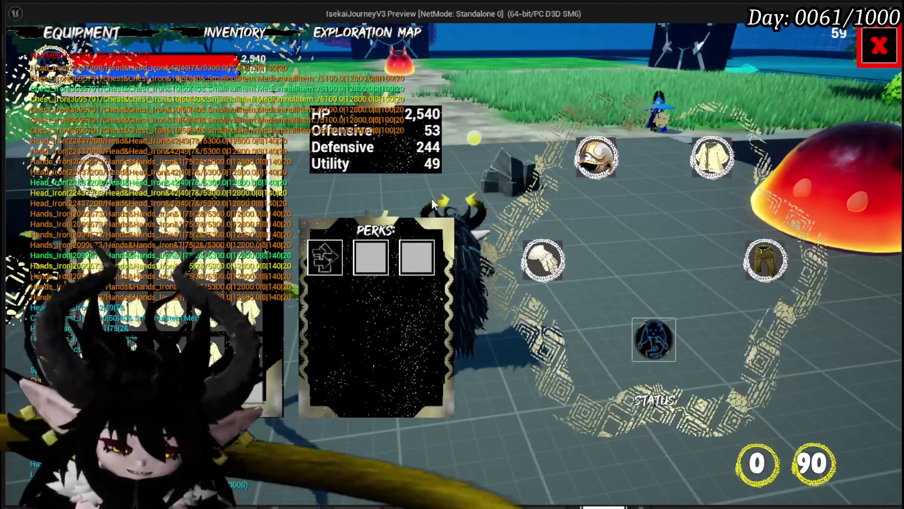
key("Escape")
key("ctrl+s")
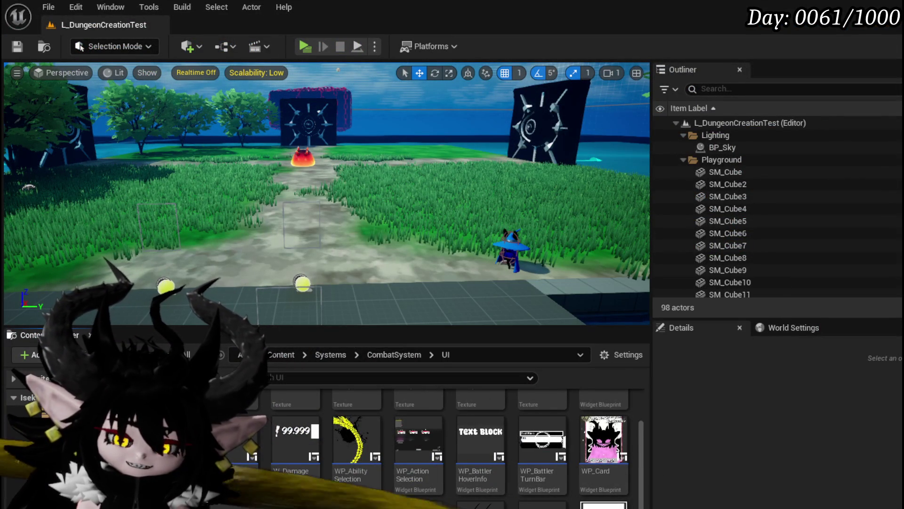
Review WP_ActionSelection and WP_Card_HUD in the Designer, selecting the WP_DeckViewer widget, and save
key("alt+Tab")
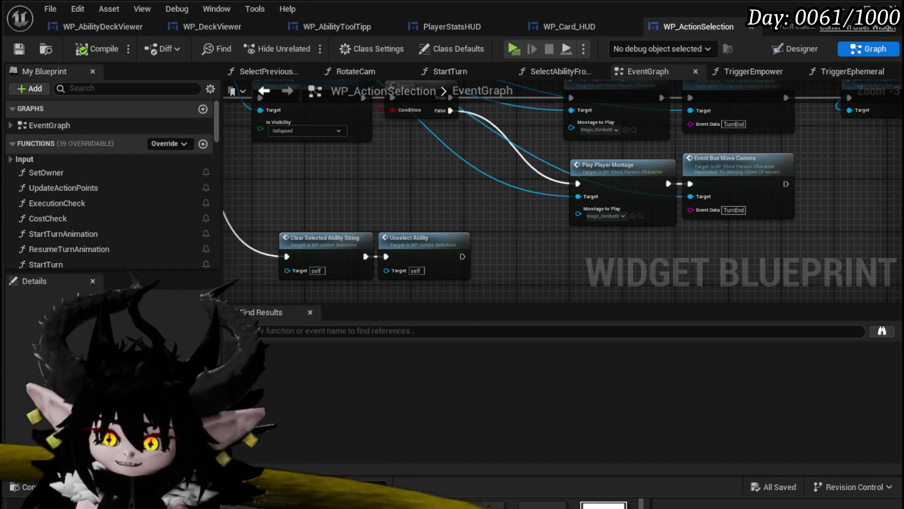
left_click_drag(658, 257, 588, 242)
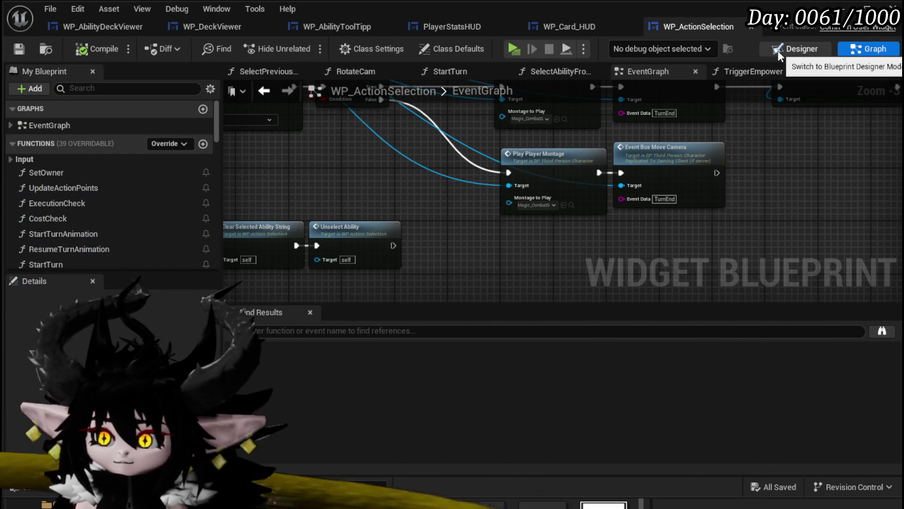
left_click(796, 48)
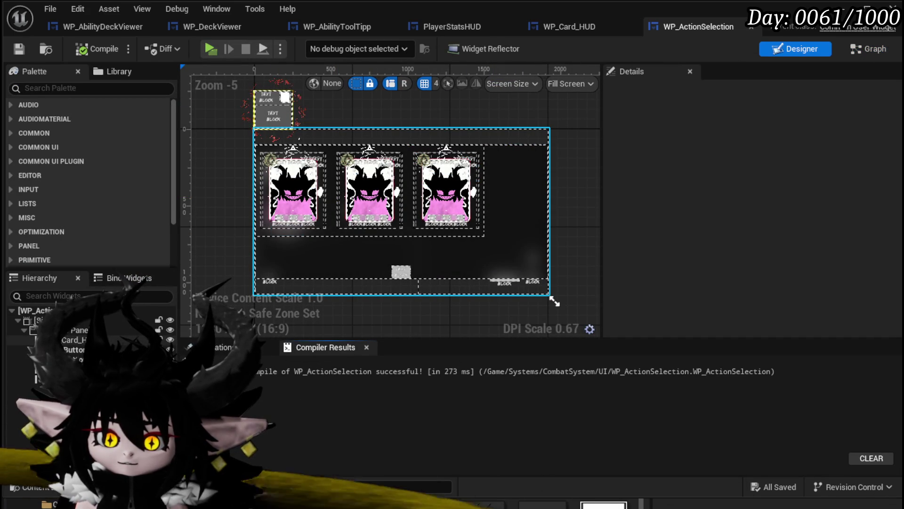
left_click(555, 301)
left_click(556, 31)
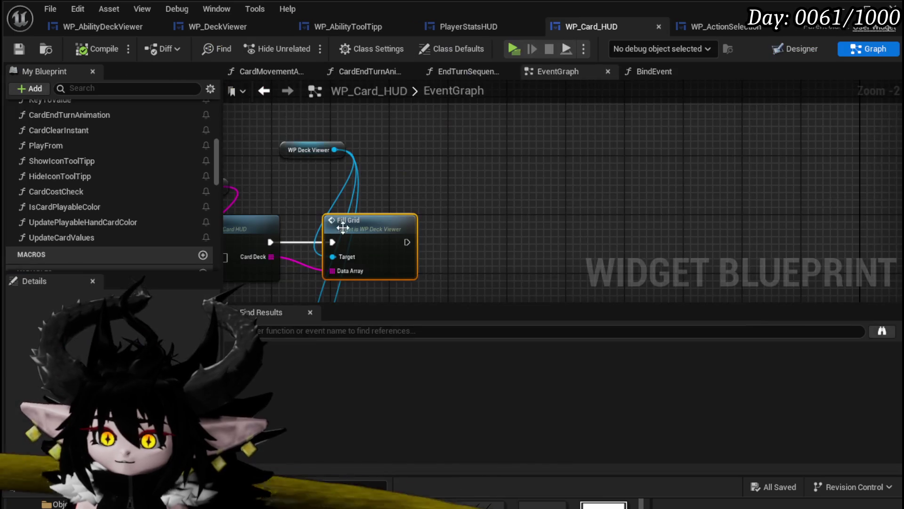
left_click(808, 50)
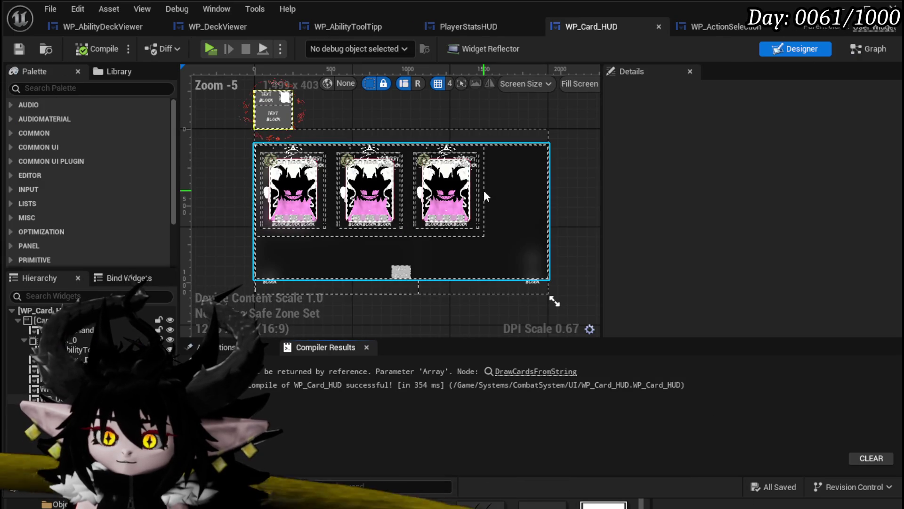
left_click(484, 192)
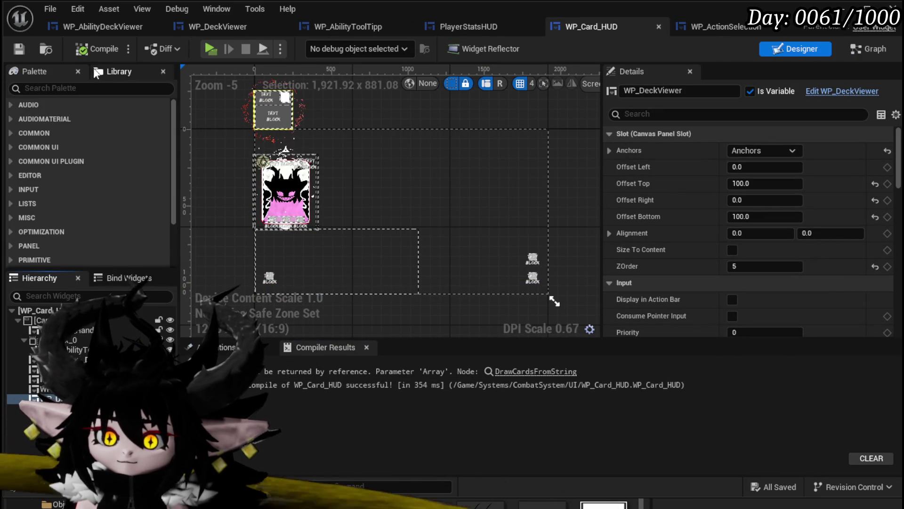
left_click(19, 50)
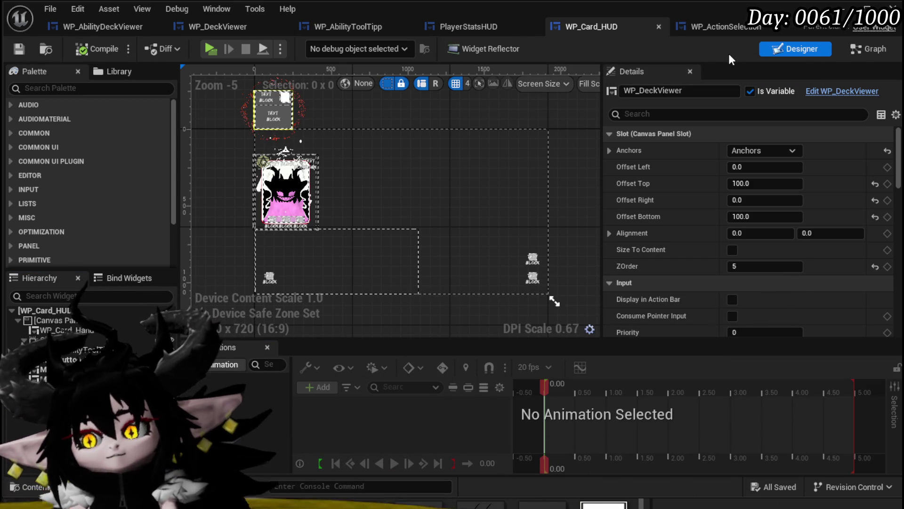
Look over WP_DeckViewer's FillGrid graph, then bring up PlayerStatsHUD's HoverCore graph
left_click(237, 27)
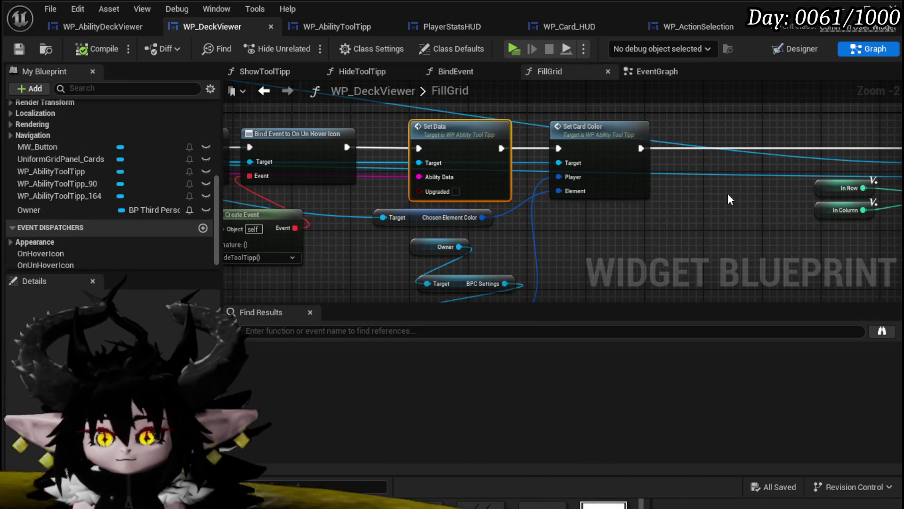
left_click(470, 27)
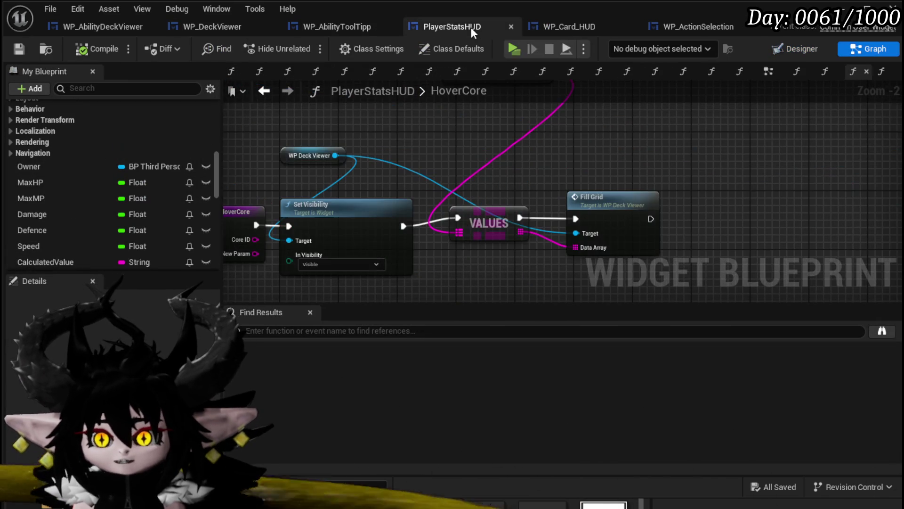
mouse_move(393, 131)
left_mouse_down()
mouse_move(525, 131)
mouse_move(479, 146)
left_mouse_up()
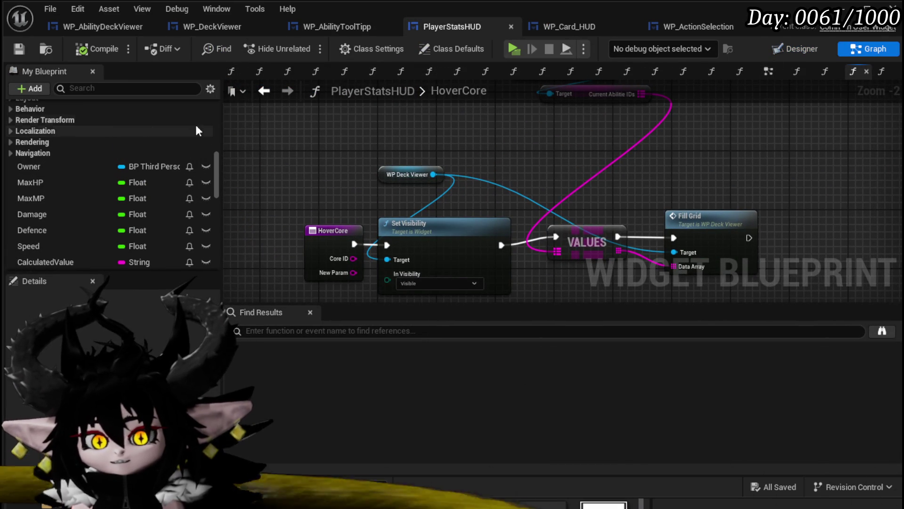
Move PlayerStatsHUD's EventGraph tab to the front, close all other open graphs, and save
left_click(773, 73)
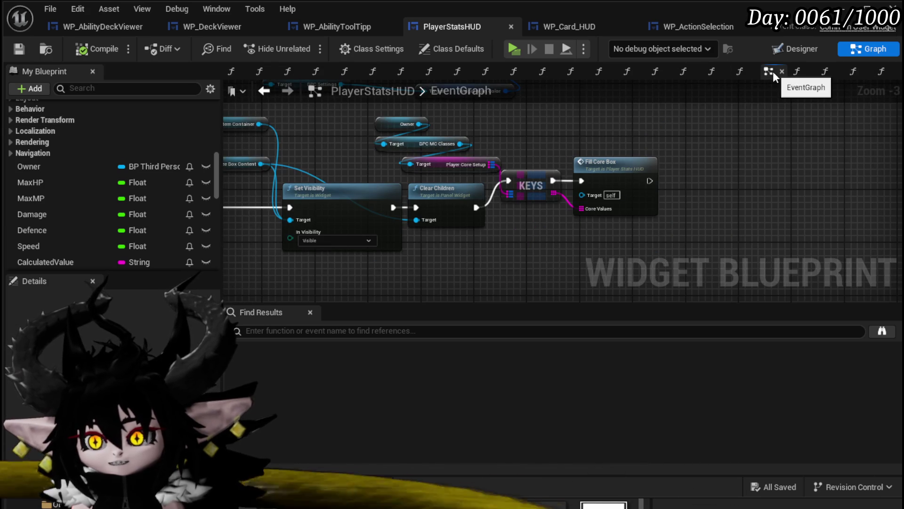
mouse_move(773, 71)
left_mouse_down()
mouse_move(307, 83)
mouse_move(252, 70)
left_mouse_up()
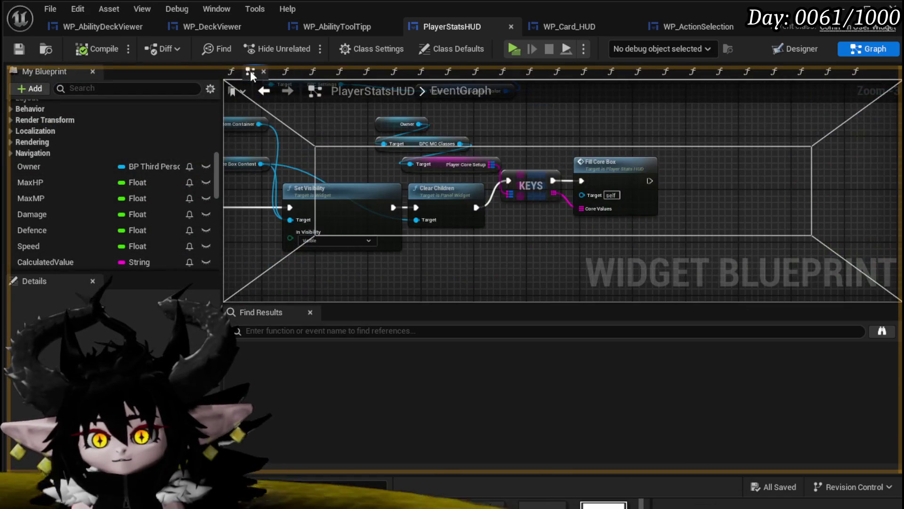
right_click(233, 72)
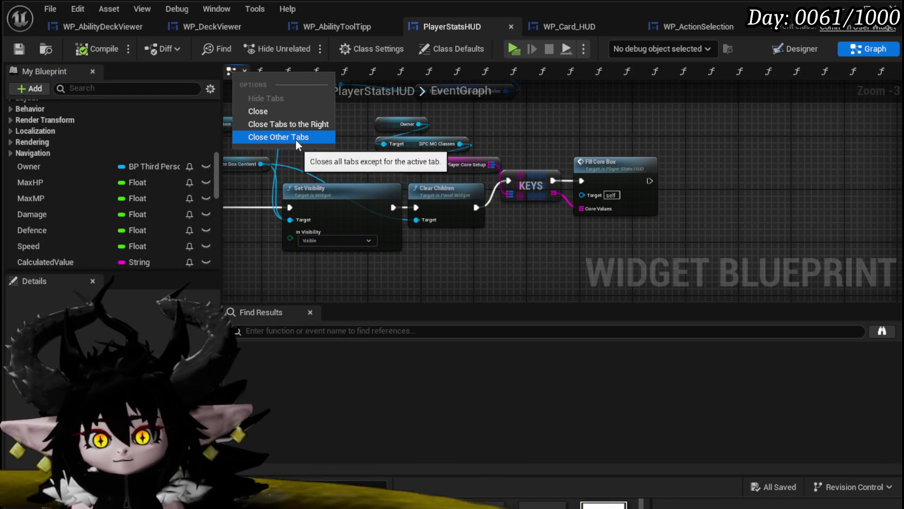
left_click(290, 124)
left_click(19, 48)
Open the HoverCore function and marquee-select the getter, Set Visibility, VALUES and Fill Grid nodes
mouse_move(323, 121)
left_mouse_down()
mouse_move(465, 137)
mouse_move(491, 165)
mouse_move(500, 216)
mouse_move(524, 61)
mouse_move(518, 118)
left_mouse_up()
scroll(98, 106, "up", 3)
scroll(142, 121, "up", 4)
scroll(136, 119, "up", 4)
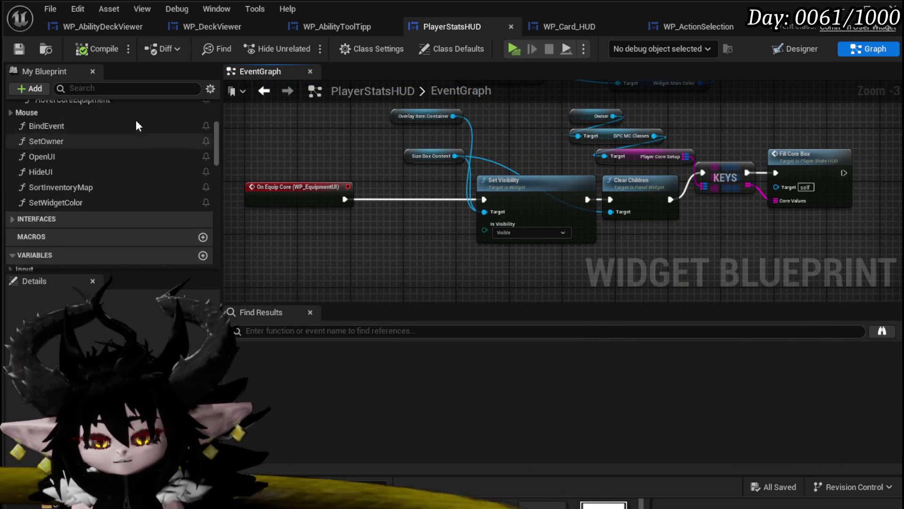
scroll(84, 109, "up", 4)
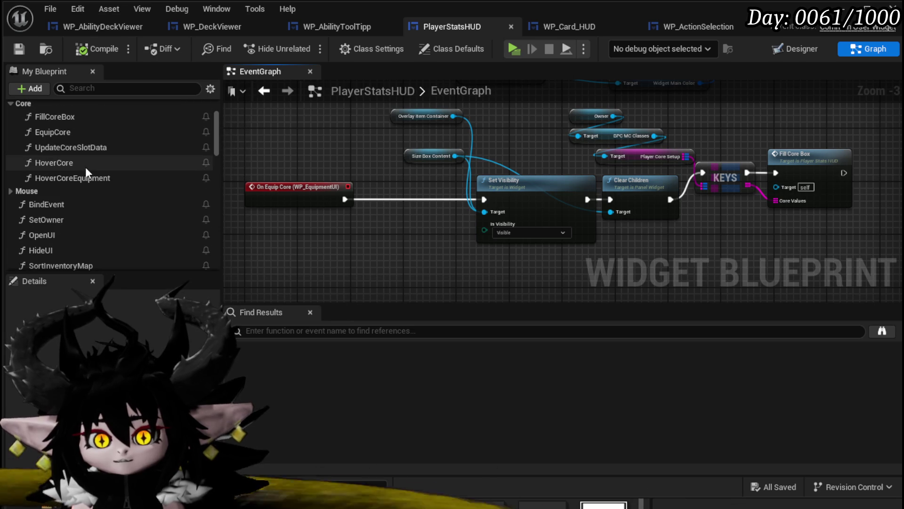
double_click(75, 163)
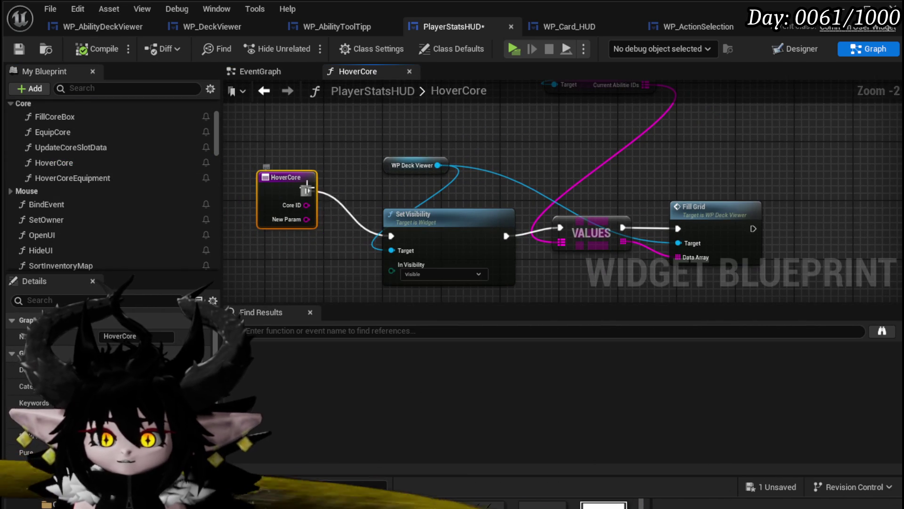
scroll(362, 210, "down", 1)
mouse_move(360, 238)
left_mouse_down()
mouse_move(762, 47)
mouse_move(719, 170)
left_mouse_up()
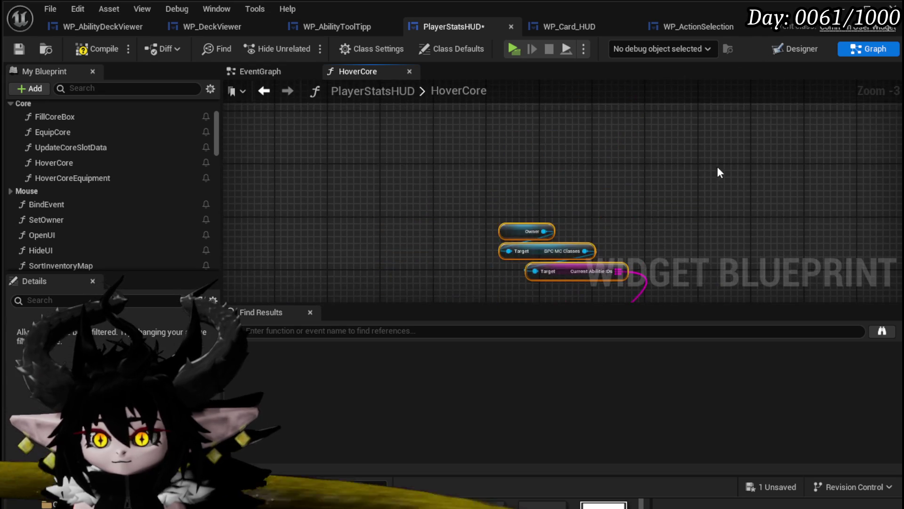
Collapse the selected HoverCore nodes into a function named InspectCore and move it under Core
right_click(590, 210)
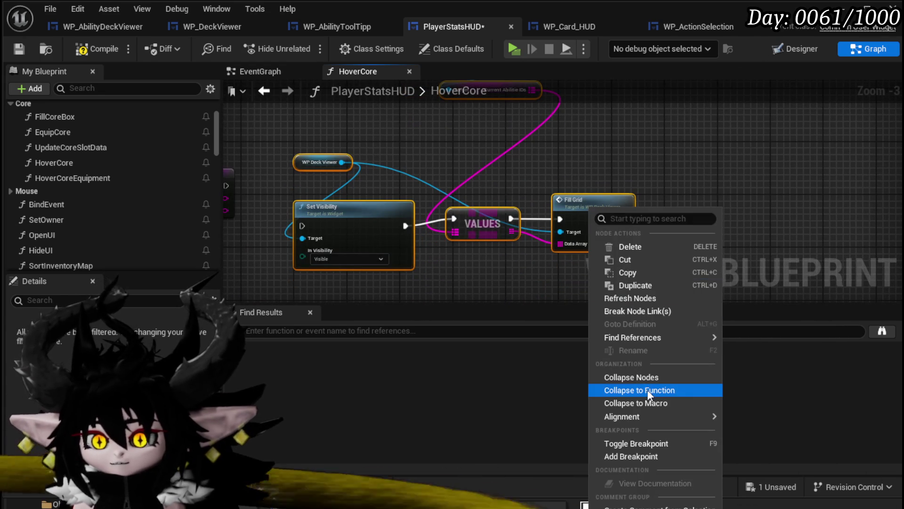
left_click(647, 390)
type("Insoe")
type("Core")
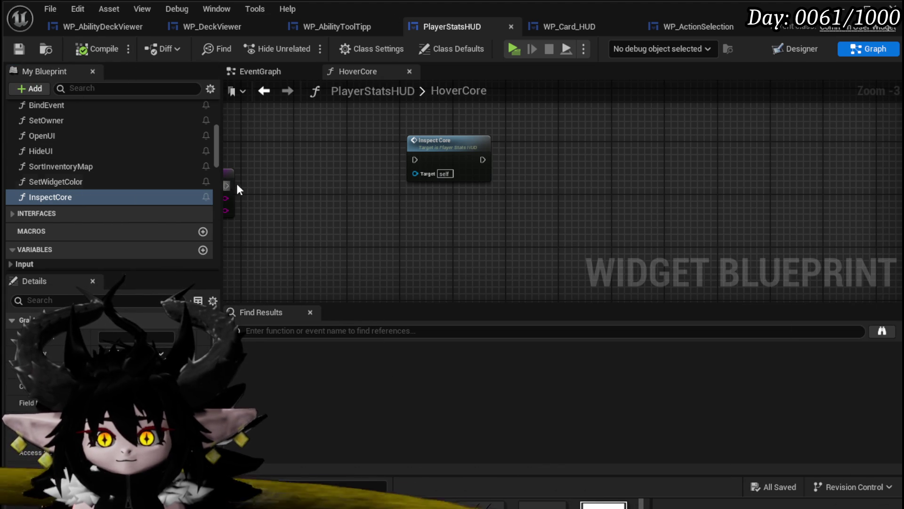
left_click_drag(258, 187, 403, 189)
scroll(69, 165, "up", 3)
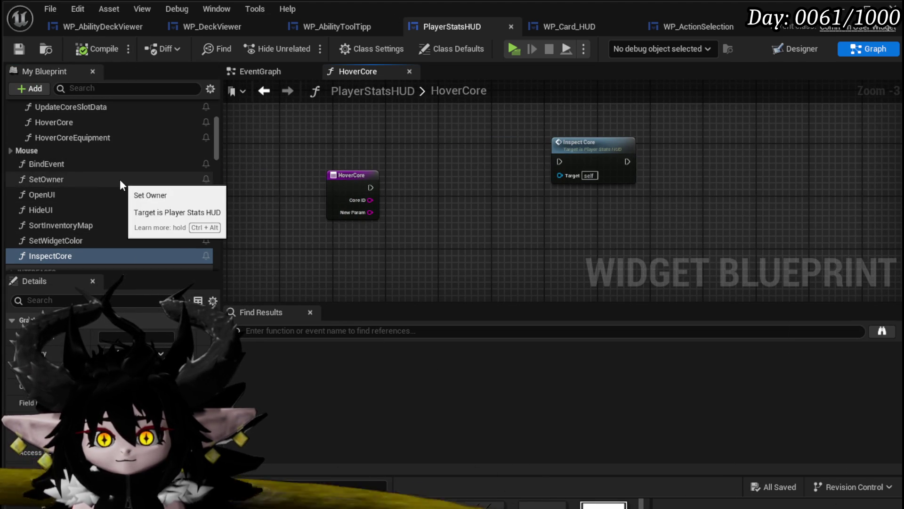
mouse_move(51, 254)
left_mouse_down()
mouse_move(69, 122)
mouse_move(36, 130)
mouse_move(18, 120)
left_mouse_up()
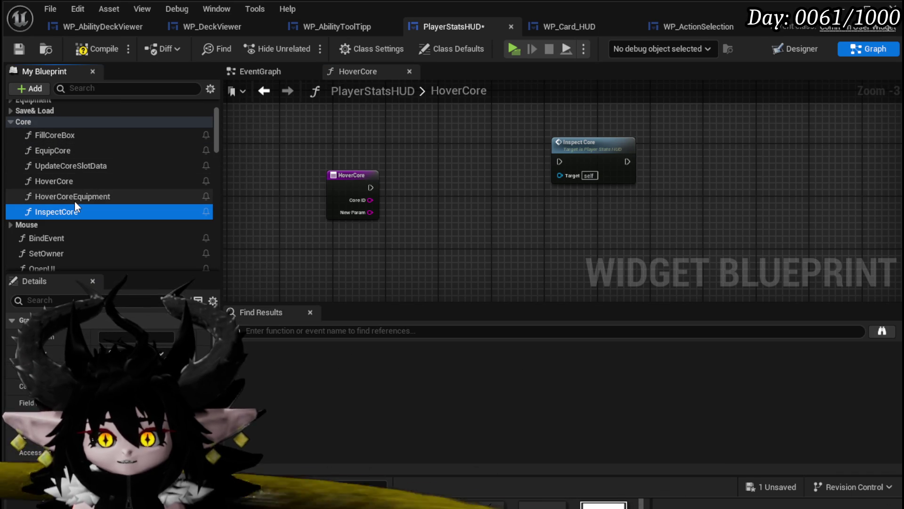
double_click(61, 134)
Save PlayerStatsHUD and open the BindEvent function graph
scroll(279, 183, "up", 5)
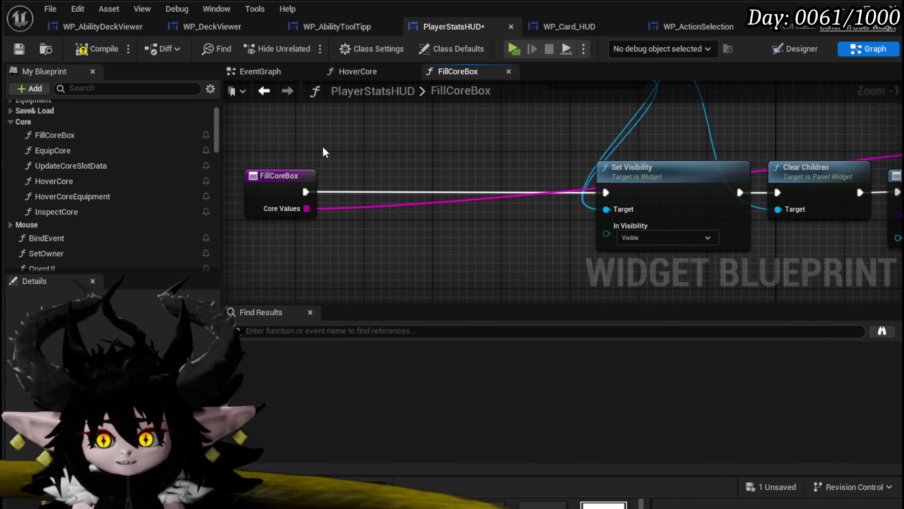
scroll(84, 155, "up", 3)
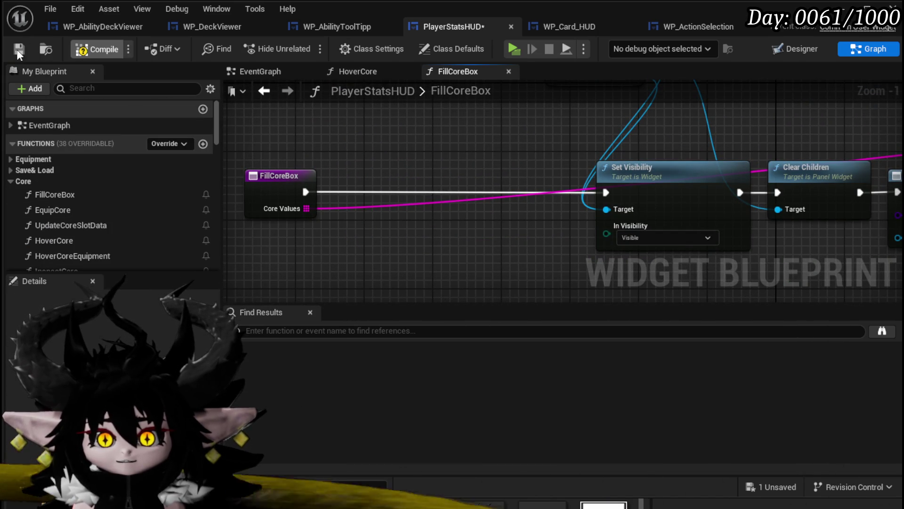
left_click(19, 51)
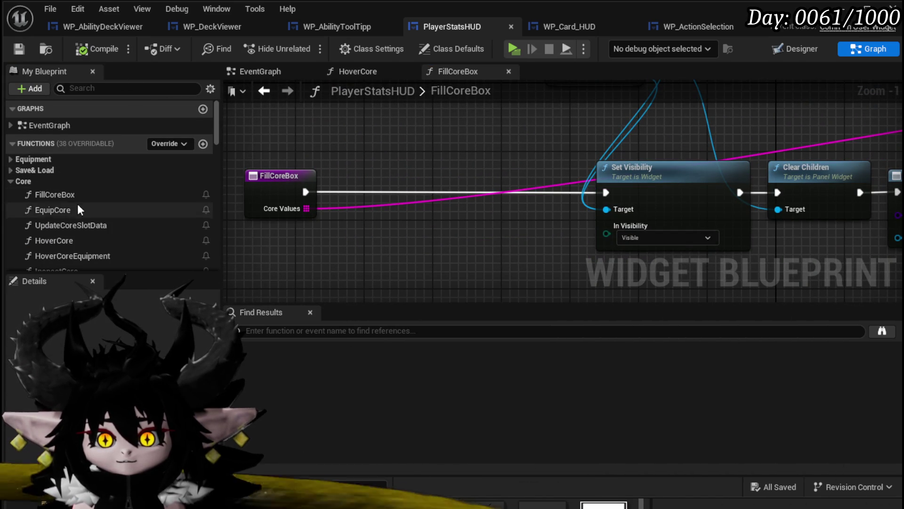
scroll(77, 203, "down", 3)
double_click(52, 219)
scroll(437, 171, "up", 4)
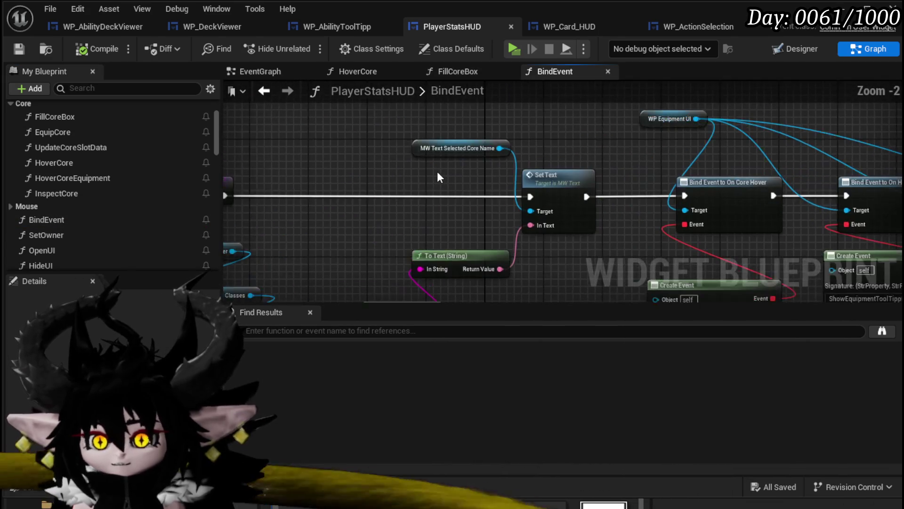
mouse_move(435, 171)
left_mouse_down()
mouse_move(202, 178)
mouse_move(235, 178)
left_mouse_up()
Select the On Press Equipment Slot binding and its event in the BindEvent chain
left_click(464, 125)
mouse_move(485, 115)
left_mouse_down()
mouse_move(375, 75)
mouse_move(274, 85)
mouse_move(414, 143)
left_mouse_up()
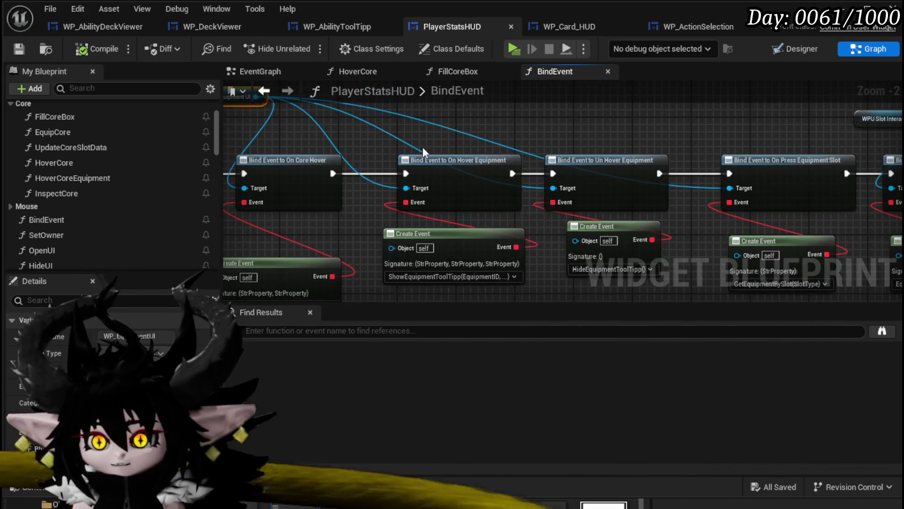
left_click_drag(630, 153, 299, 134)
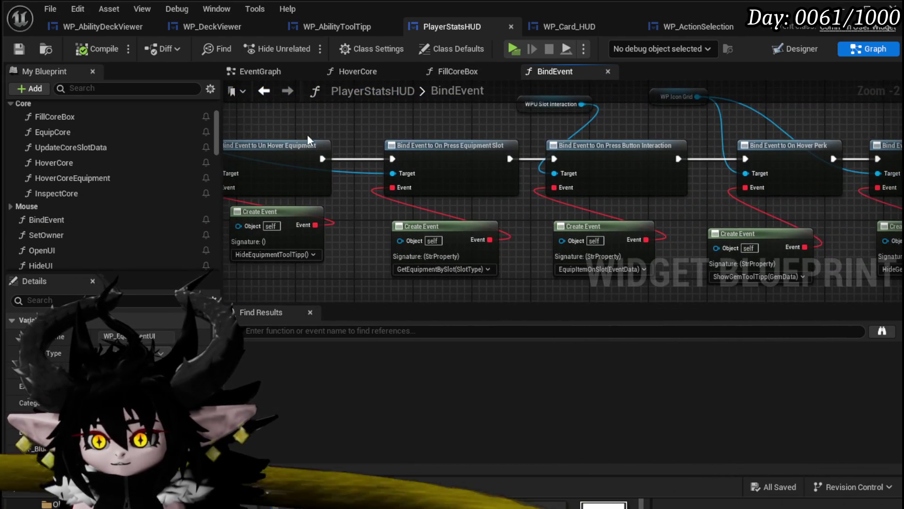
mouse_move(460, 142)
left_mouse_down()
mouse_move(396, 153)
mouse_move(416, 284)
left_mouse_up()
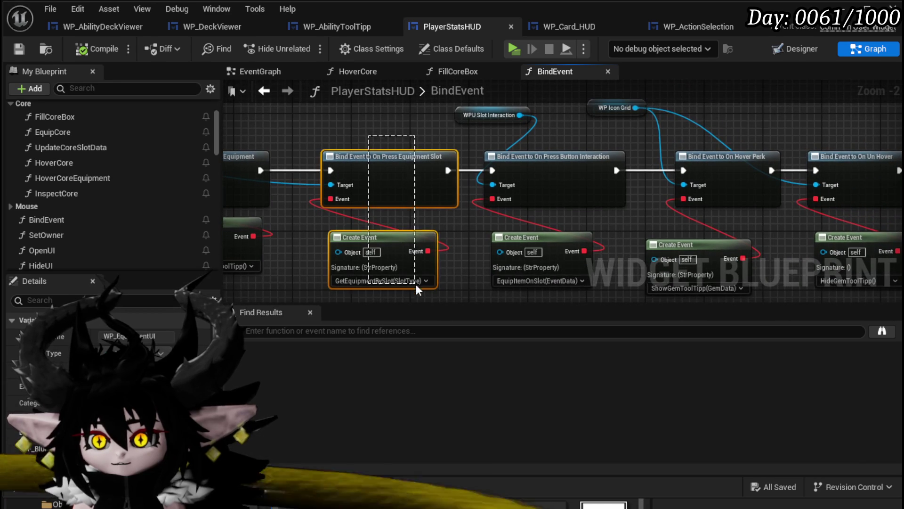
left_click_drag(399, 138, 211, 165)
mouse_move(615, 137)
left_mouse_down()
mouse_move(263, 139)
mouse_move(857, 91)
left_mouse_up()
mouse_move(372, 142)
left_mouse_down()
mouse_move(706, 113)
mouse_move(448, 155)
left_mouse_up()
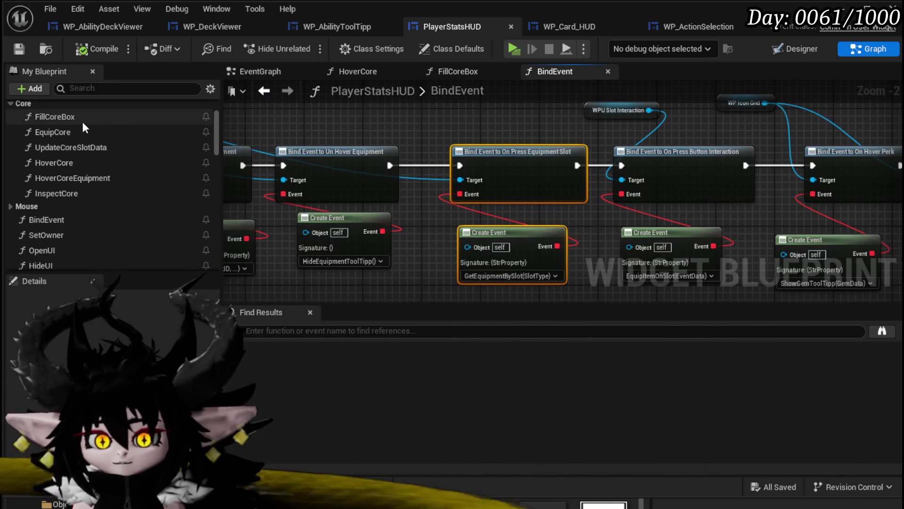
Expand the Equipment functions group and open GetEquipmentBySlot
scroll(83, 123, "up", 3)
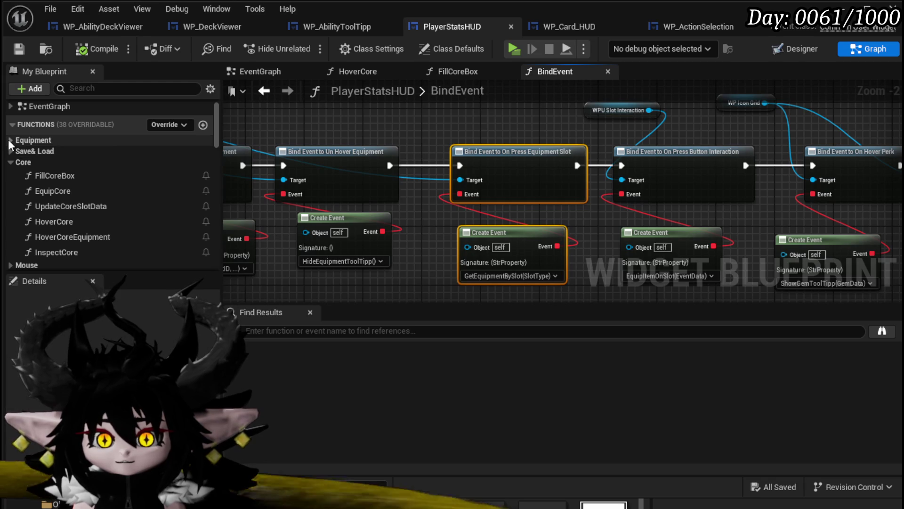
left_click(9, 140)
scroll(112, 170, "down", 1)
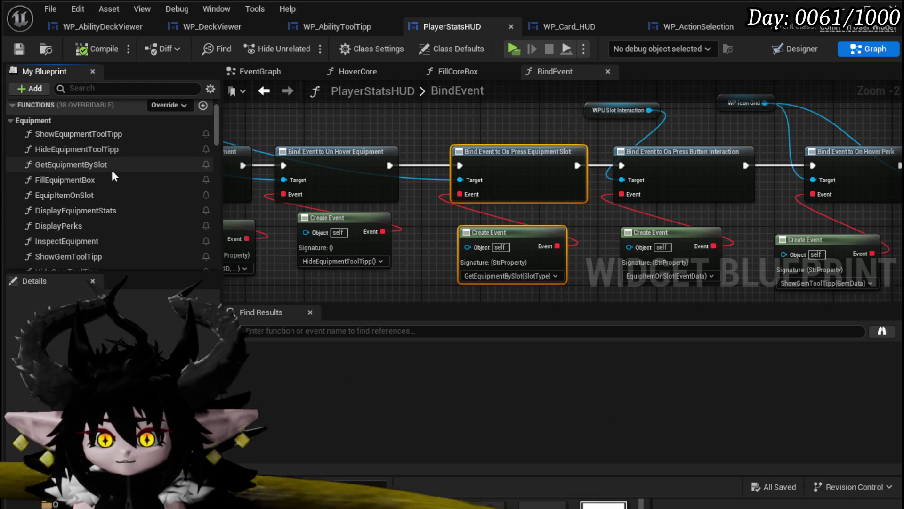
scroll(111, 170, "down", 1)
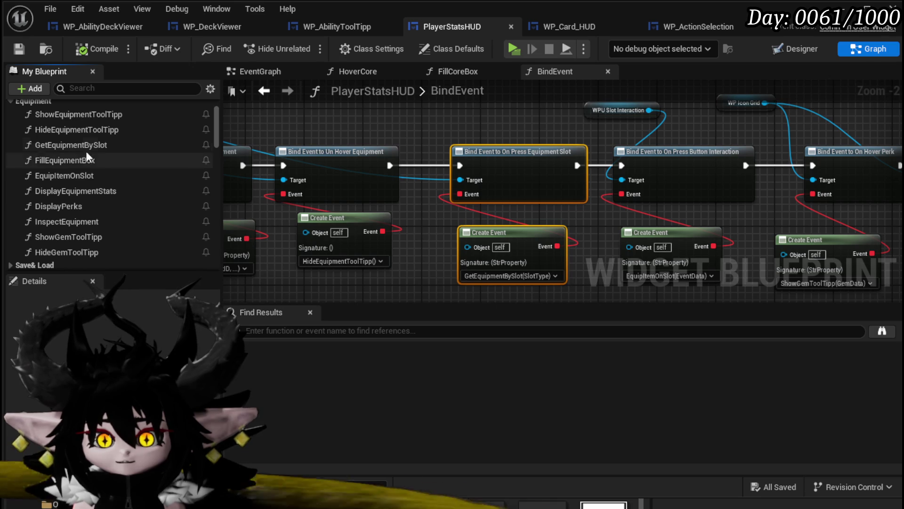
double_click(73, 148)
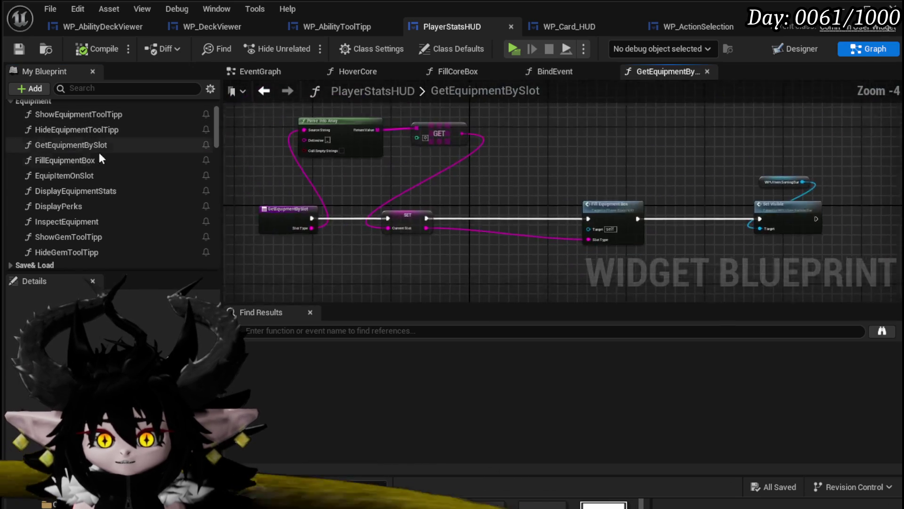
Open FillEquipmentBox from its call and look over its bind, fill-grid and visibility nodes
scroll(367, 162, "up", 3)
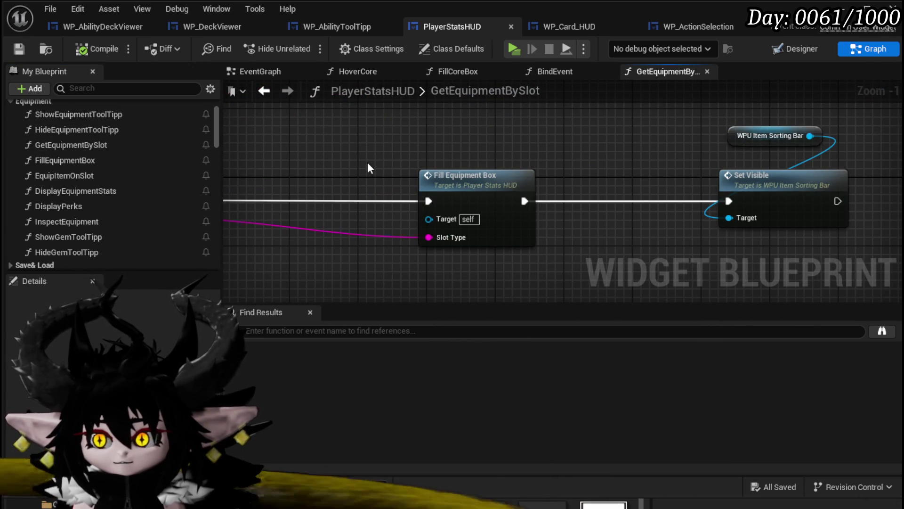
scroll(368, 165, "down", 3)
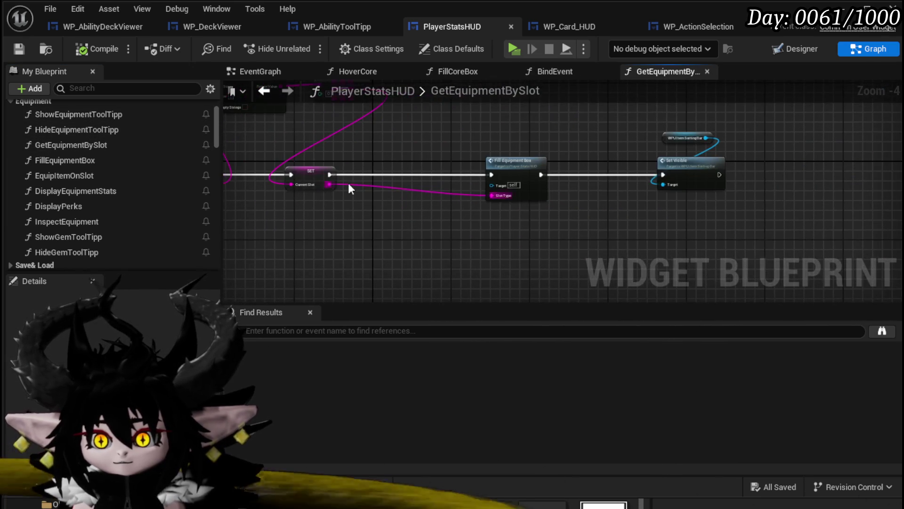
double_click(496, 166)
scroll(414, 179, "up", 4)
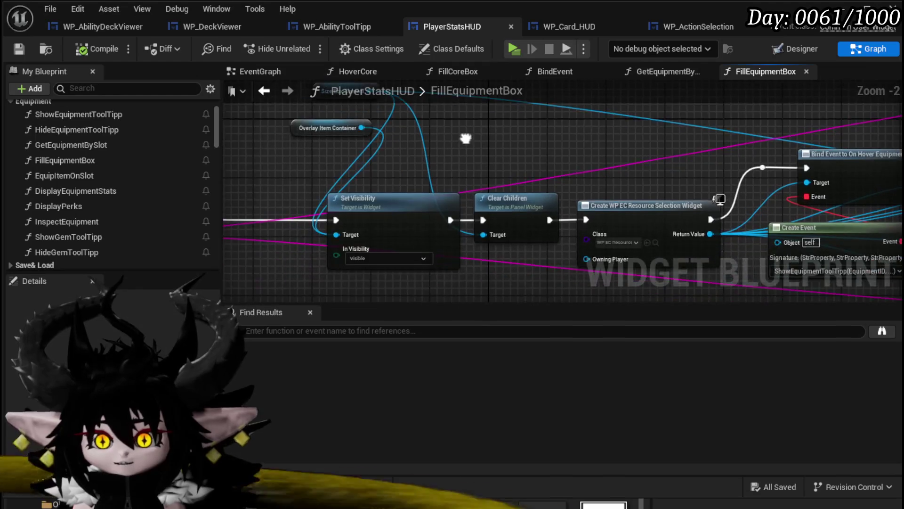
left_click_drag(465, 138, 360, 137)
scroll(360, 137, "down", 2)
mouse_move(451, 132)
left_mouse_down()
mouse_move(330, 155)
mouse_move(359, 139)
mouse_move(494, 197)
mouse_move(486, 108)
mouse_move(363, 276)
mouse_move(343, 199)
mouse_move(478, 179)
left_mouse_up()
scroll(343, 199, "down", 1)
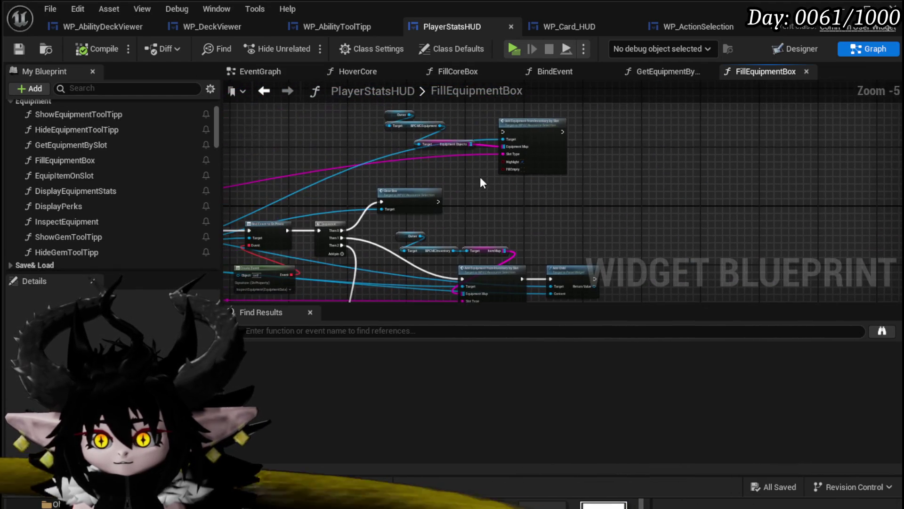
left_click_drag(385, 160, 575, 107)
scroll(351, 157, "up", 3)
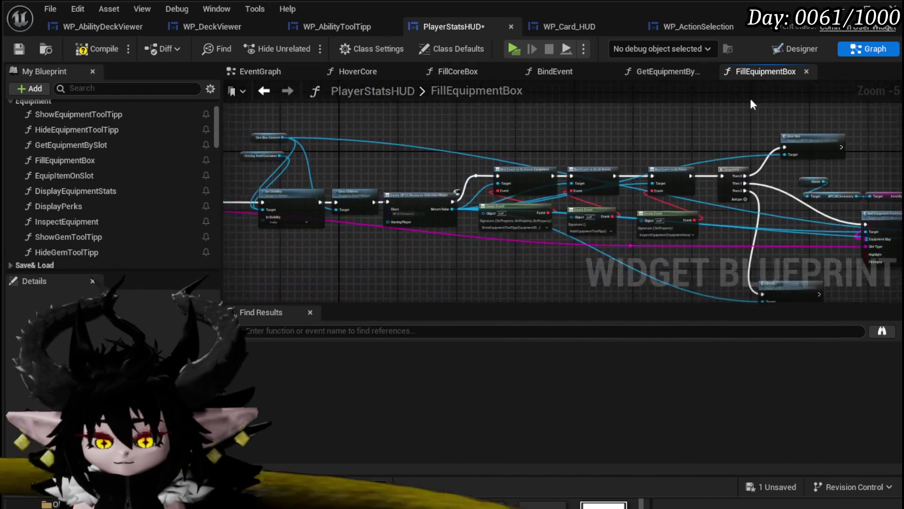
mouse_move(477, 263)
left_mouse_down()
mouse_move(593, 252)
mouse_move(398, 256)
mouse_move(852, 256)
mouse_move(602, 274)
mouse_move(796, 273)
left_mouse_up()
Save the blueprint and open the FillCoreBox function graph
left_click(19, 49)
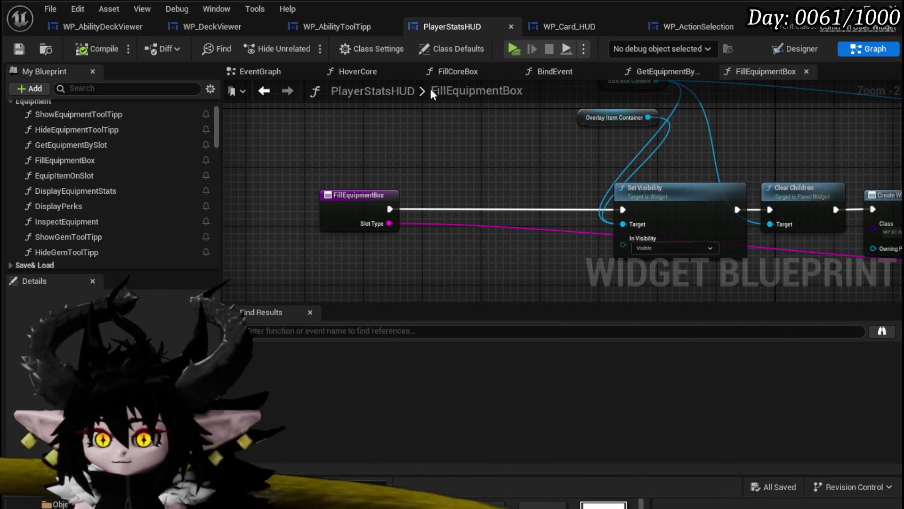
scroll(102, 162, "down", 3)
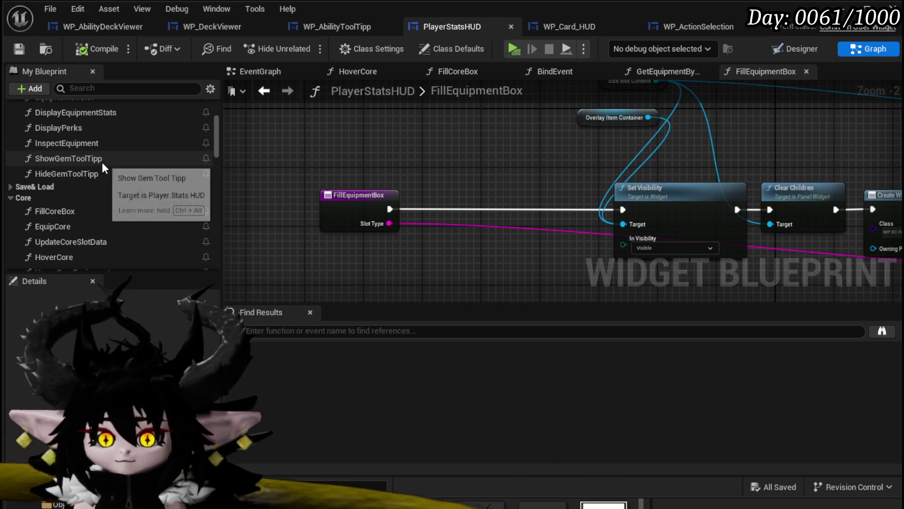
scroll(140, 184, "down", 1)
double_click(125, 192)
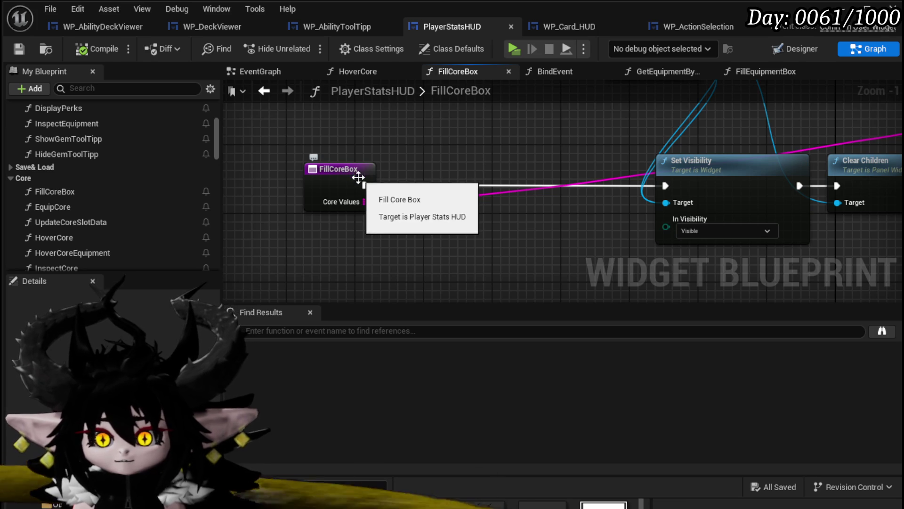
scroll(89, 221, "down", 3)
scroll(92, 218, "down", 1)
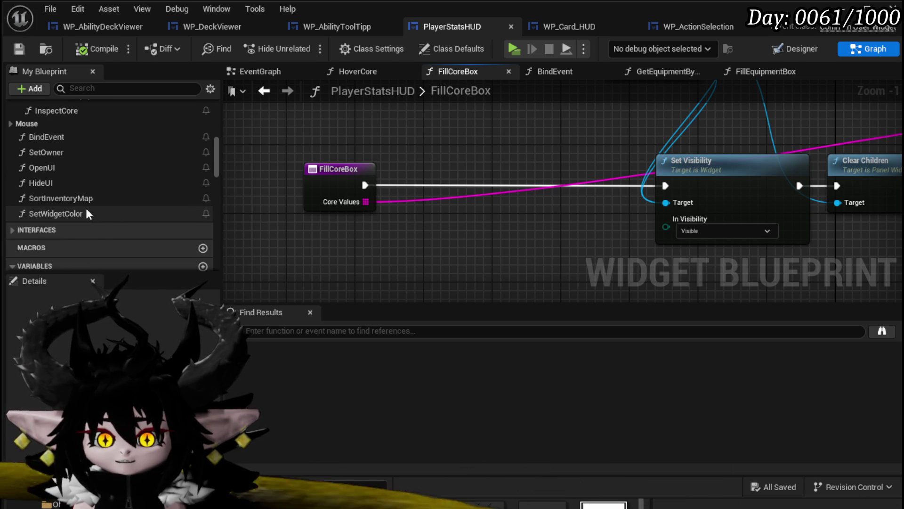
Drop an Inspect Core call into FillCoreBox, placed right after its entry node
scroll(86, 210, "up", 2)
mouse_move(67, 189)
left_mouse_down()
mouse_move(461, 239)
mouse_move(415, 155)
mouse_move(416, 110)
left_mouse_up()
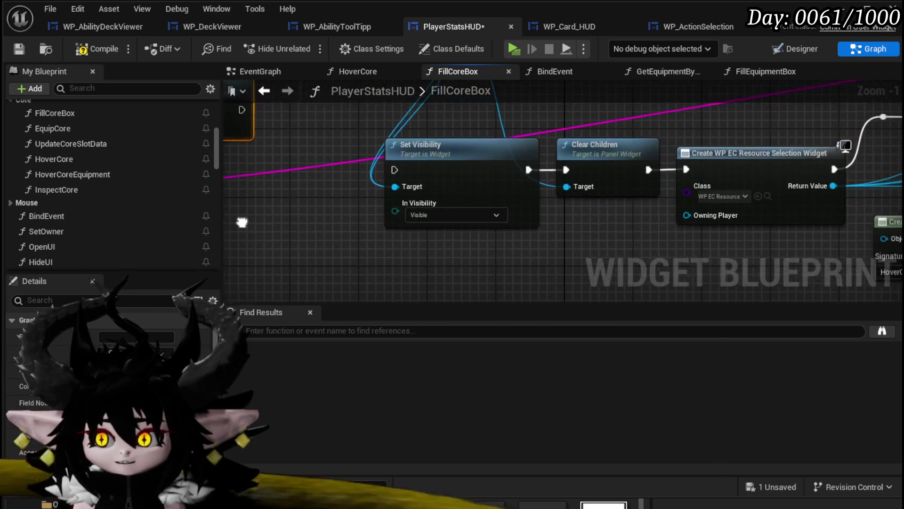
left_click_drag(408, 161, 415, 177)
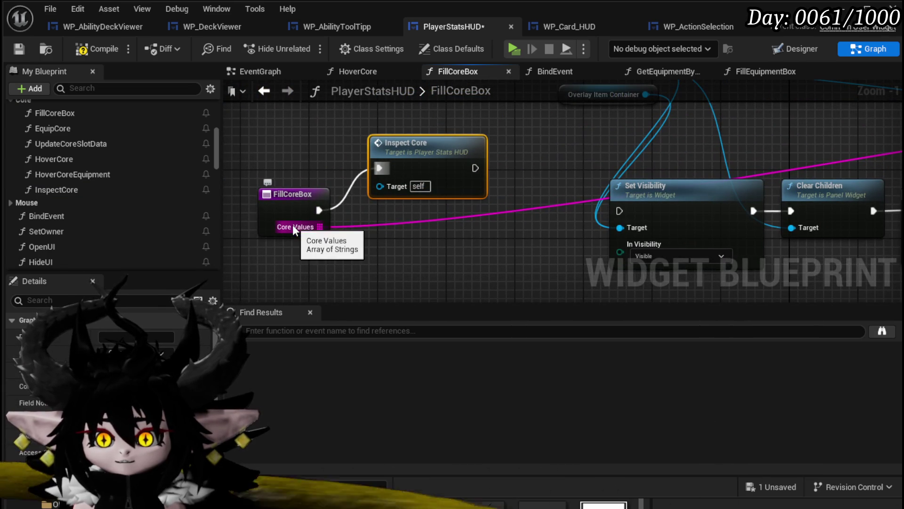
left_click(245, 212)
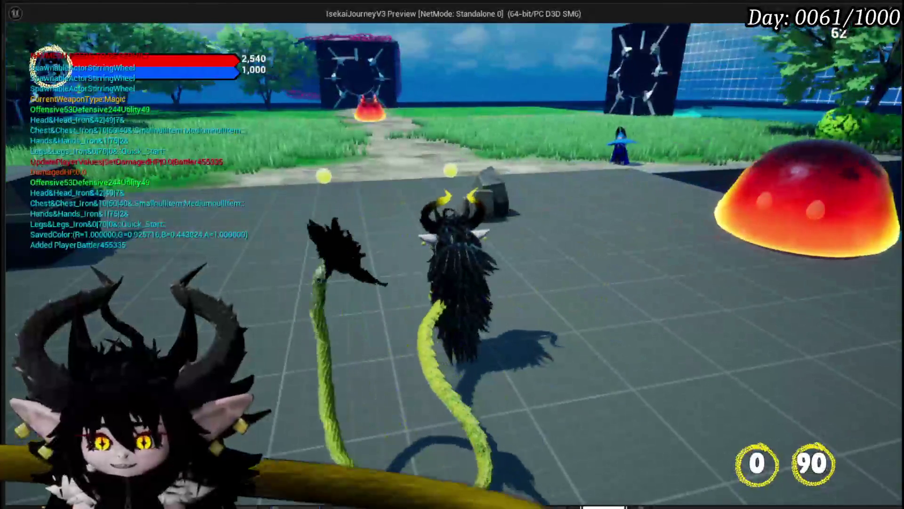
In play mode, repeatedly open and close the equipment menu's status card panel
key("Tab")
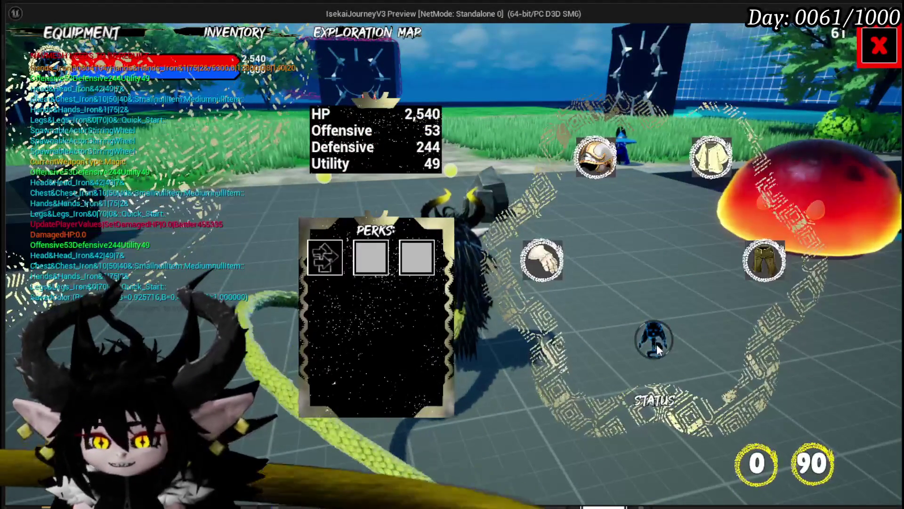
left_click(656, 343)
scroll(634, 269, "down", 3)
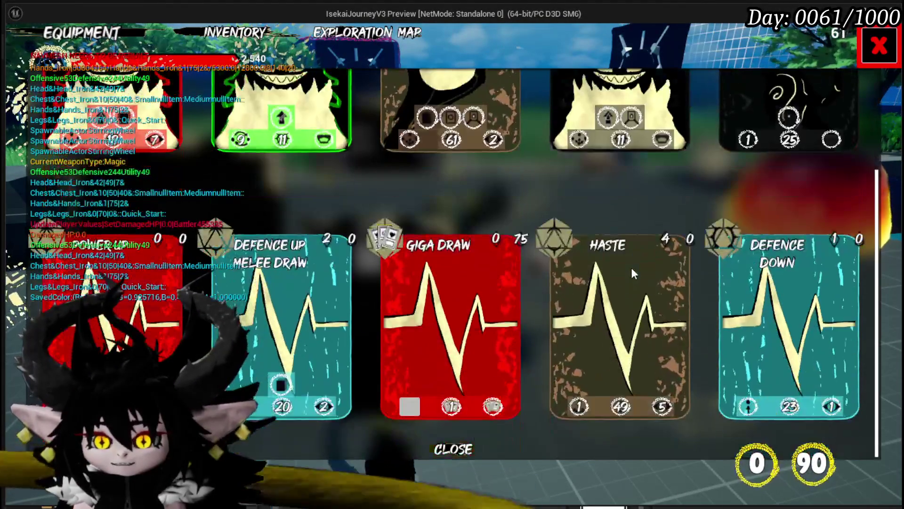
key("Escape")
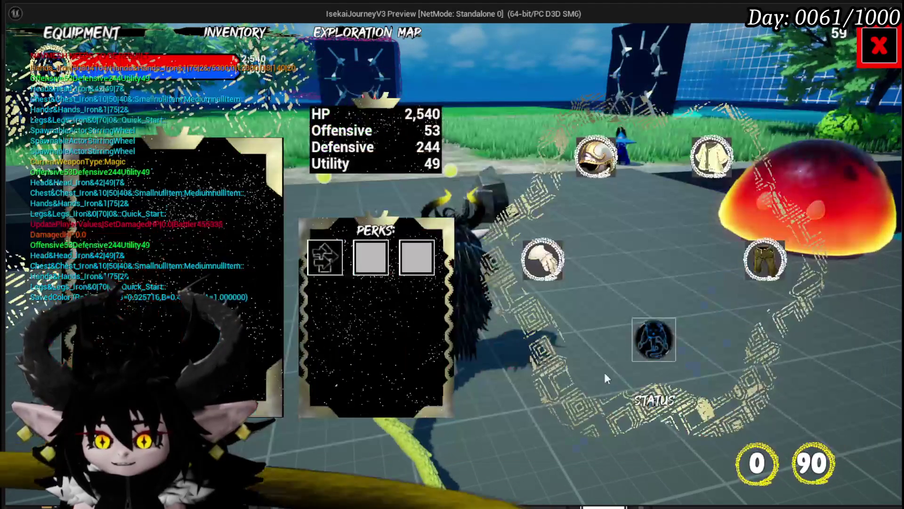
left_click(651, 334)
left_click(444, 446)
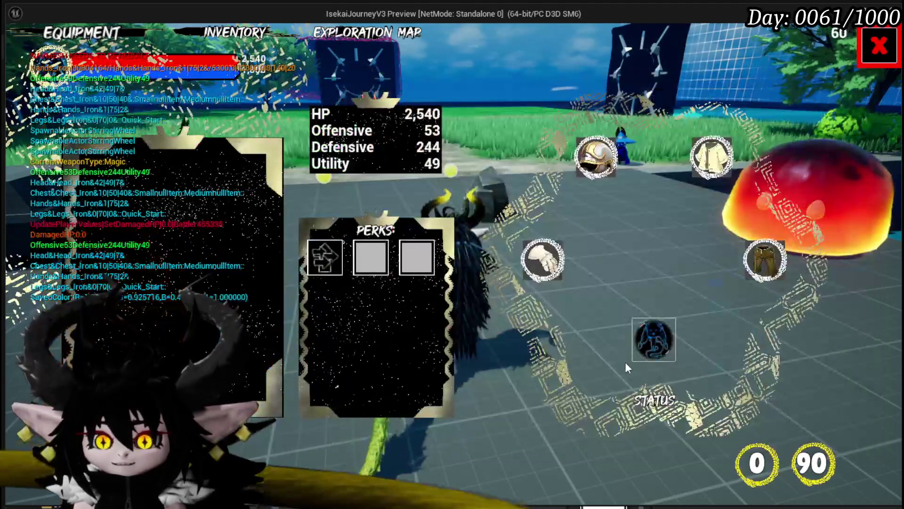
left_click(637, 346)
key("Escape")
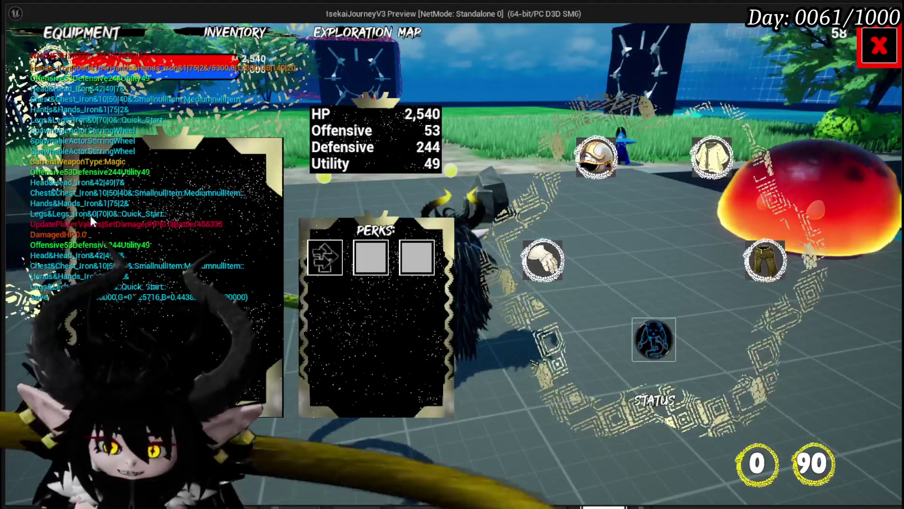
left_click(653, 337)
left_click(445, 448)
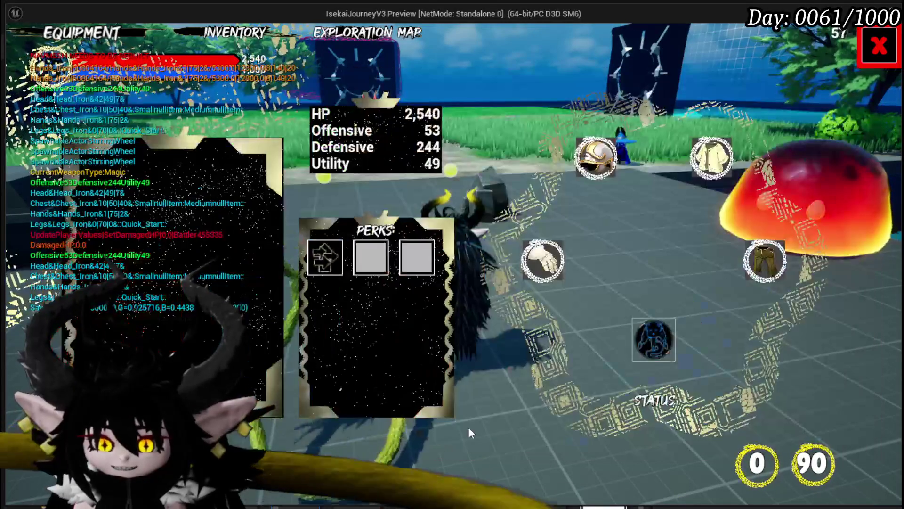
left_click(875, 47)
key("Tab")
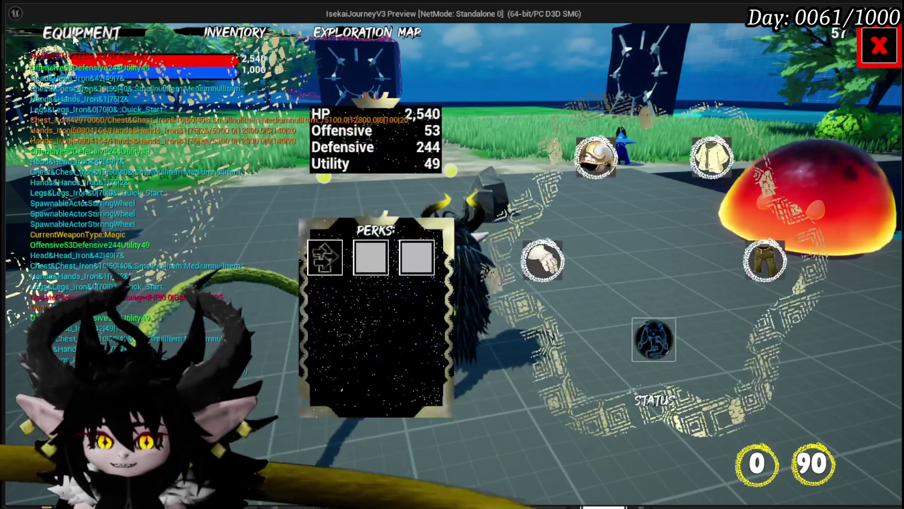
left_click(645, 346)
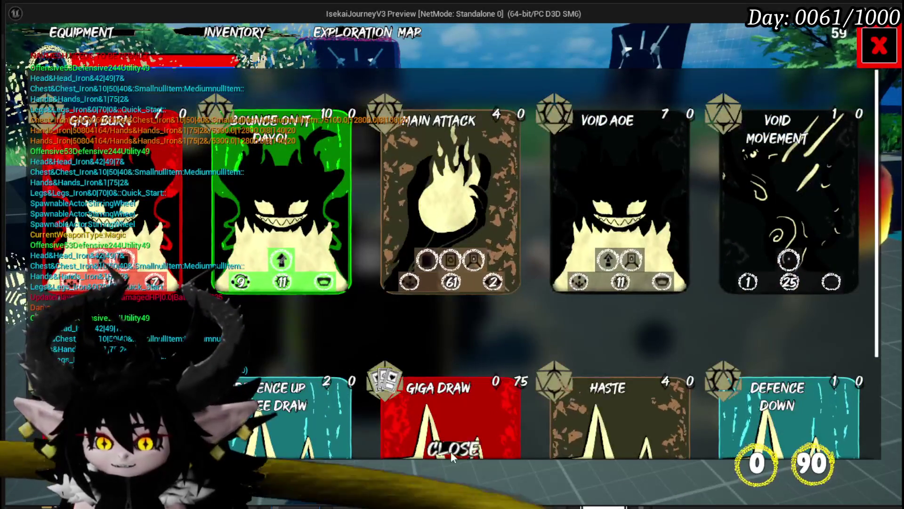
left_click(447, 454)
Stop the play session, save all assets, and bring PlayerStatsHUD's FillCoreBox nodes into view
key("Escape")
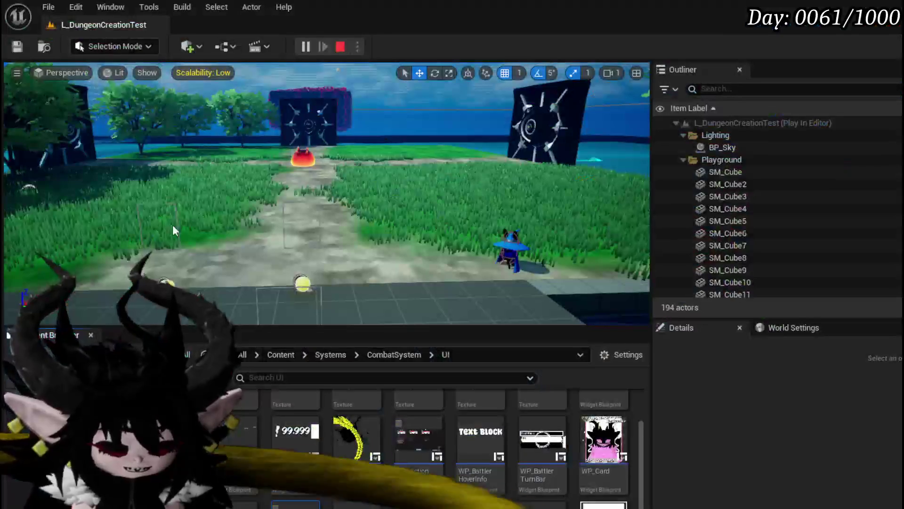
key("Escape")
left_click(16, 50)
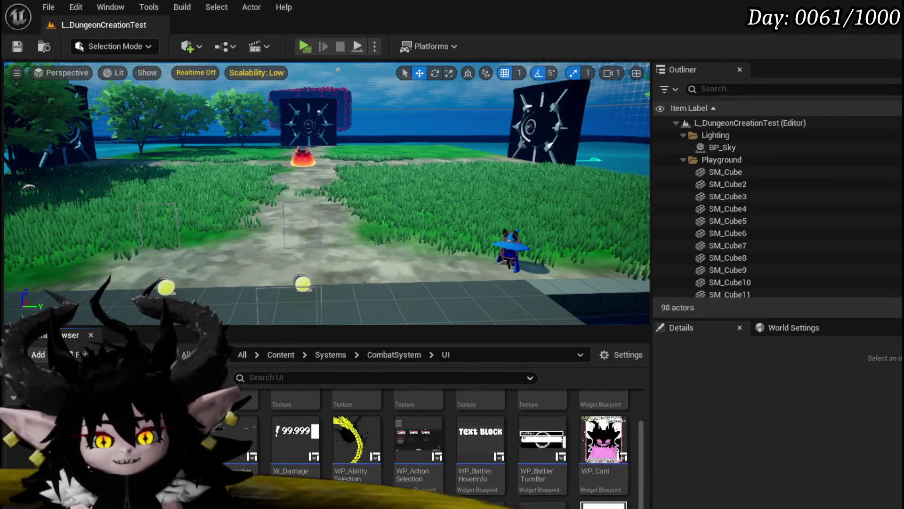
key("alt+Tab")
mouse_move(264, 258)
left_mouse_down()
mouse_move(329, 203)
mouse_move(300, 261)
mouse_move(284, 183)
mouse_move(482, 122)
left_mouse_up()
Move the Inspect Core node slightly down and to the right
left_click(474, 170)
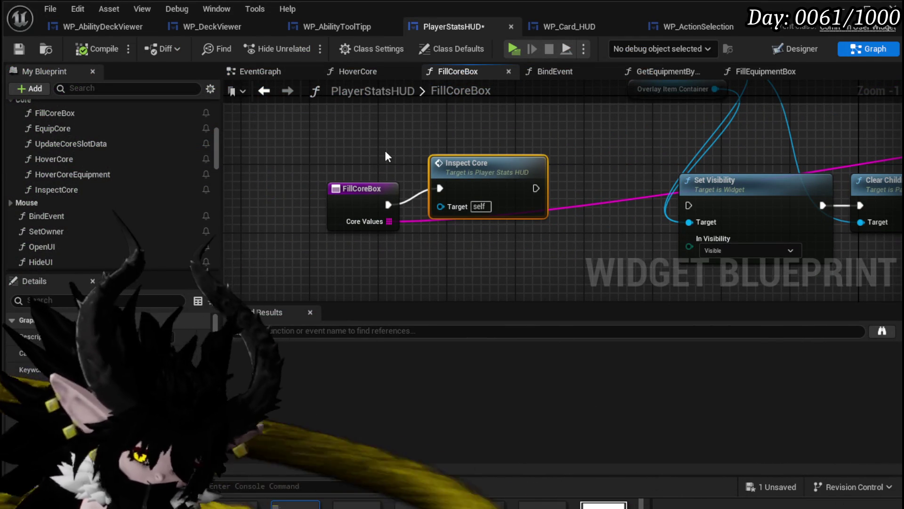
left_click_drag(479, 176, 488, 193)
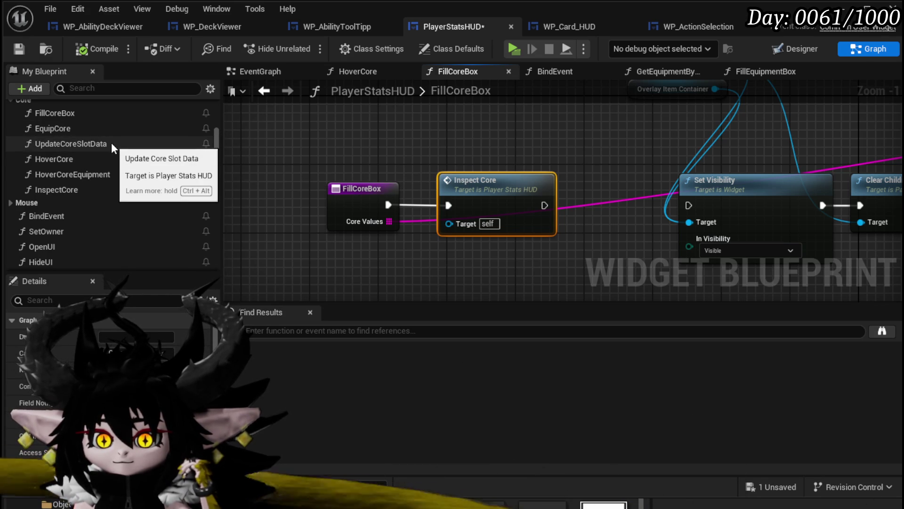
scroll(111, 146, "down", 3)
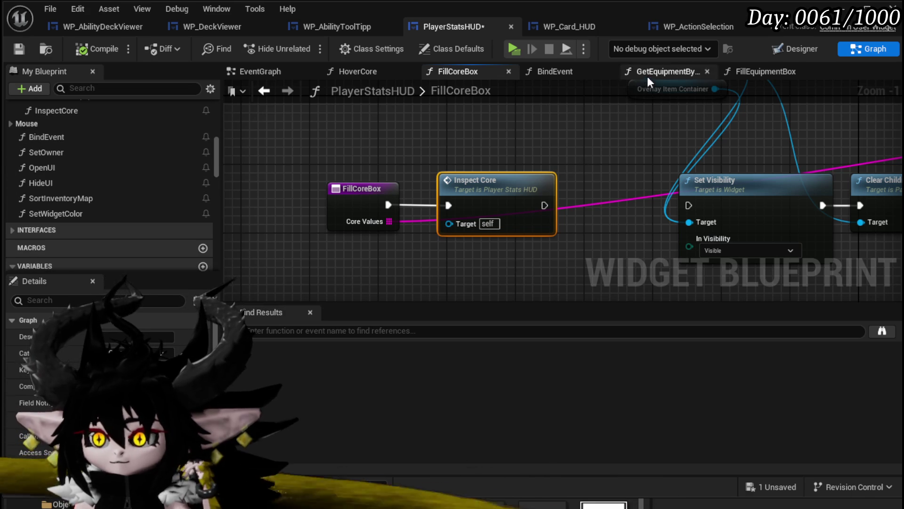
Compile and save PlayerStatsHUD, then select the embedded WP_EquipmentUI widget in Designer
left_click(19, 49)
left_click(800, 49)
left_click(467, 186)
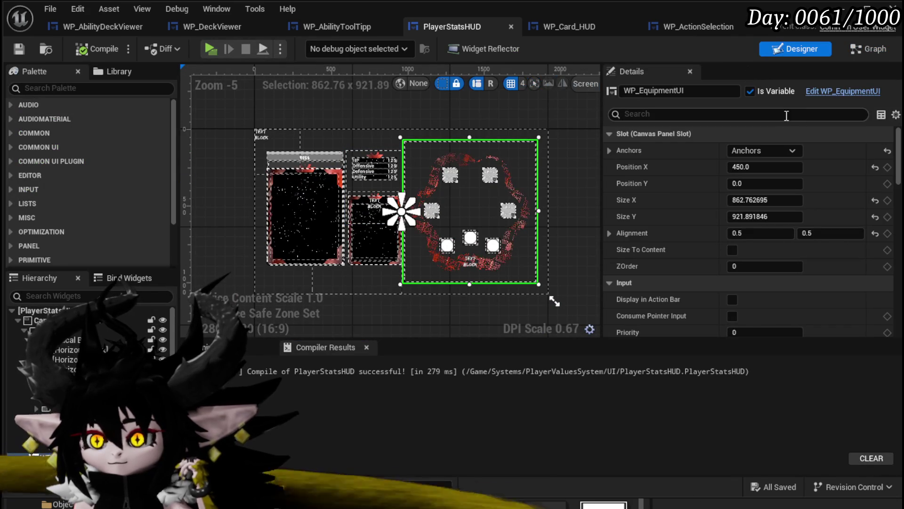
Open WP_EquipmentUI, select the centre core slot and go to its On Pressed event
left_click(843, 99)
scroll(473, 236, "down", 4)
left_click(407, 214)
left_click(407, 214)
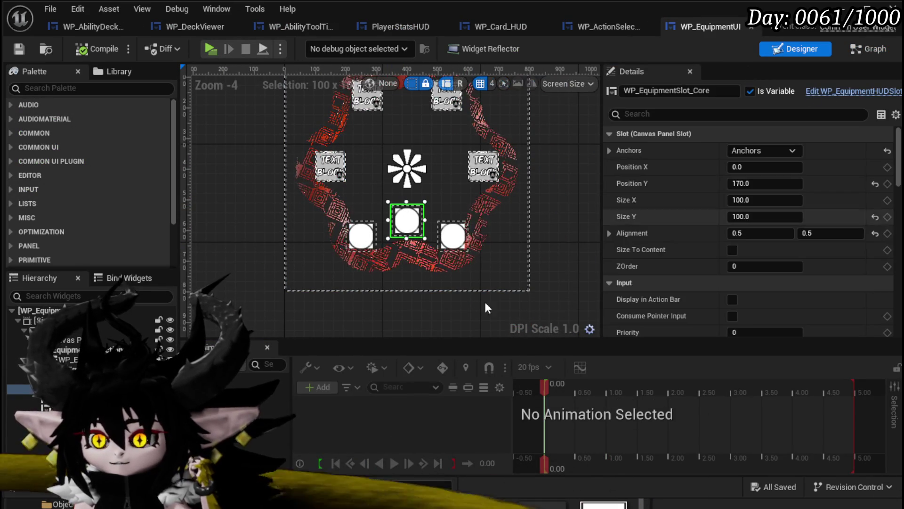
scroll(766, 277, "down", 10)
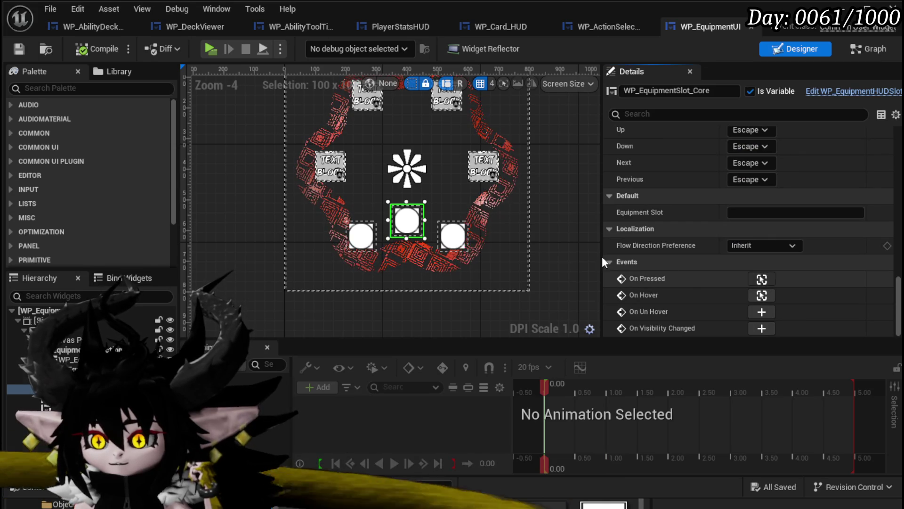
left_click(762, 278)
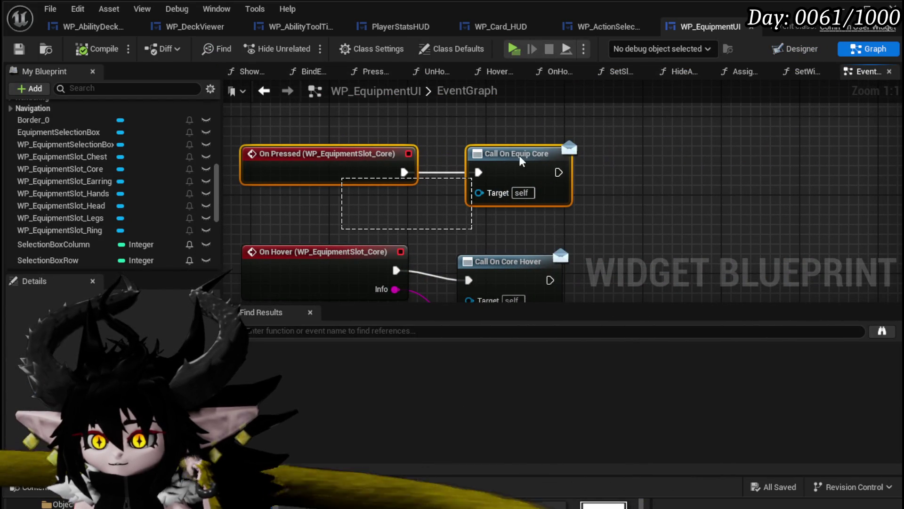
Select the Call On Equip Core node in the event graph
mouse_move(433, 126)
left_mouse_down()
mouse_move(517, 175)
mouse_move(494, 133)
left_mouse_up()
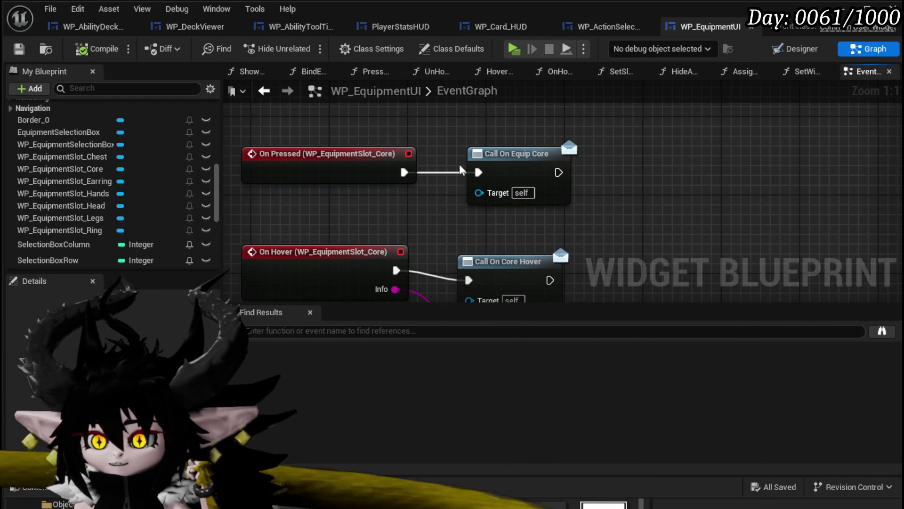
left_click(517, 170)
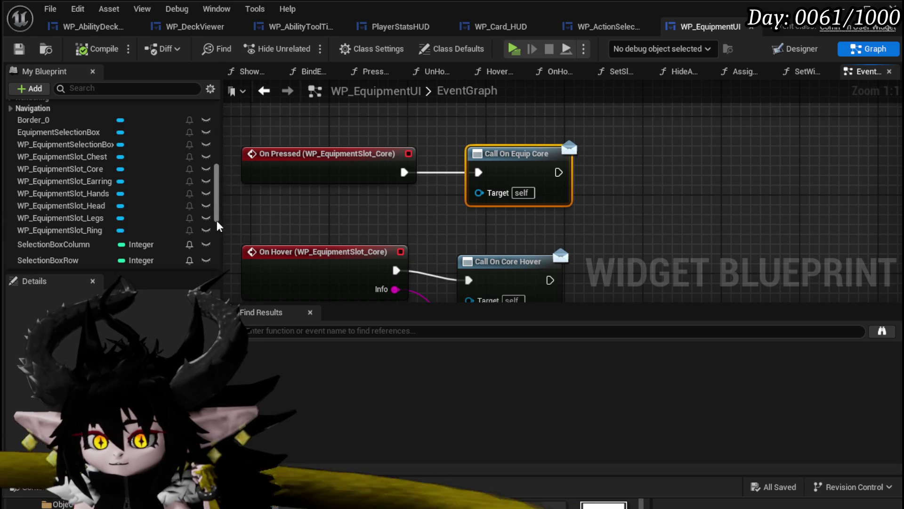
scroll(207, 228, "down", 5)
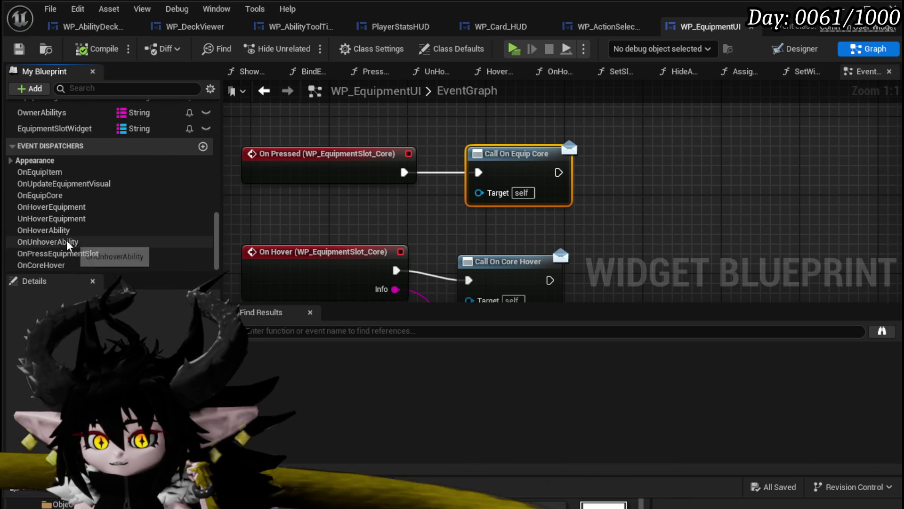
Rename the OnEquipCore dispatcher to OnPressCore, compile and save, then go to PlayerStatsHUD
right_click(62, 195)
left_click(81, 245)
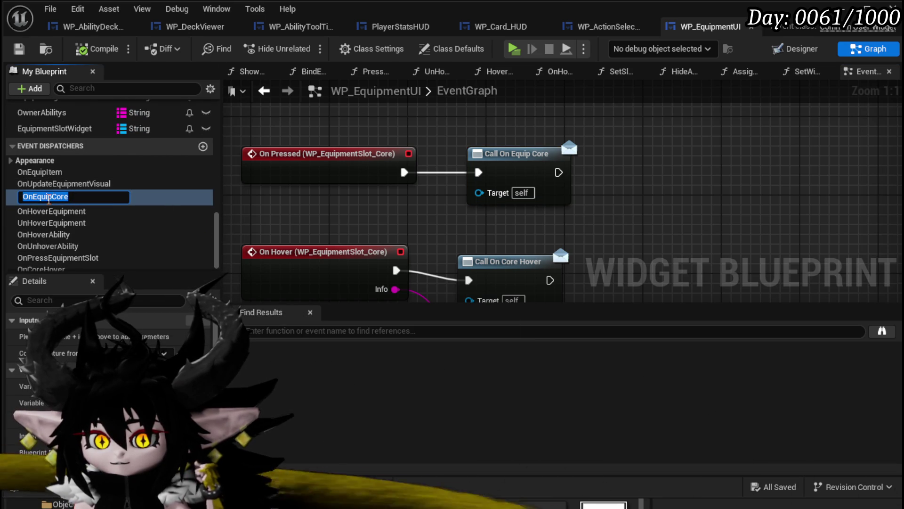
left_click_drag(51, 198, 41, 198)
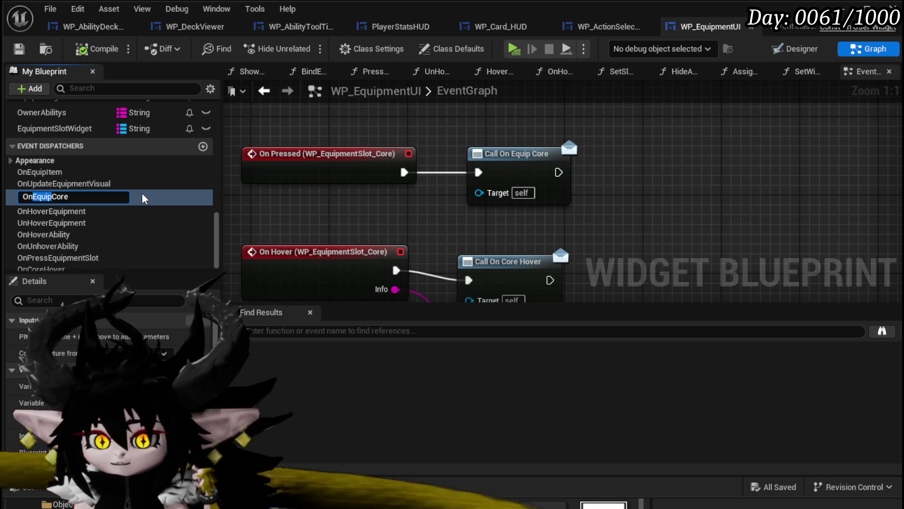
type("Press")
key("Return")
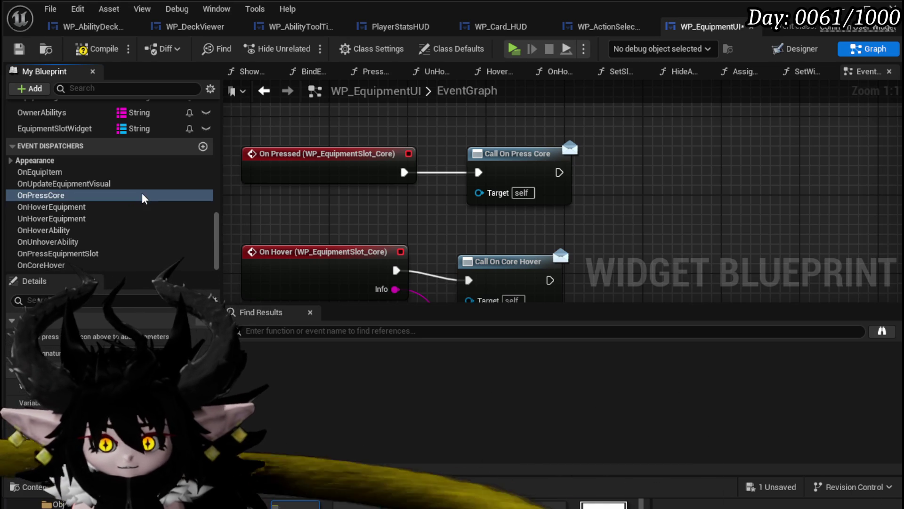
left_click(93, 51)
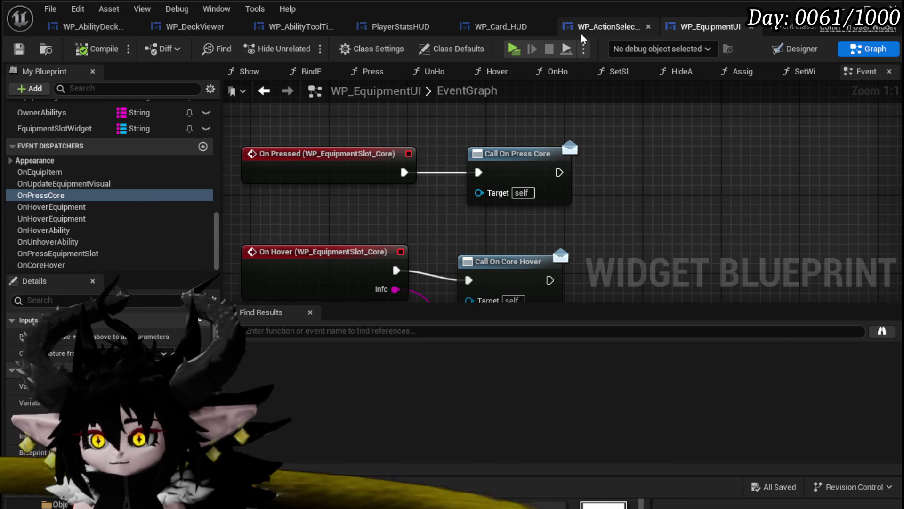
left_click(400, 27)
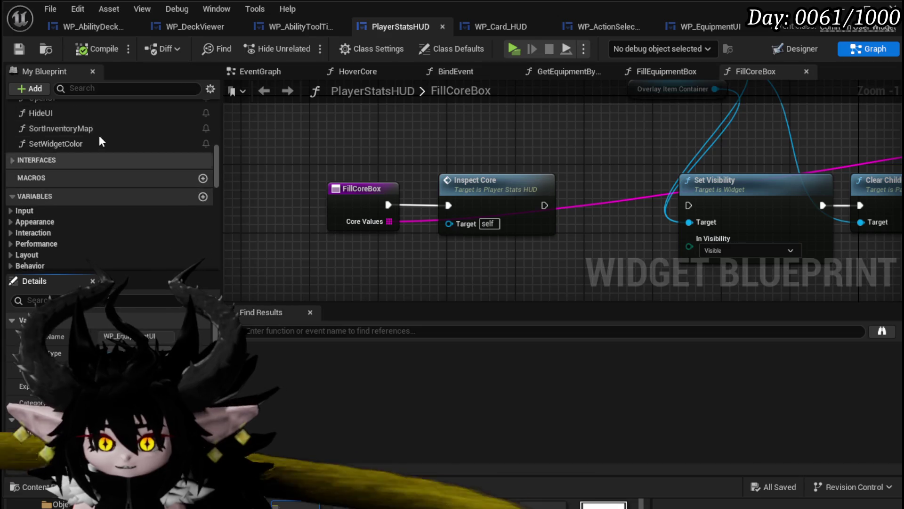
Search the BindEvent graph for 'ressCore' references, then return to WP_EquipmentUI's EventGraph
scroll(99, 141, "up", 3)
double_click(58, 145)
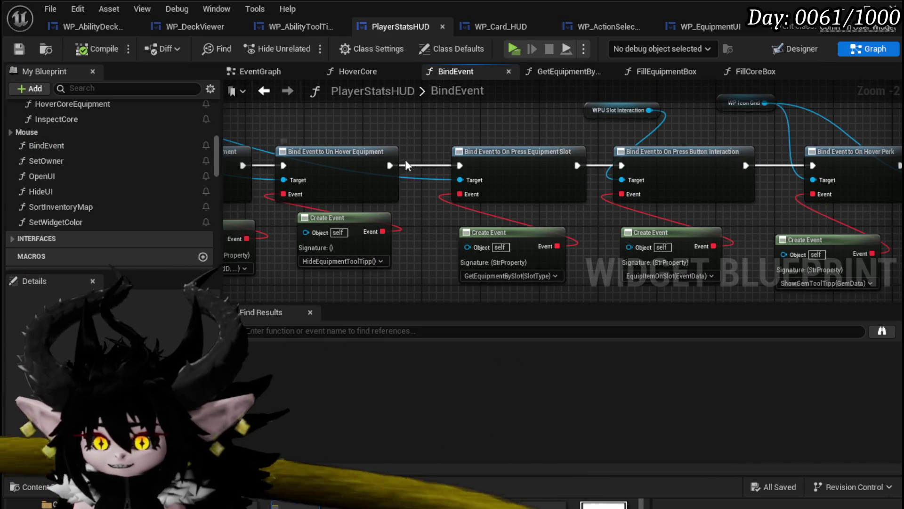
mouse_move(454, 128)
left_mouse_down()
mouse_move(414, 132)
mouse_move(450, 284)
left_mouse_up()
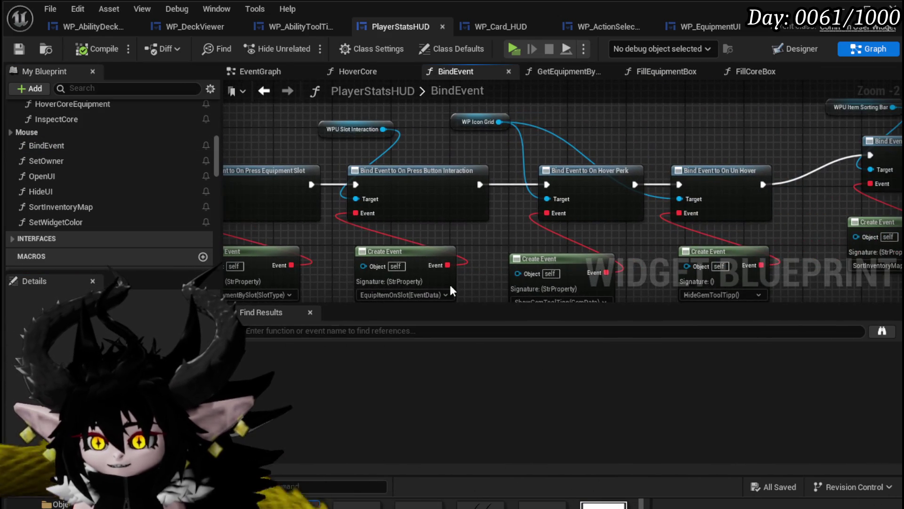
left_click(358, 332)
type("ressCore")
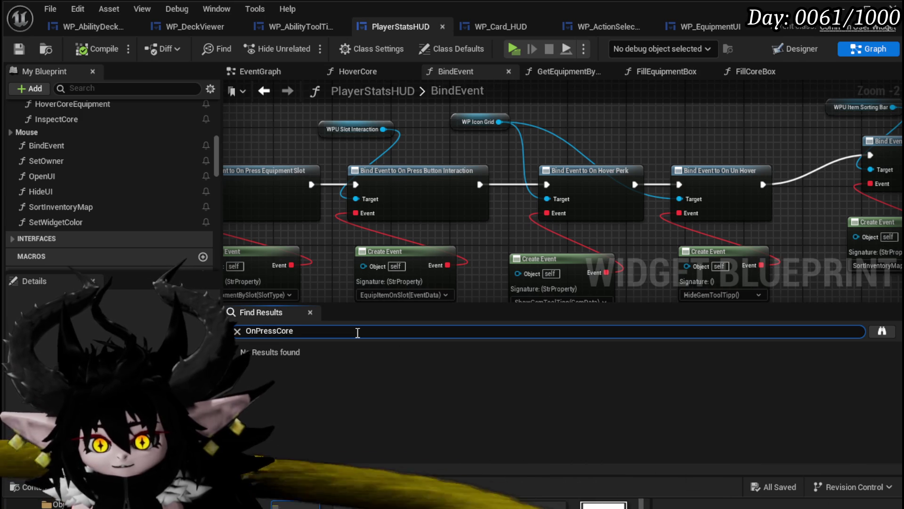
mouse_move(632, 130)
left_mouse_down()
mouse_move(424, 158)
mouse_move(259, 162)
left_mouse_up()
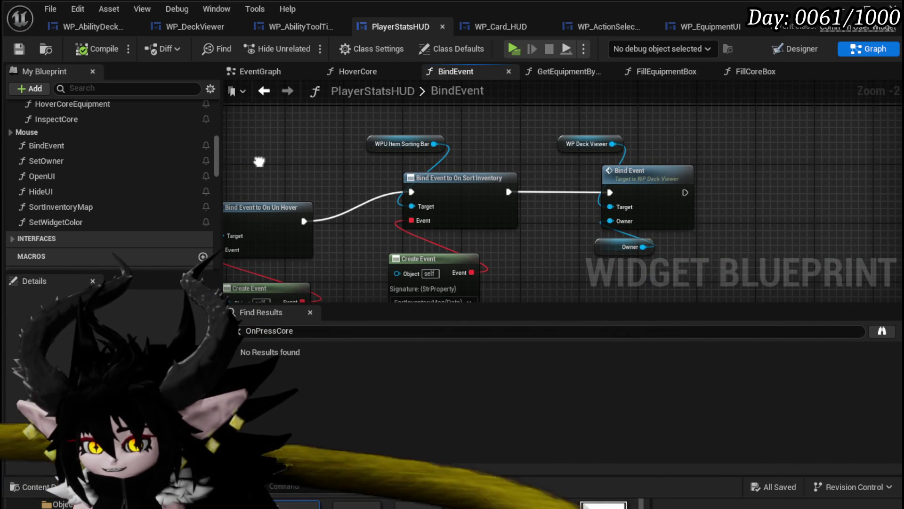
left_click_drag(260, 162, 797, 147)
left_click_drag(436, 138, 686, 133)
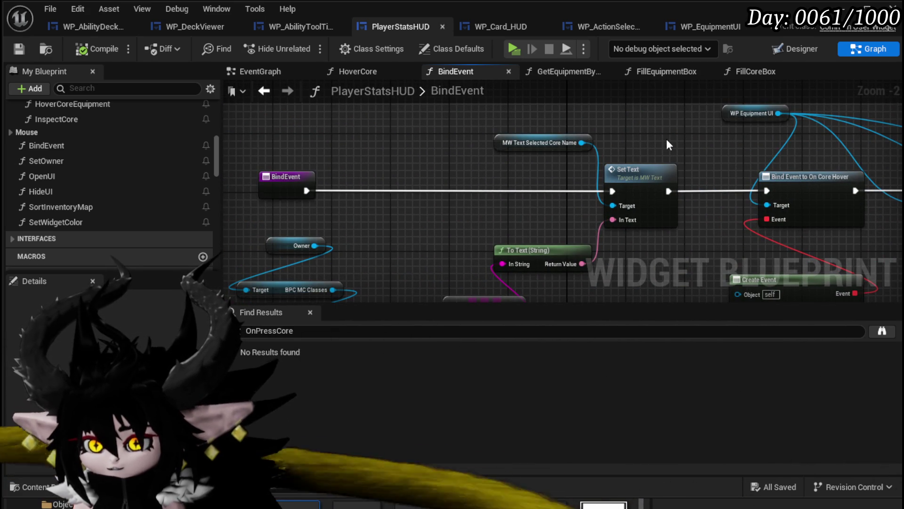
left_click(699, 29)
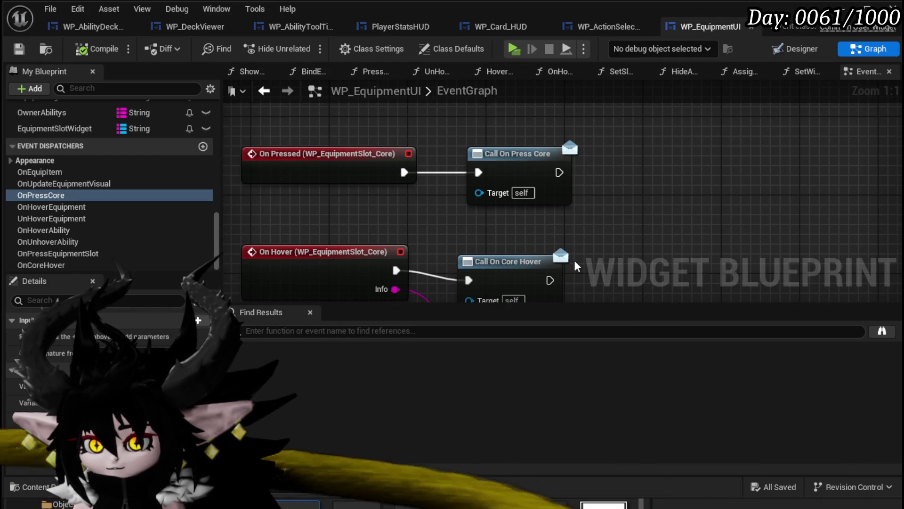
Look through BindEvent and PressSlot, then show the Designer with the whole canvas fitted
scroll(92, 156, "up", 3)
scroll(92, 157, "up", 10)
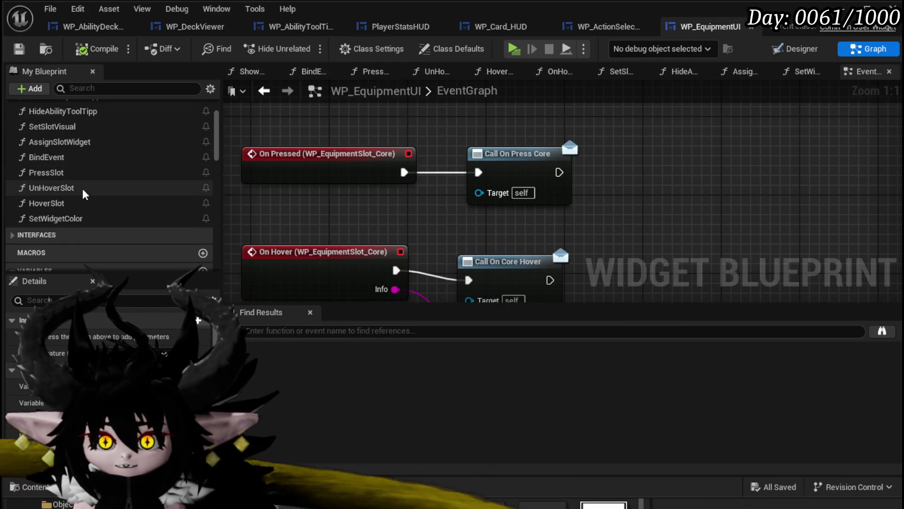
scroll(86, 206, "up", 2)
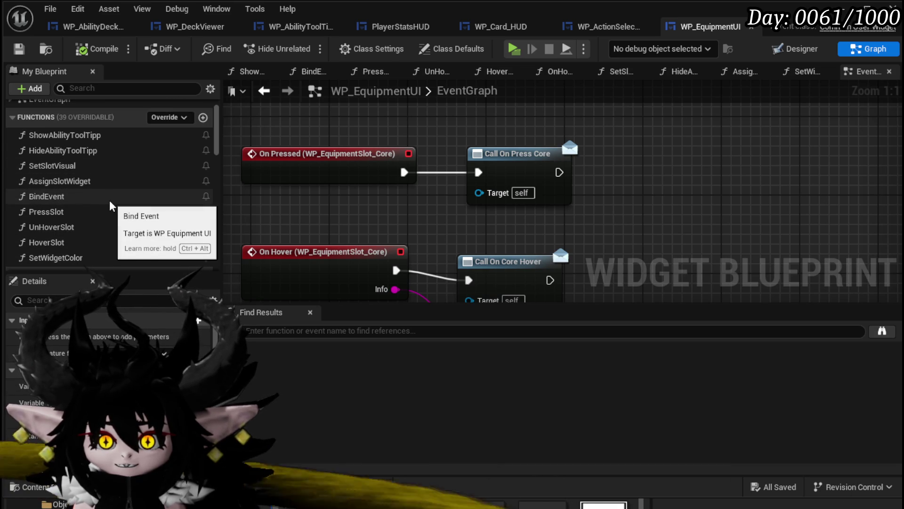
double_click(109, 199)
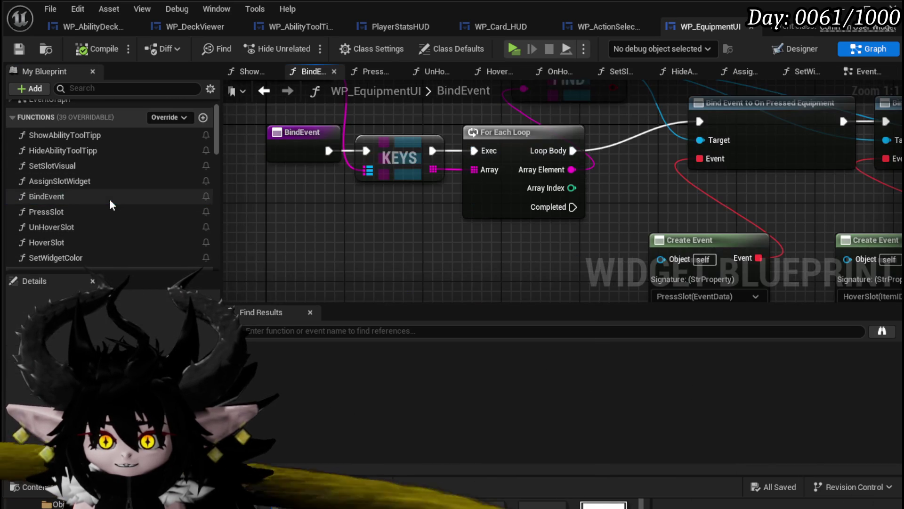
scroll(338, 254, "down", 1)
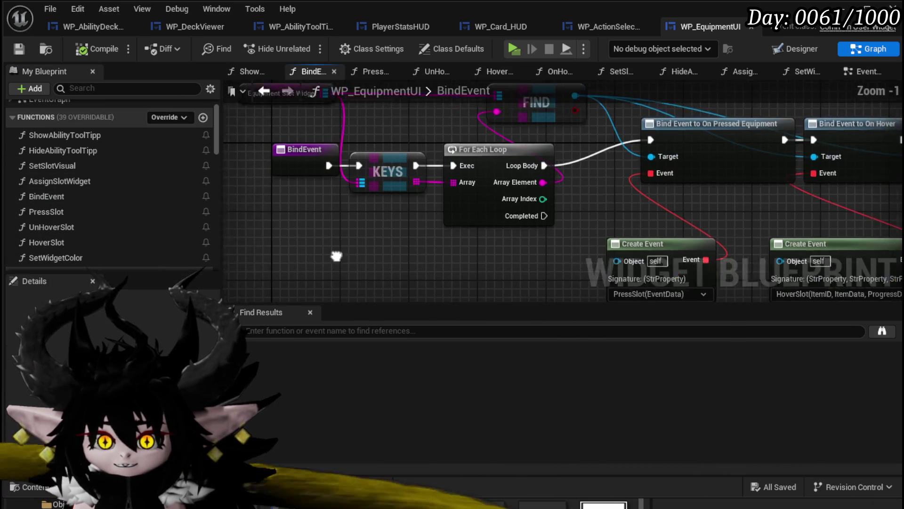
double_click(66, 217)
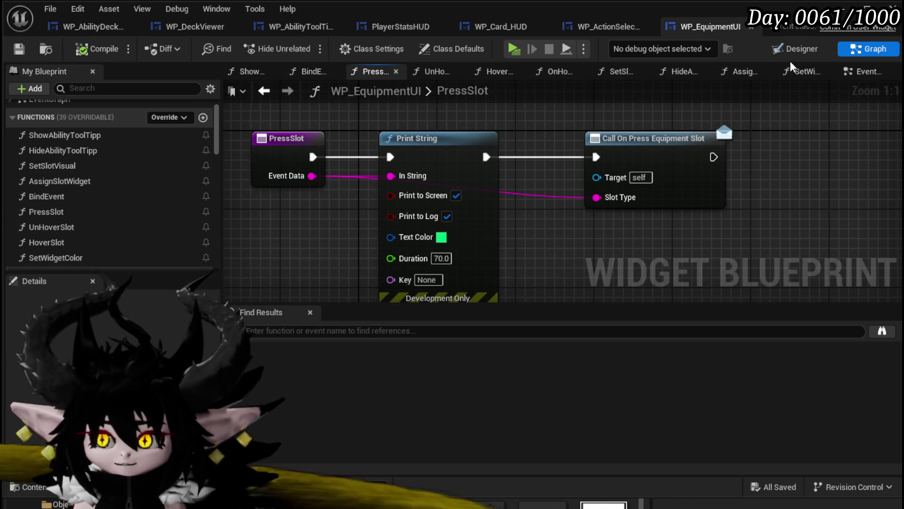
left_click(801, 49)
key("Home")
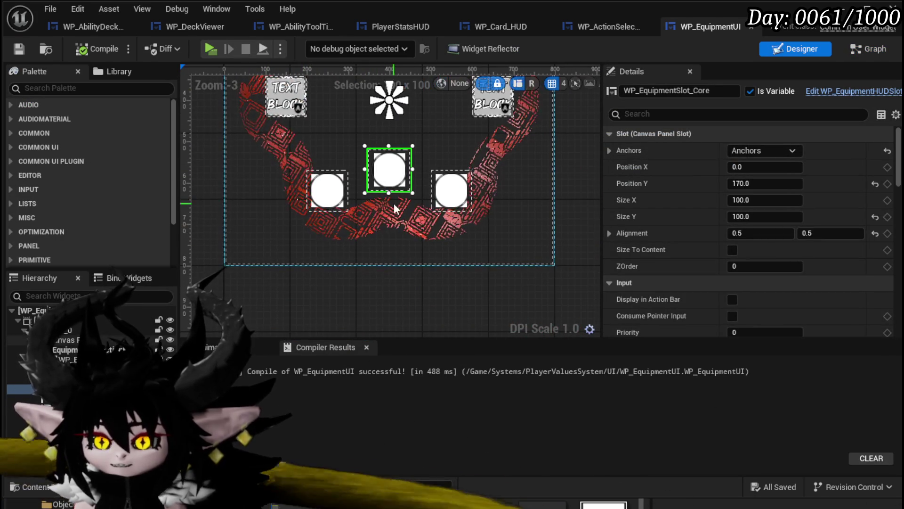
From the core slot's On Pressed event in Details, jump to its EventGraph nodes
mouse_move(900, 178)
left_mouse_down()
mouse_move(890, 228)
mouse_move(800, 313)
mouse_move(742, 321)
left_mouse_up()
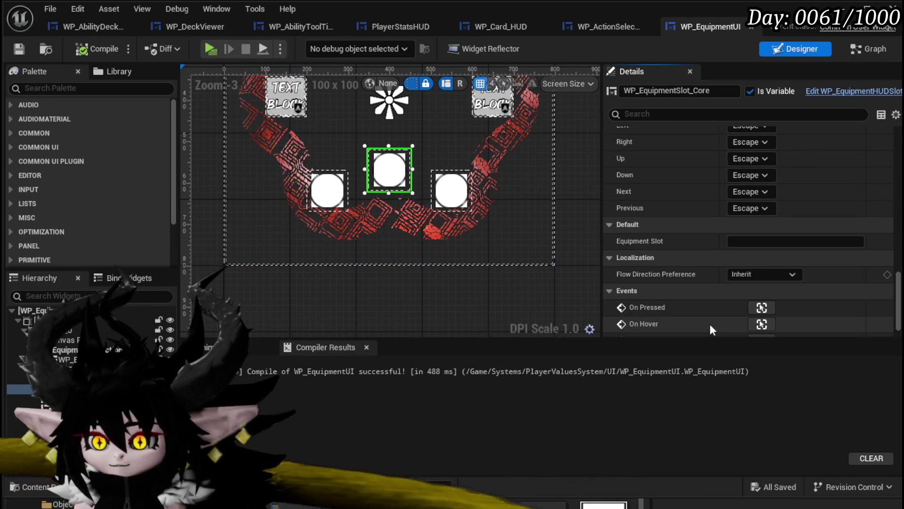
scroll(654, 321, "down", 1)
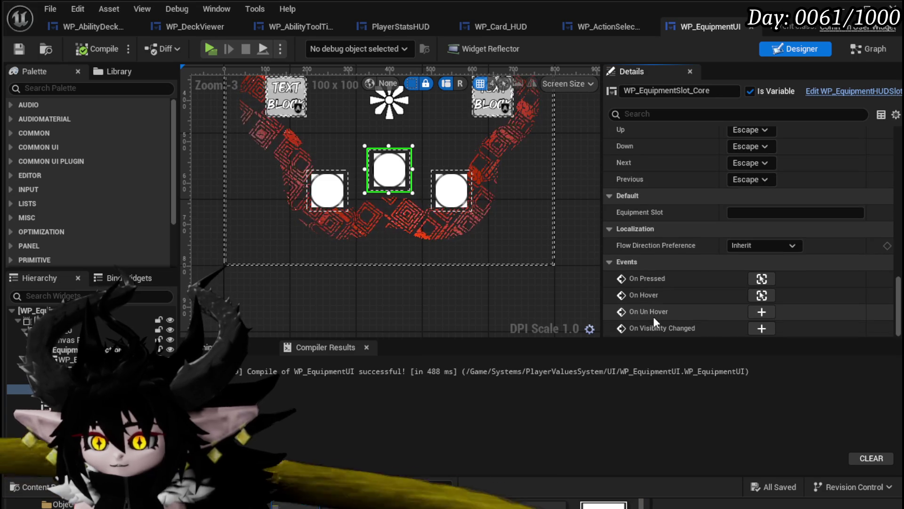
left_click(767, 276)
left_click_drag(767, 276, 629, 182)
left_click_drag(573, 203, 572, 193)
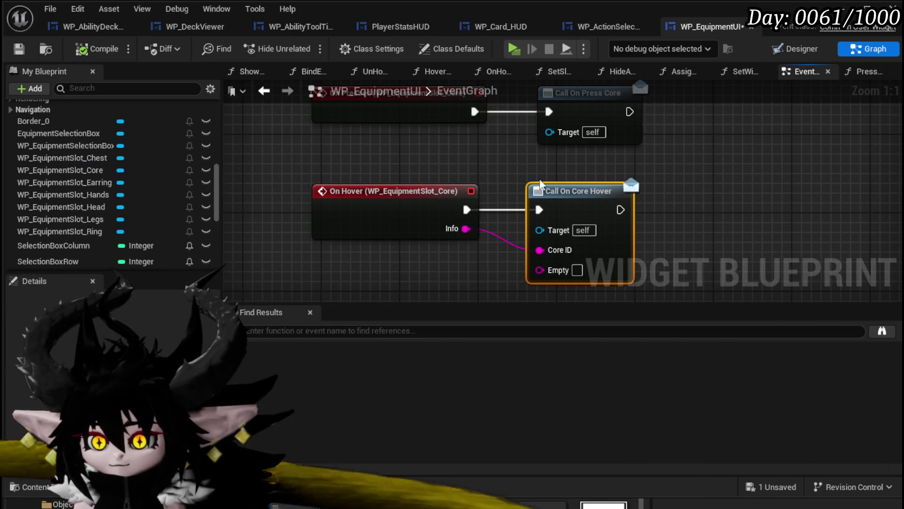
Open AssignSlotWidget, inspect its Make Array node, then compile and save WP_EquipmentUI
scroll(80, 200, "up", 5)
scroll(80, 198, "up", 5)
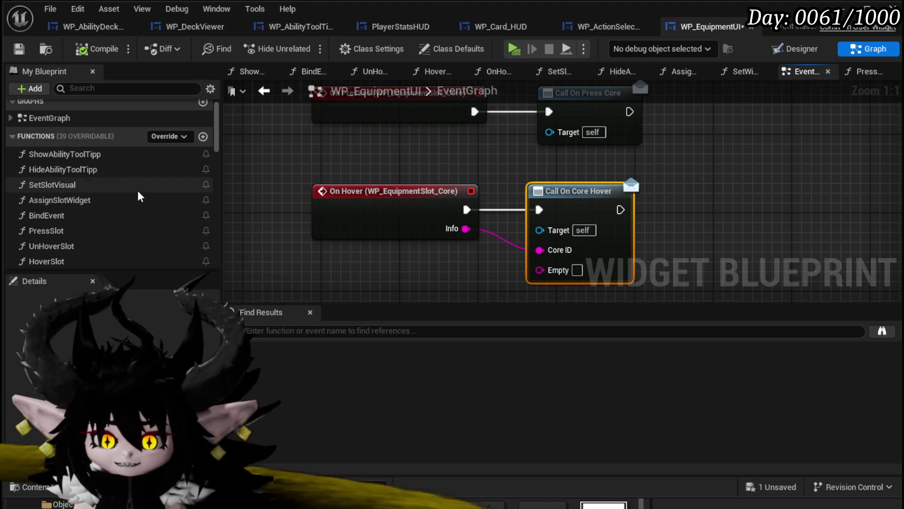
double_click(102, 205)
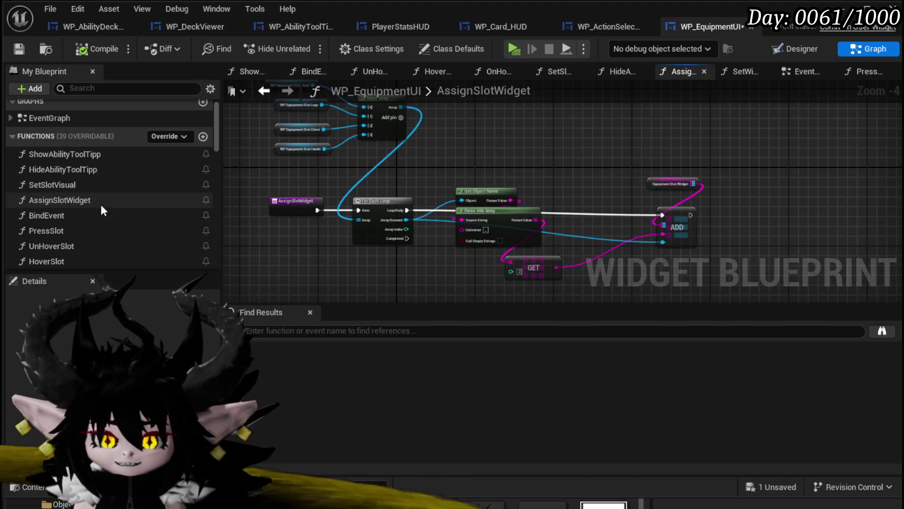
mouse_move(255, 196)
left_mouse_down()
mouse_move(271, 264)
mouse_move(233, 198)
mouse_move(234, 169)
left_mouse_up()
scroll(268, 241, "up", 2)
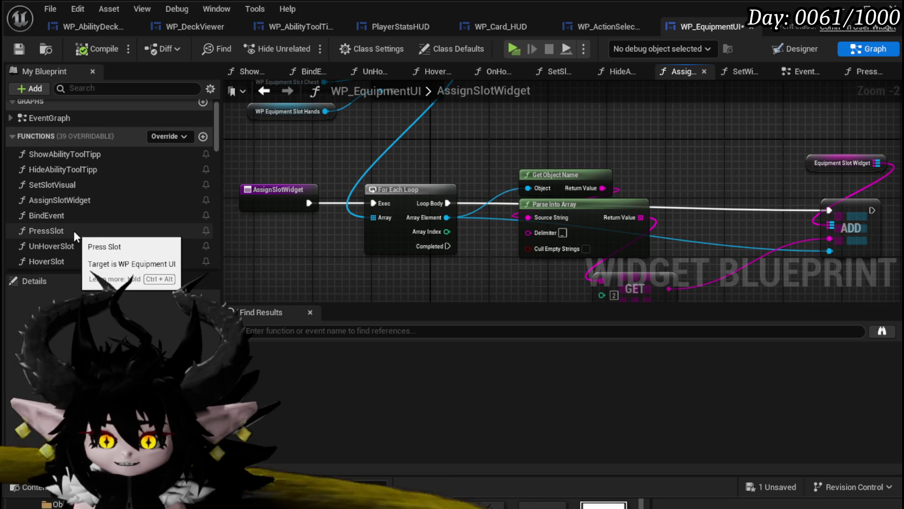
scroll(106, 231, "down", 1)
scroll(106, 231, "down", 2)
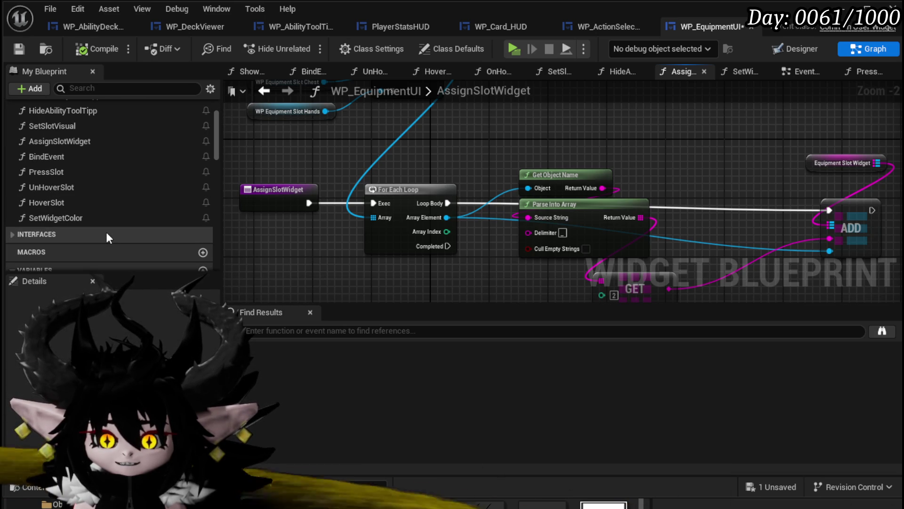
left_click(103, 49)
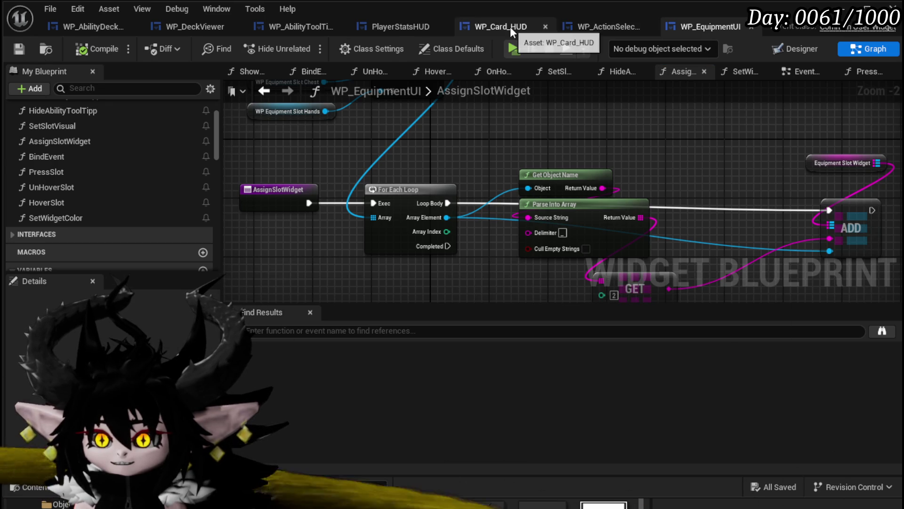
Close the WP_Card_HUD and WP_ActionSelection editor tabs
left_click(510, 27)
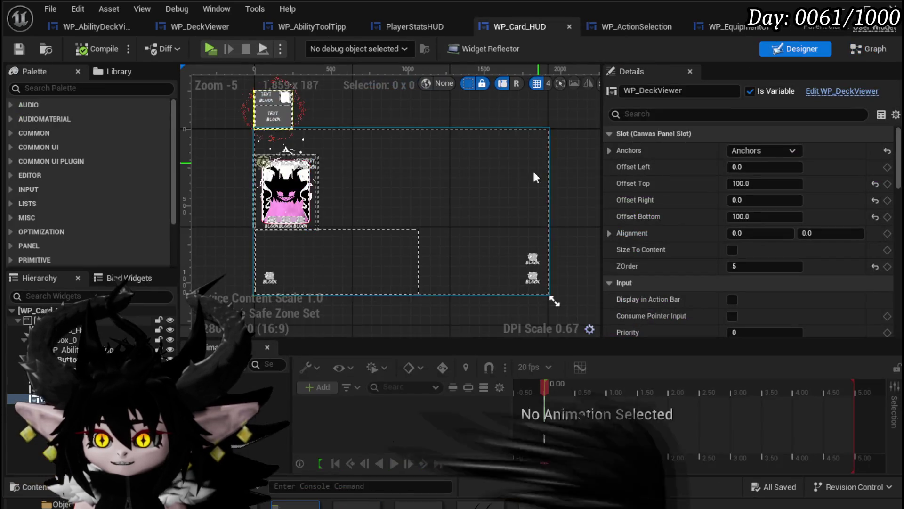
left_click(569, 27)
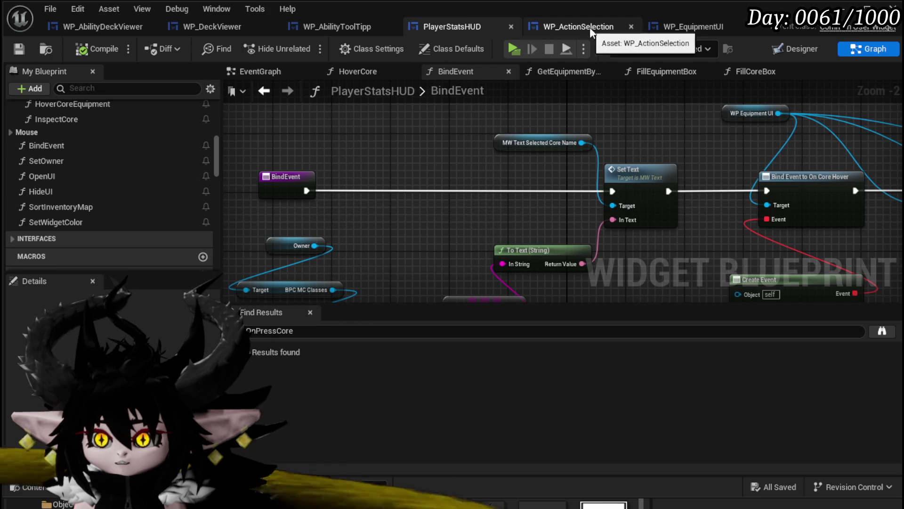
left_click(631, 27)
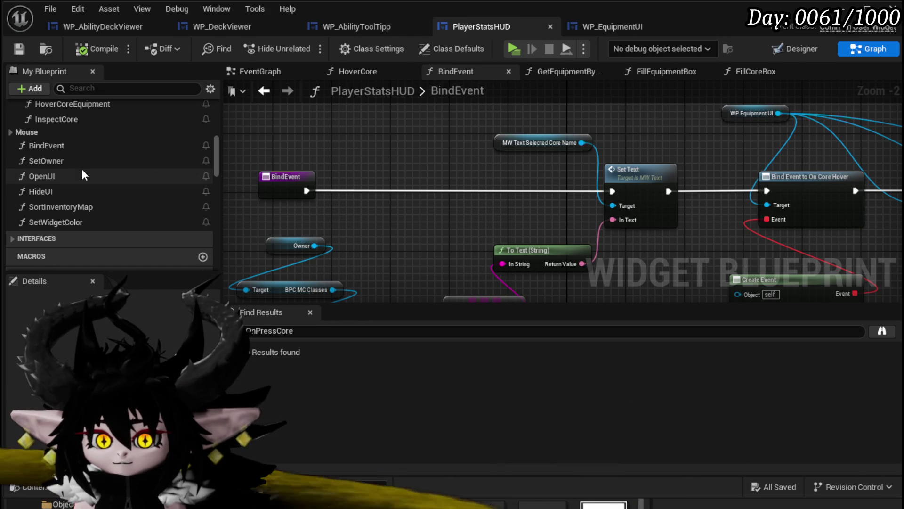
Open and inspect the SetOwner function graph in PlayerStatsHUD
scroll(81, 168, "up", 3)
double_click(71, 236)
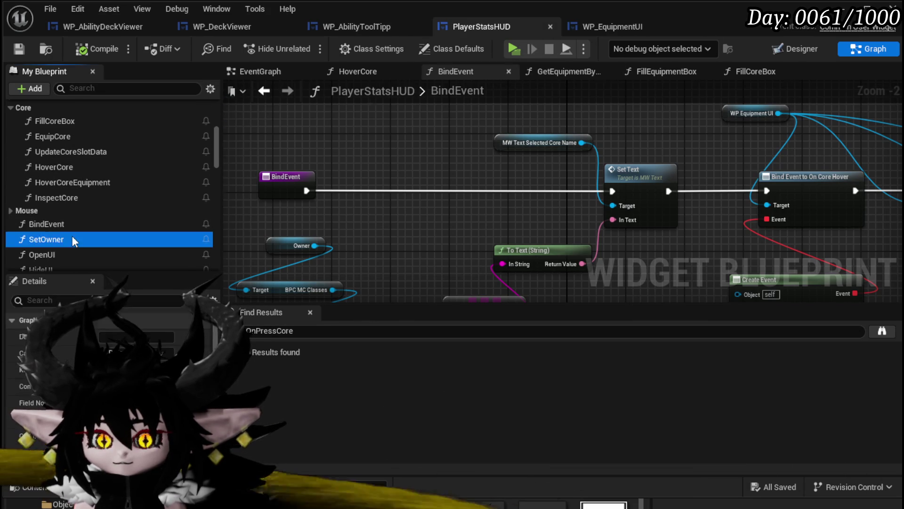
scroll(441, 128, "down", 2)
mouse_move(419, 131)
left_mouse_down()
mouse_move(325, 42)
mouse_move(315, 19)
mouse_move(306, 127)
mouse_move(293, 126)
left_mouse_up()
Review the BindEvent graph's bindings, from hover and sort events to On Press Equipment Slot
double_click(52, 222)
mouse_move(429, 162)
left_mouse_down()
mouse_move(496, 161)
mouse_move(364, 121)
mouse_move(250, 127)
mouse_move(250, 135)
mouse_move(546, 144)
mouse_move(328, 148)
left_mouse_up()
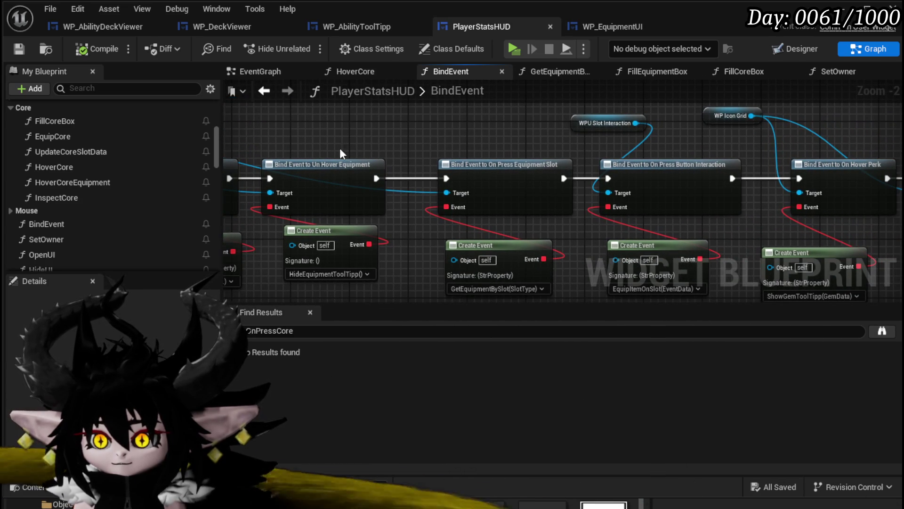
left_click_drag(689, 143, 423, 129)
left_click_drag(576, 122, 333, 125)
mouse_move(497, 121)
left_mouse_down()
mouse_move(583, 130)
mouse_move(596, 160)
left_mouse_up()
left_click_drag(519, 162, 683, 137)
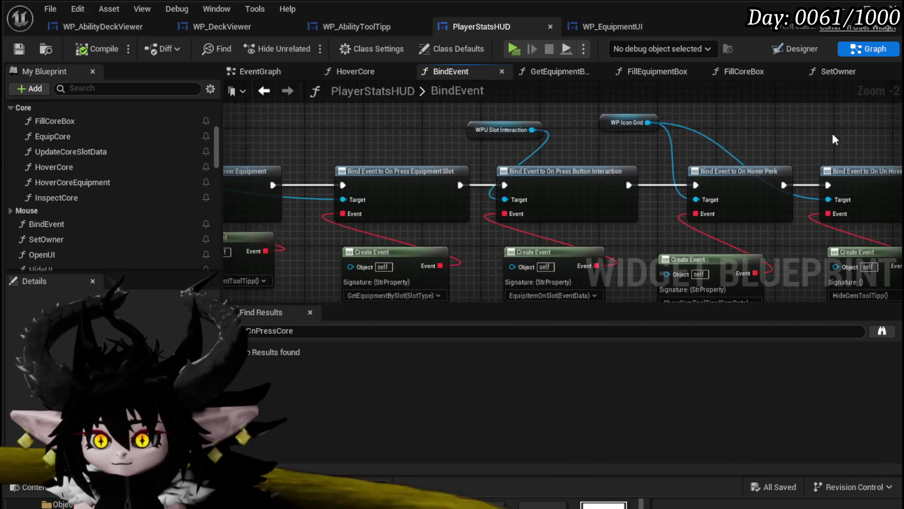
left_click_drag(330, 188, 447, 155)
left_click_drag(292, 301, 434, 281)
Add a breakpoint on GetEquipmentBySlot's entry node, then play and open the equipment menu
scroll(80, 188, "up", 5)
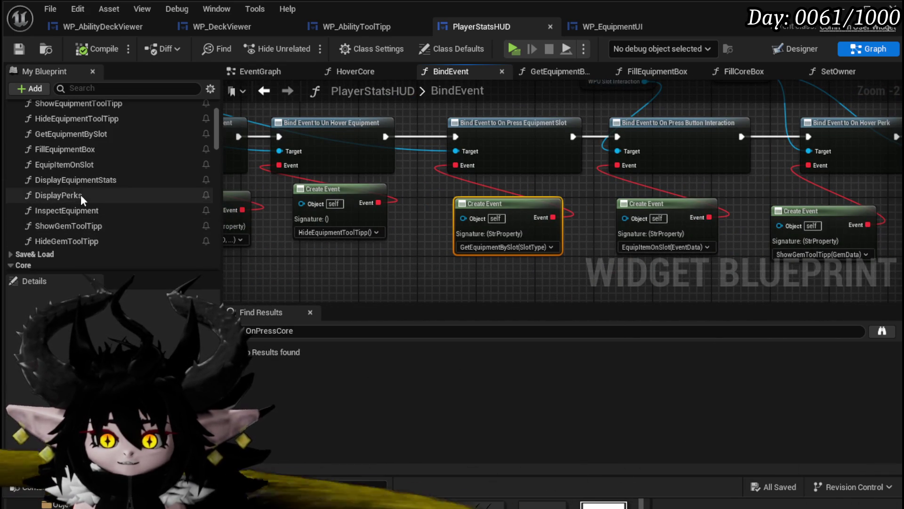
scroll(81, 194, "up", 2)
double_click(81, 174)
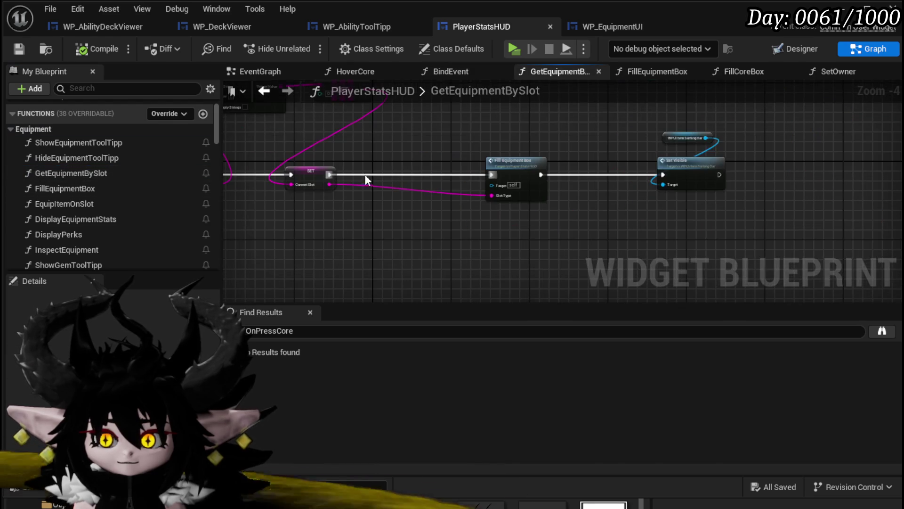
right_click(569, 201)
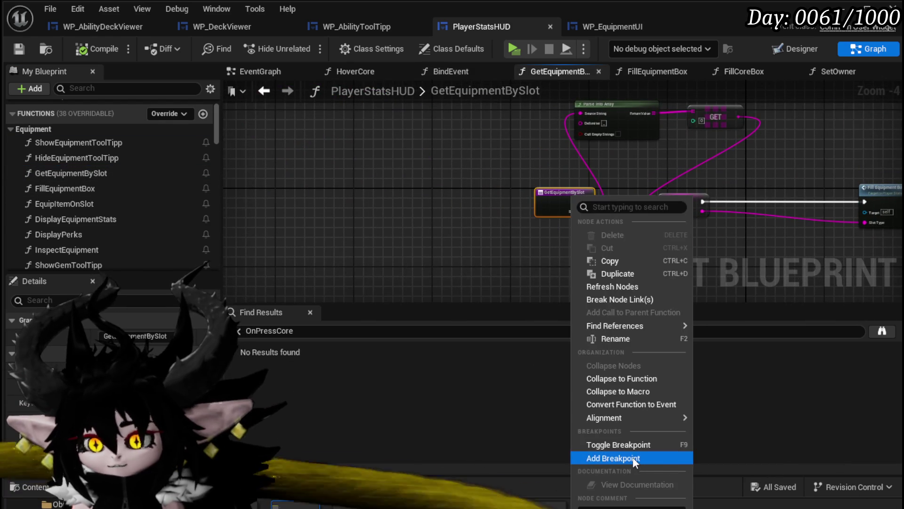
left_click(632, 457)
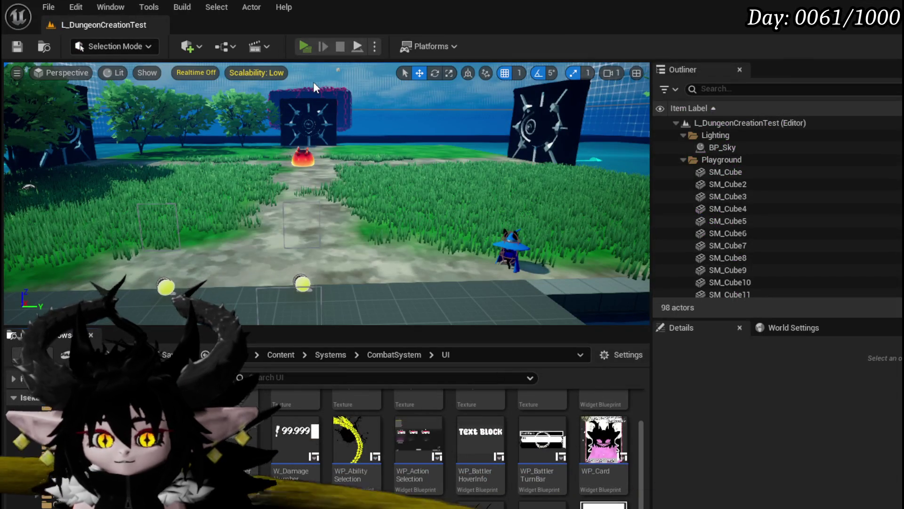
key("alt+p")
key("Tab")
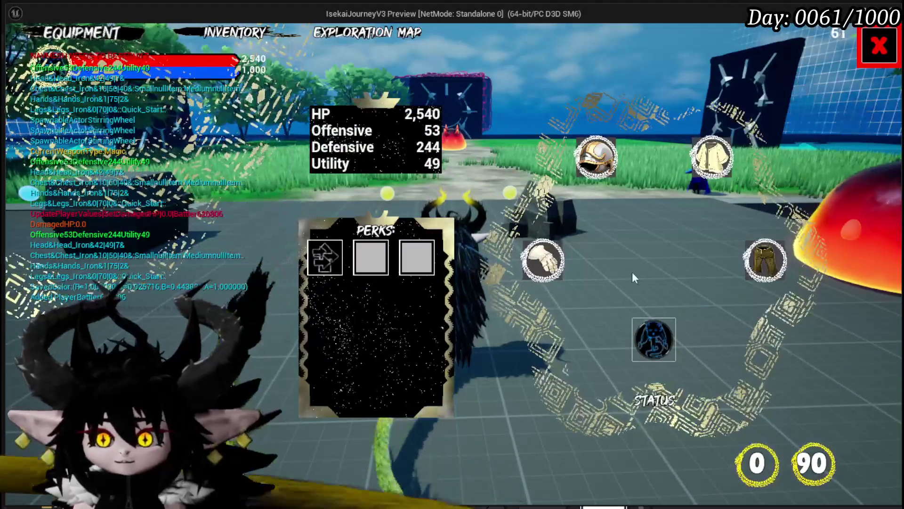
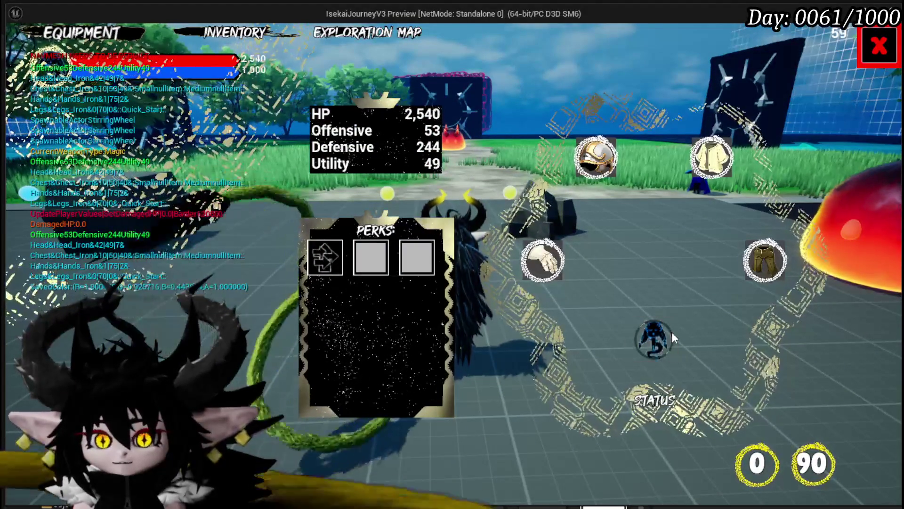
Stop the running preview and remove the breakpoint from the GetEquipmentBySlot node
key("Tab")
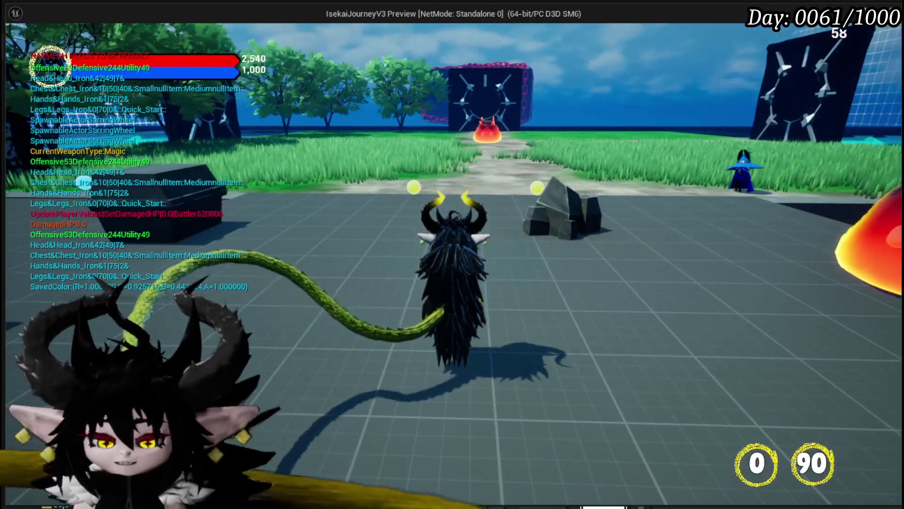
key("Escape")
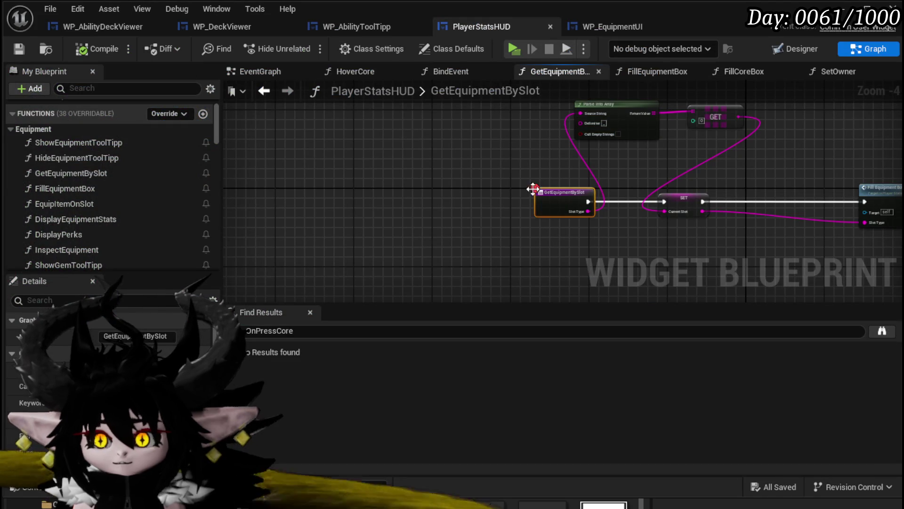
right_click(515, 215)
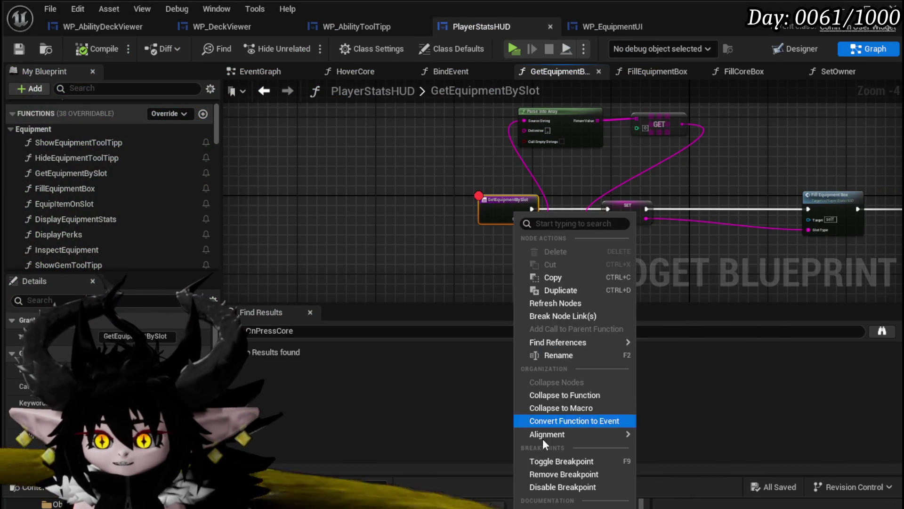
left_click(548, 474)
Add a breakpoint on the FillCoreBox entry node and save PlayerStatsHUD
scroll(104, 226, "down", 2)
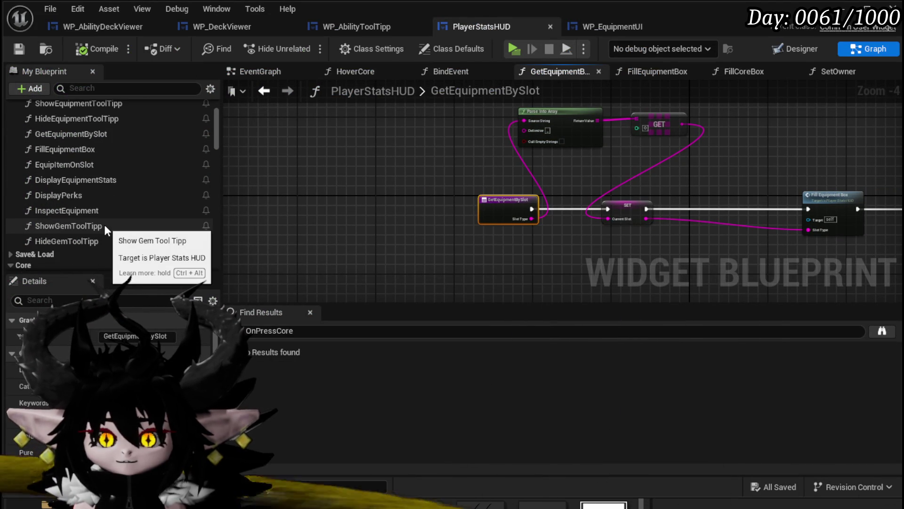
scroll(57, 216, "down", 4)
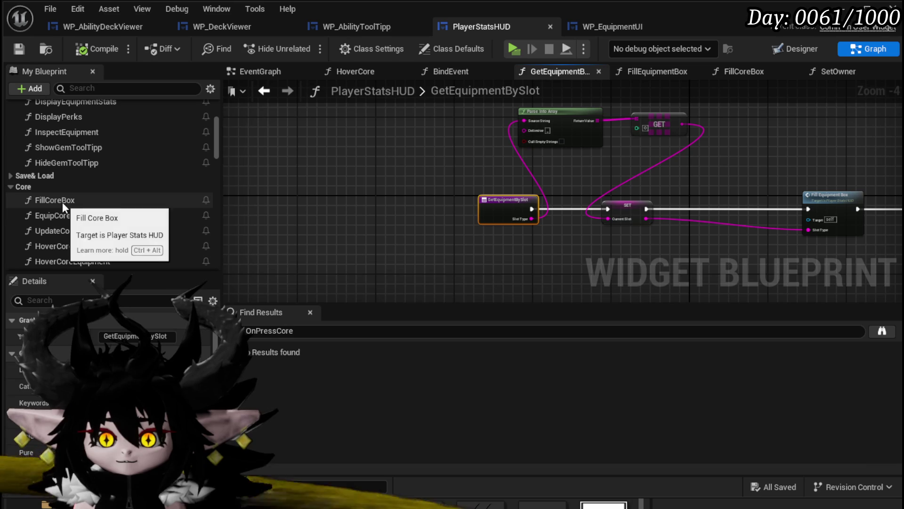
double_click(117, 204)
mouse_move(462, 202)
left_mouse_down()
mouse_move(469, 162)
mouse_move(470, 194)
mouse_move(330, 178)
mouse_move(275, 157)
mouse_move(266, 211)
mouse_move(383, 216)
left_mouse_up()
scroll(470, 194, "down", 2)
right_click(384, 215)
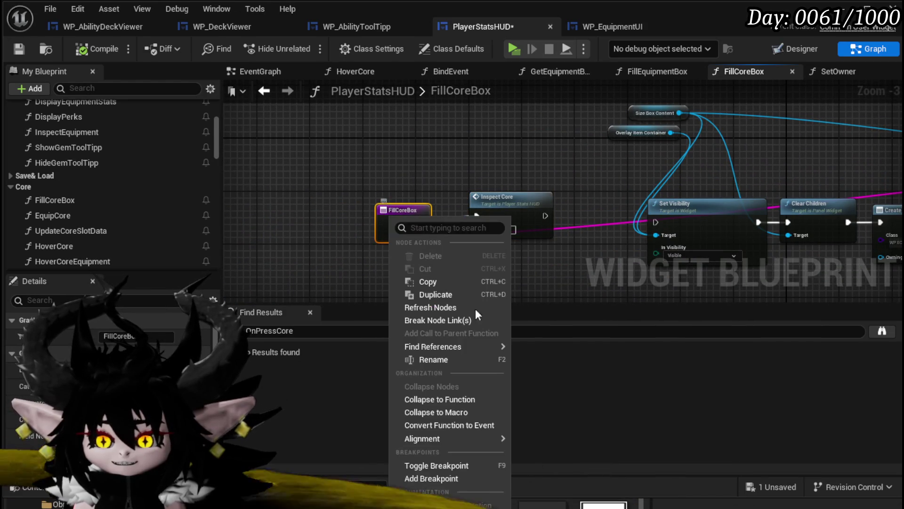
left_click(423, 478)
left_click(29, 49)
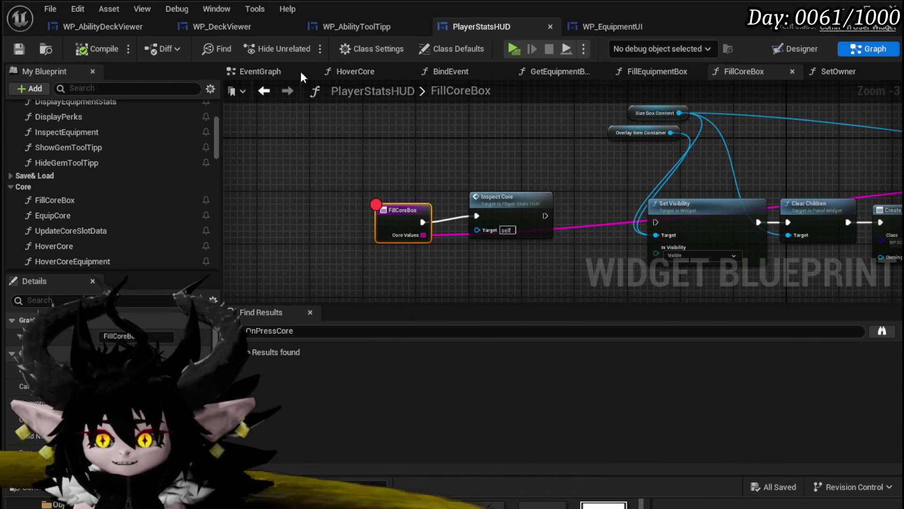
Play-test the equipment menu in the level, then stop and return to PlayerStatsHUD
key("alt+Tab")
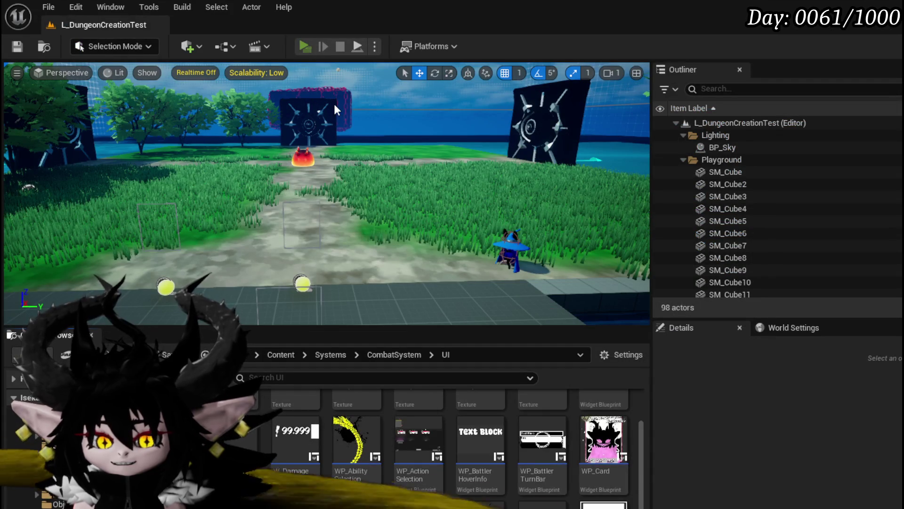
key("alt+p")
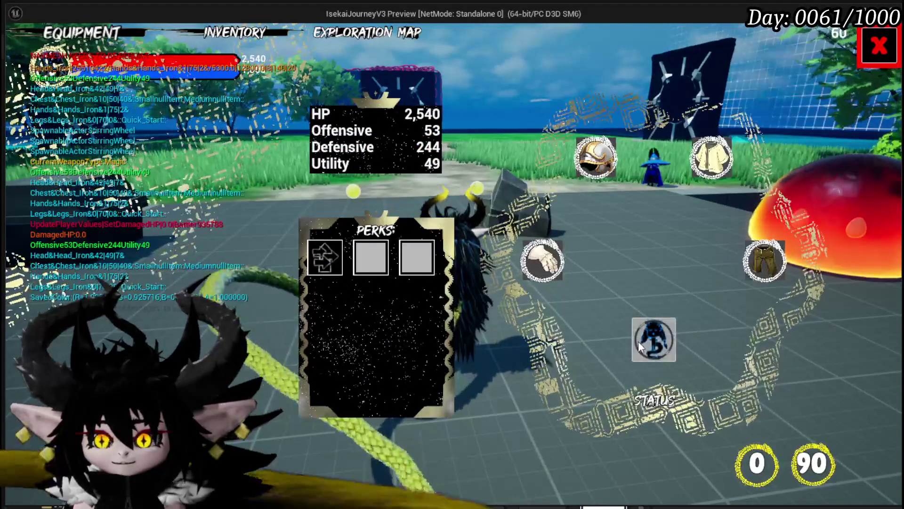
left_click(879, 46)
key("Escape")
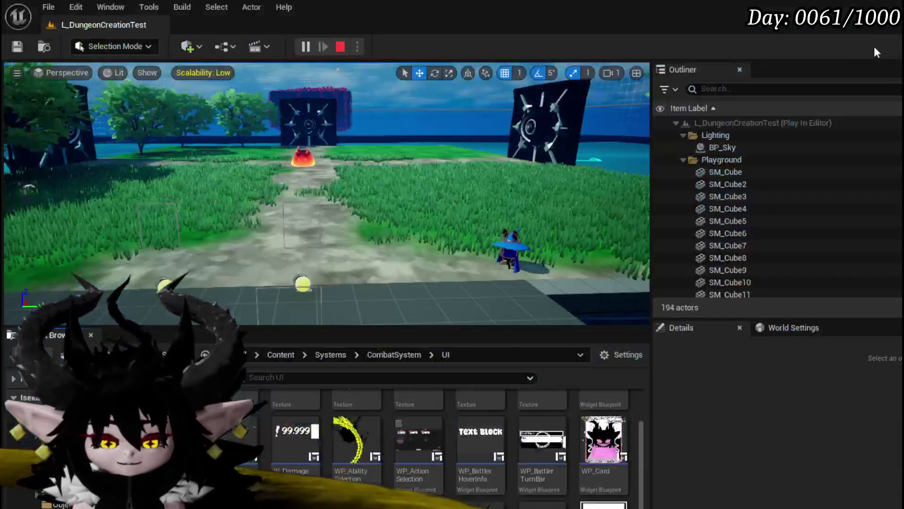
key("ctrl+s")
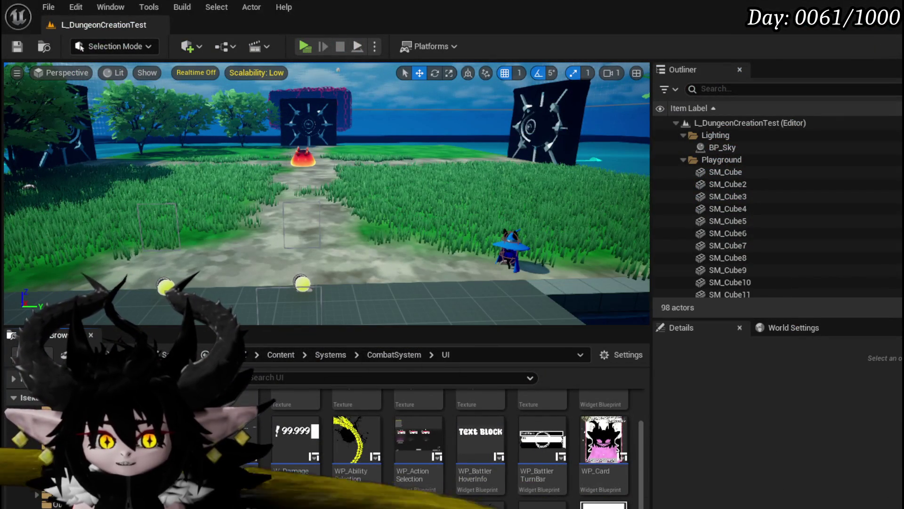
key("alt+Tab")
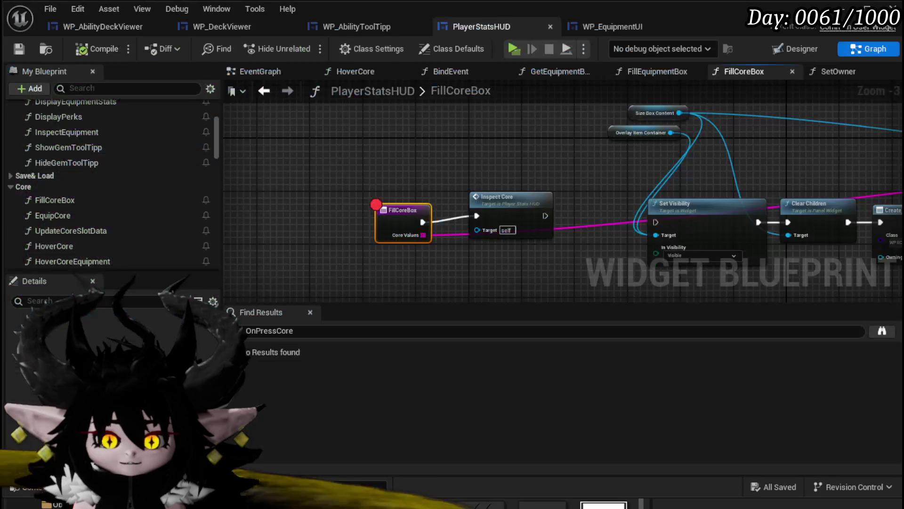
Open the EquipCore function graph and centre its nodes in view
scroll(66, 221, "down", 1)
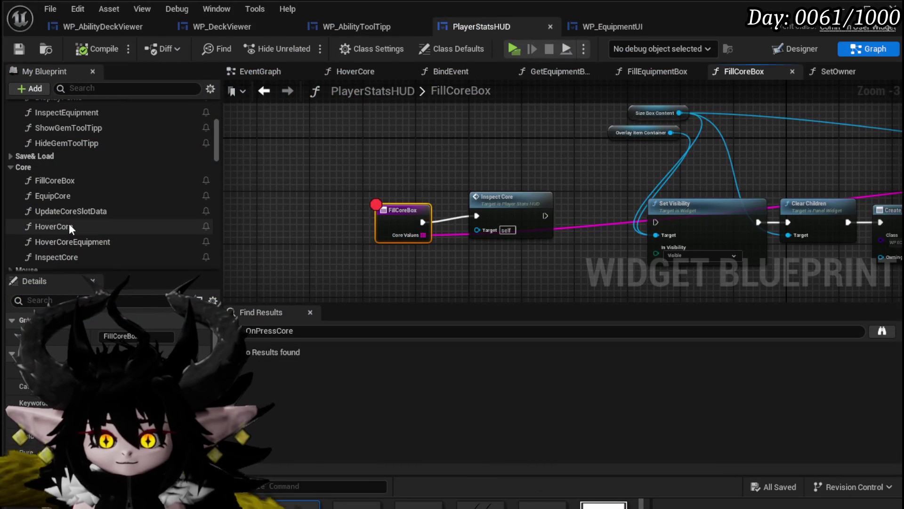
double_click(66, 197)
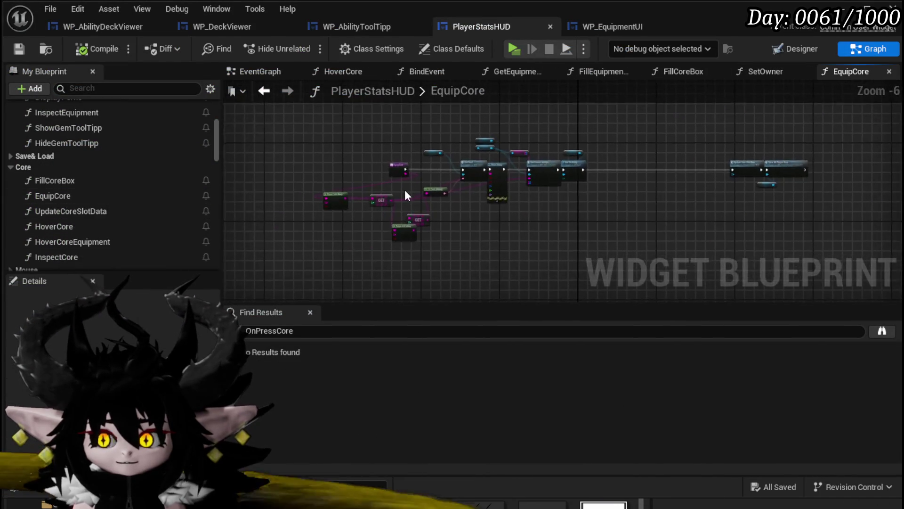
scroll(397, 191, "up", 4)
mouse_move(409, 190)
left_mouse_down()
mouse_move(222, 227)
mouse_move(443, 244)
left_mouse_up()
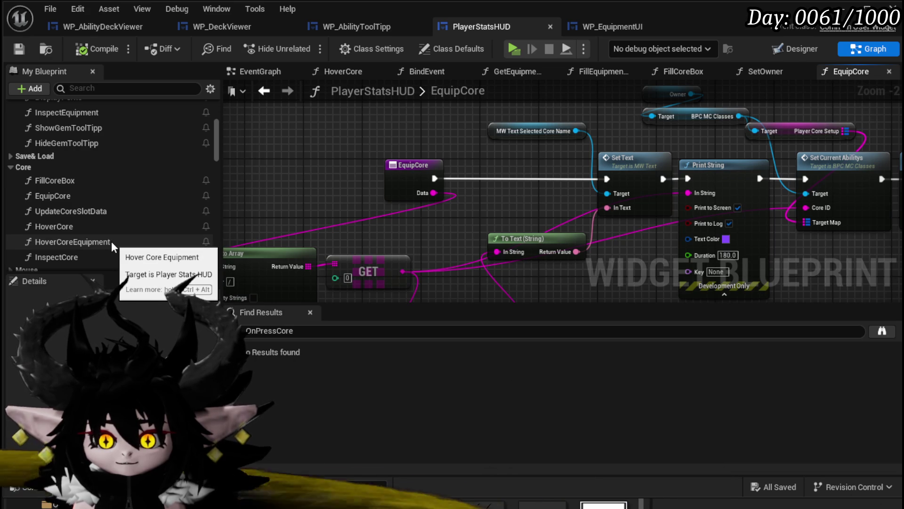
scroll(111, 241, "up", 5)
scroll(111, 241, "down", 5)
In BindEvent, box-select the left node group and shift it up and to the left
left_click(77, 238)
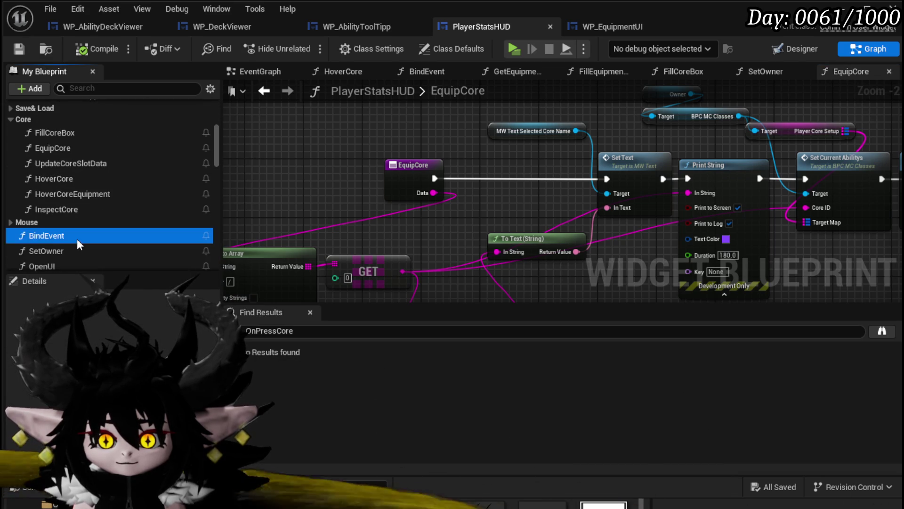
double_click(77, 239)
scroll(482, 191, "down", 3)
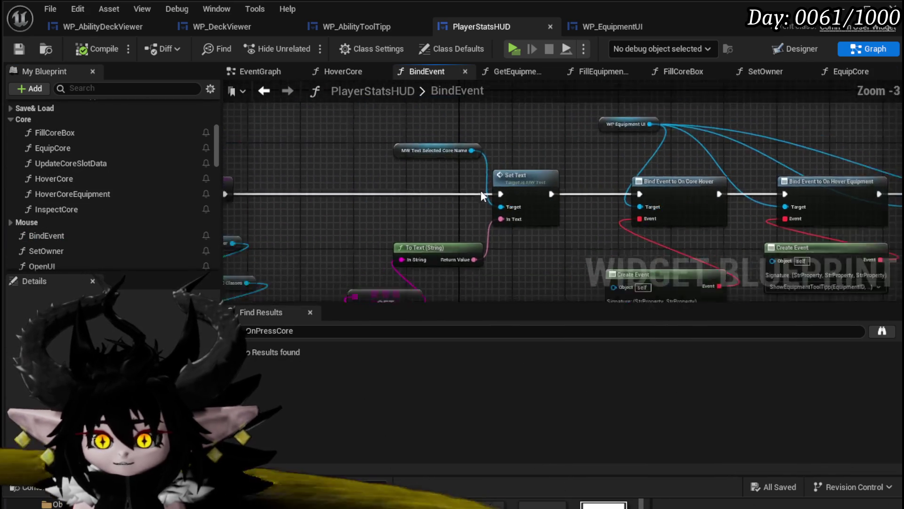
left_click_drag(294, 173, 502, 297)
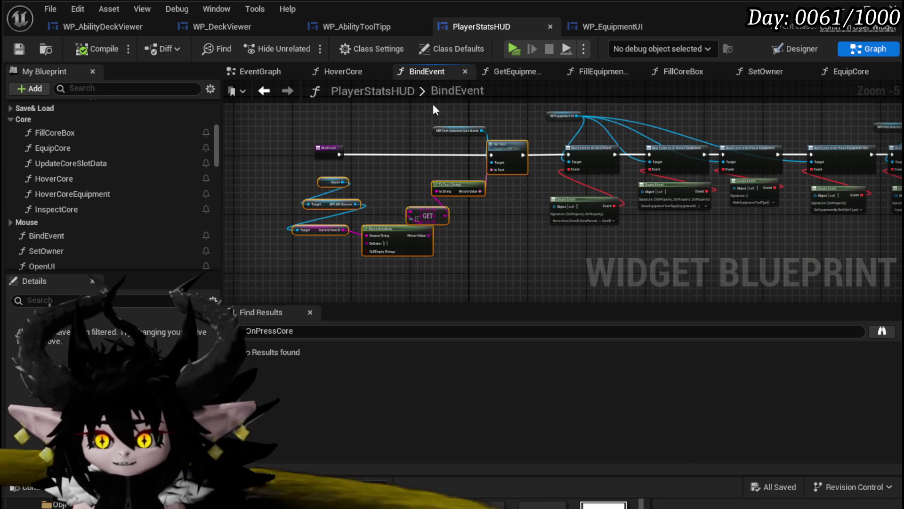
mouse_move(495, 153)
left_mouse_down()
mouse_move(467, 137)
mouse_move(400, 139)
left_mouse_up()
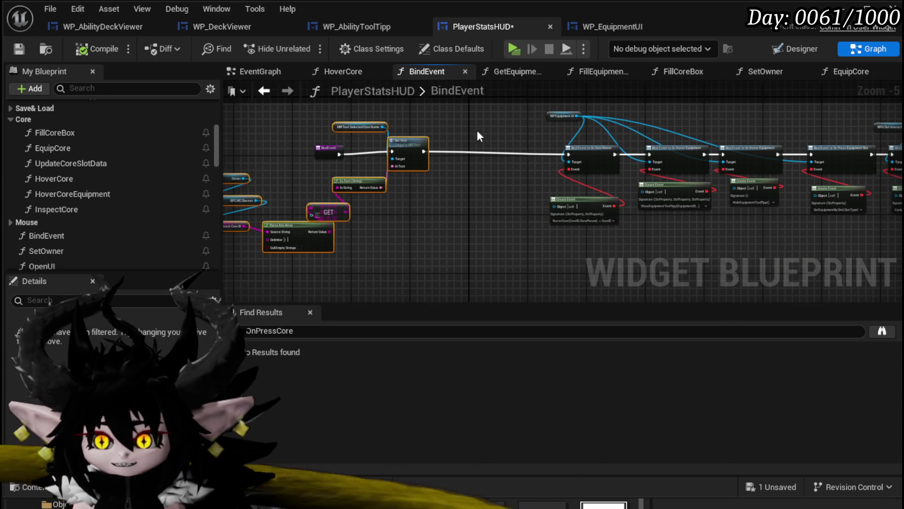
scroll(561, 151, "up", 4)
left_click_drag(584, 141, 624, 145)
Add a Bind Event to On Press Core node and chain it after Set Text
type("B")
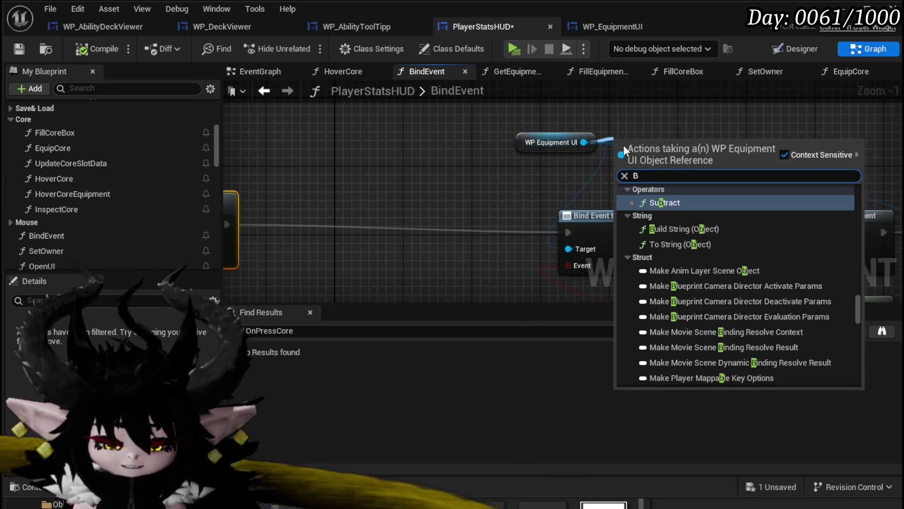
type("ind on press")
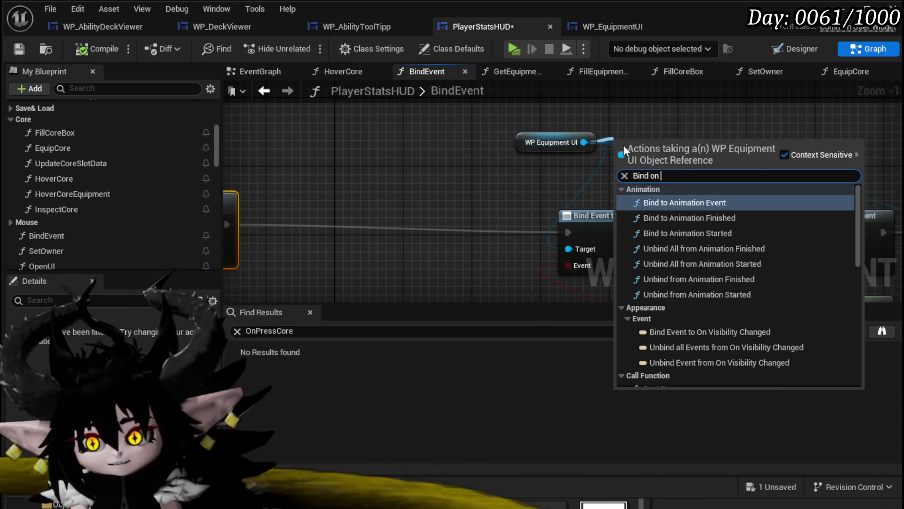
key("Return")
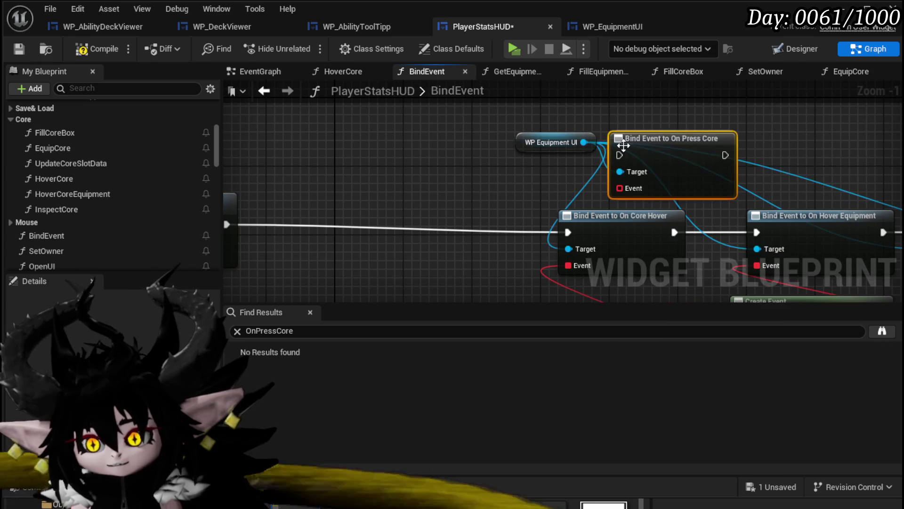
left_click_drag(636, 141, 415, 222)
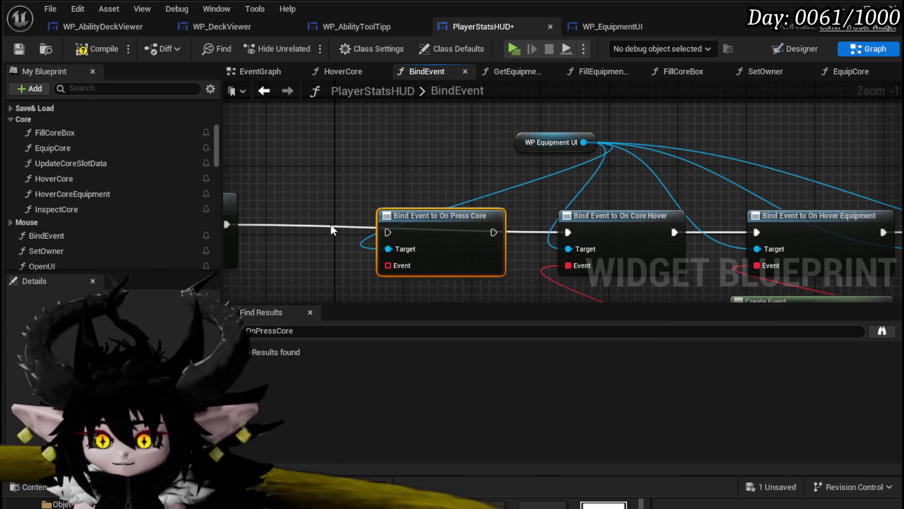
left_click(303, 209)
left_click_drag(304, 210, 485, 217)
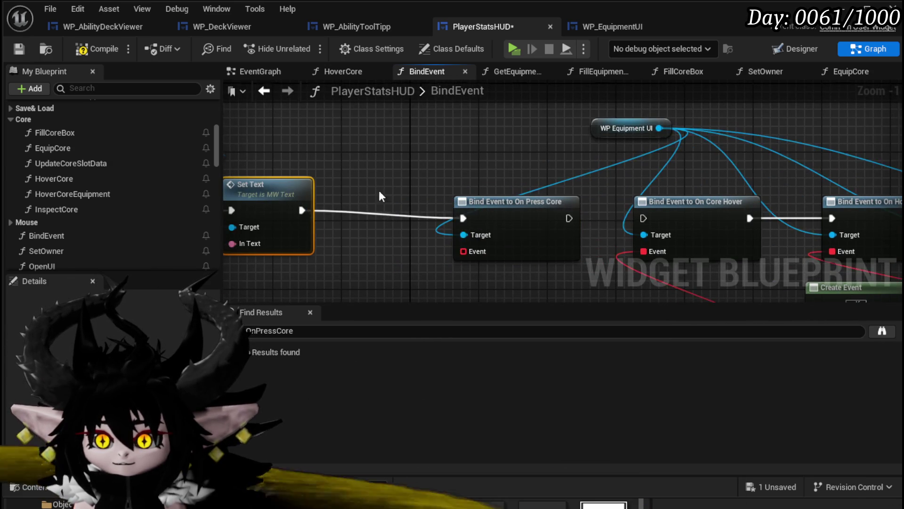
left_click(403, 199)
Add a Create Event node feeding the On Press Core binding
left_click(602, 132)
left_click_drag(600, 132, 442, 134)
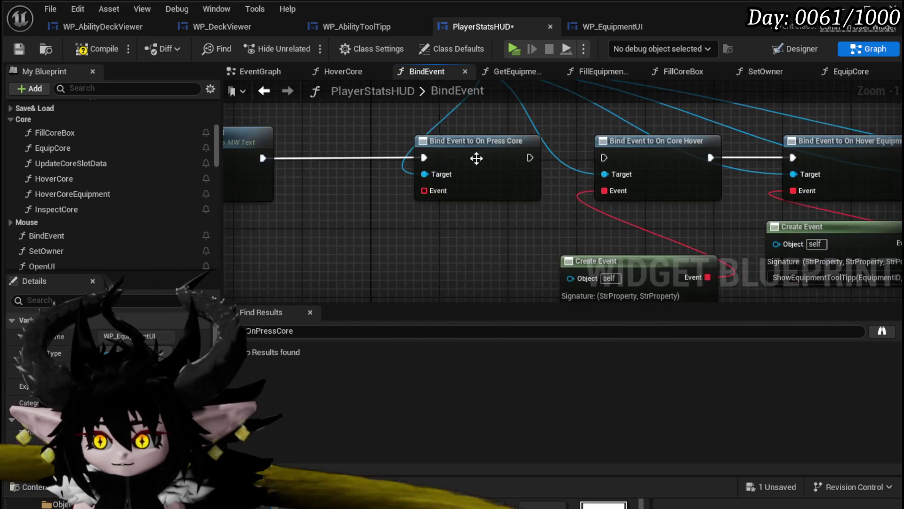
scroll(604, 155, "down", 2)
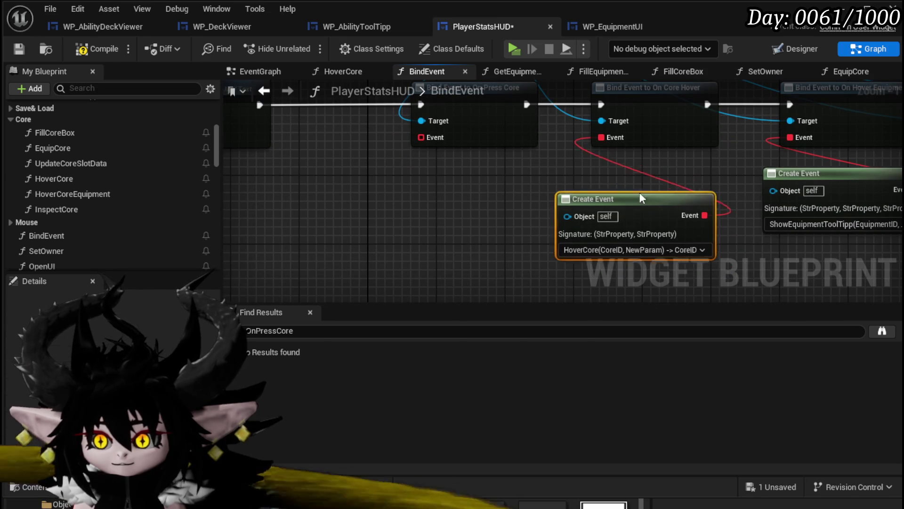
mouse_move(472, 191)
left_mouse_down()
mouse_move(315, 244)
mouse_move(238, 234)
mouse_move(427, 198)
mouse_move(441, 180)
mouse_move(425, 233)
left_mouse_up()
scroll(95, 205, "down", 3)
type("create")
left_click(463, 307)
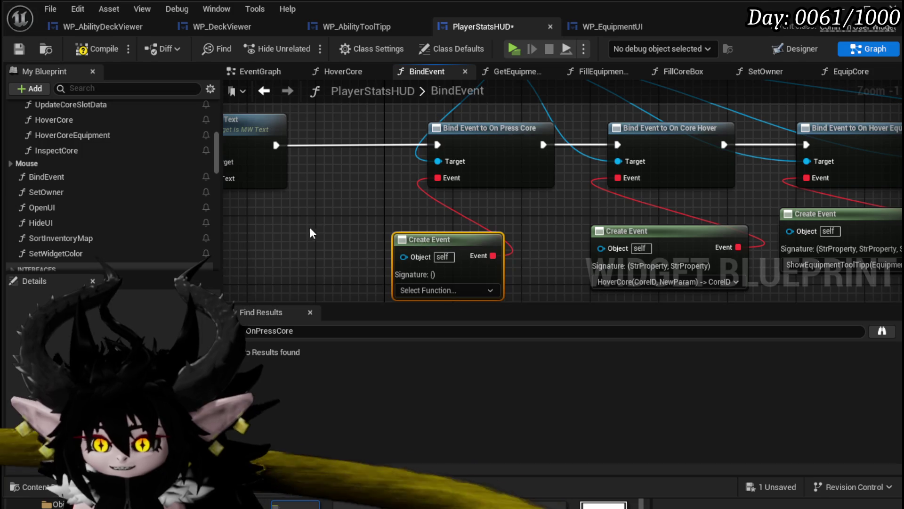
Set the Create Event function to [Create a matching function]
scroll(315, 224, "down", 2)
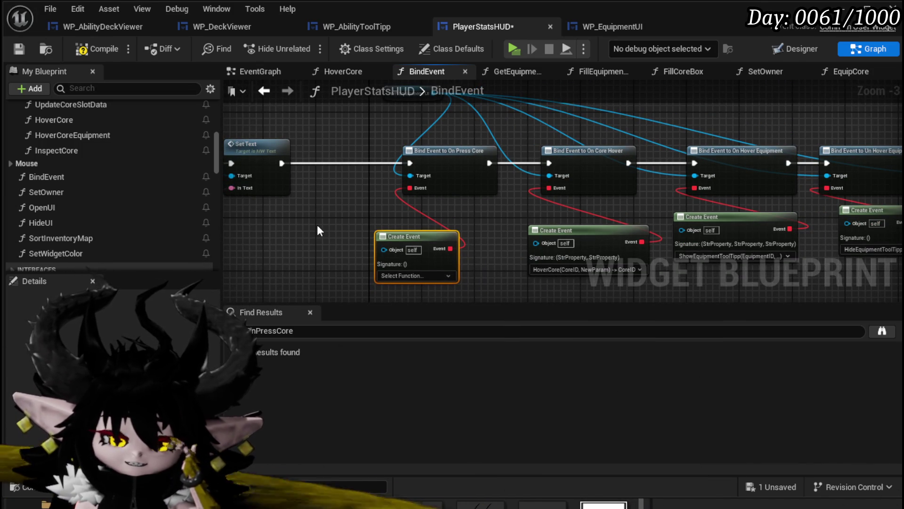
scroll(317, 225, "down", 2)
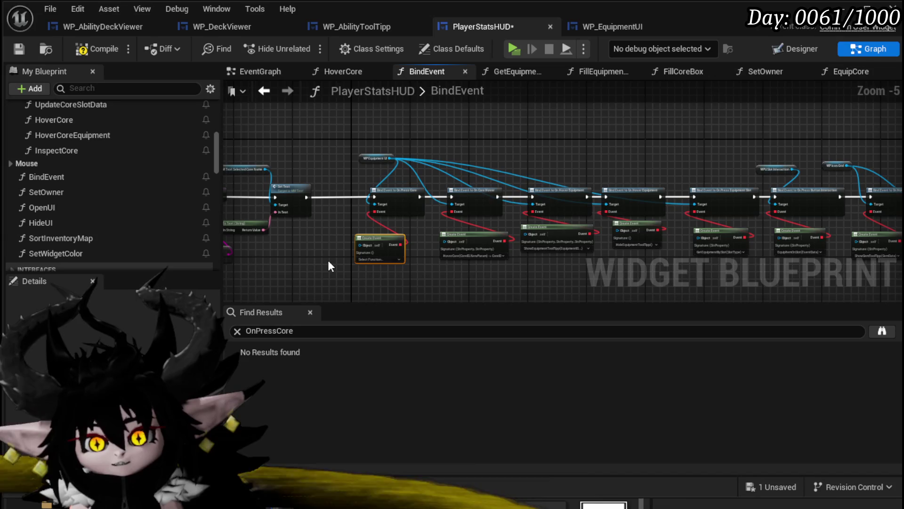
scroll(325, 254, "up", 4)
scroll(57, 159, "up", 3)
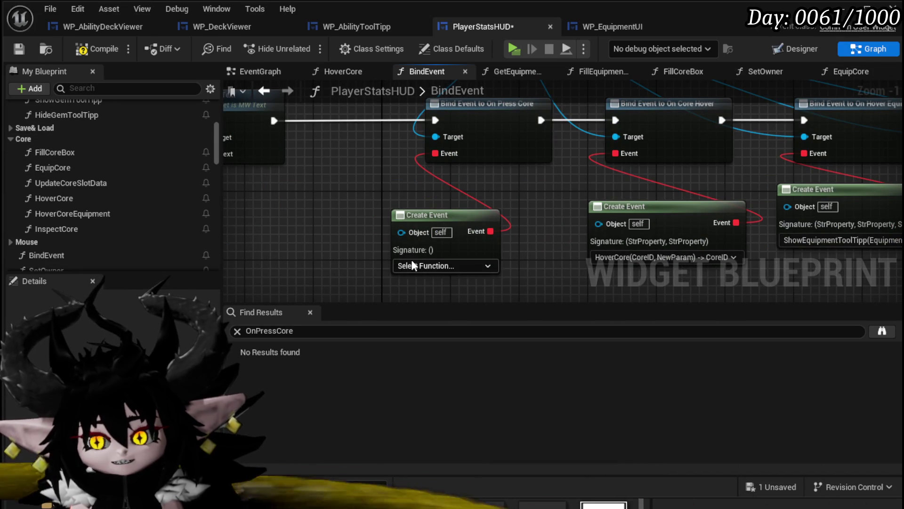
left_click(413, 265)
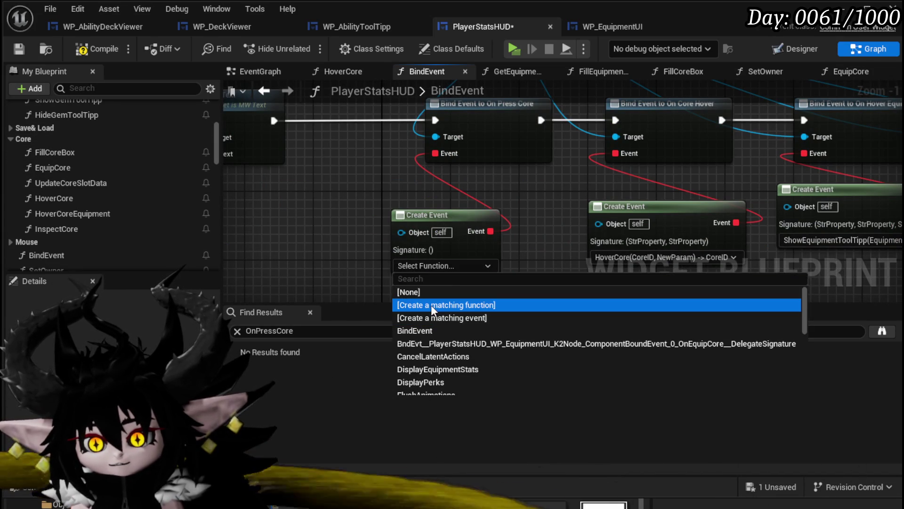
left_click(431, 304)
Rename the auto-generated function to PressCore
right_click(556, 195)
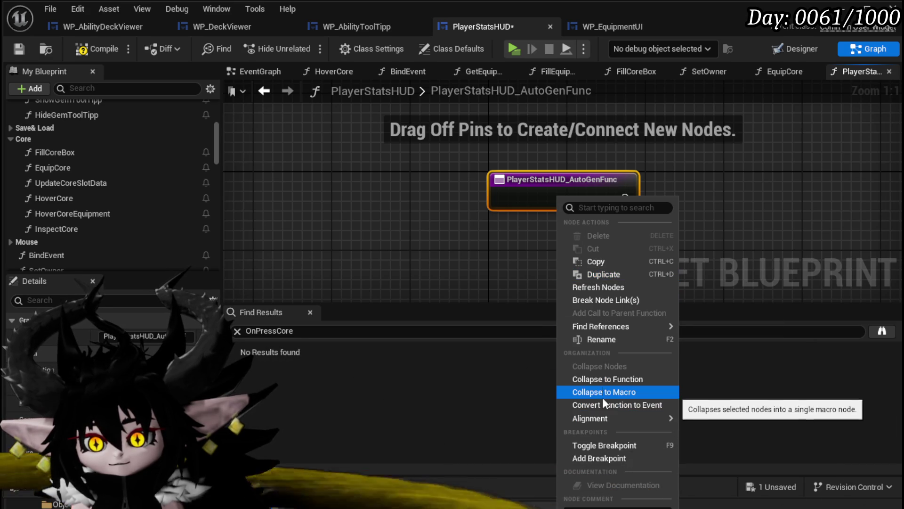
left_click(595, 343)
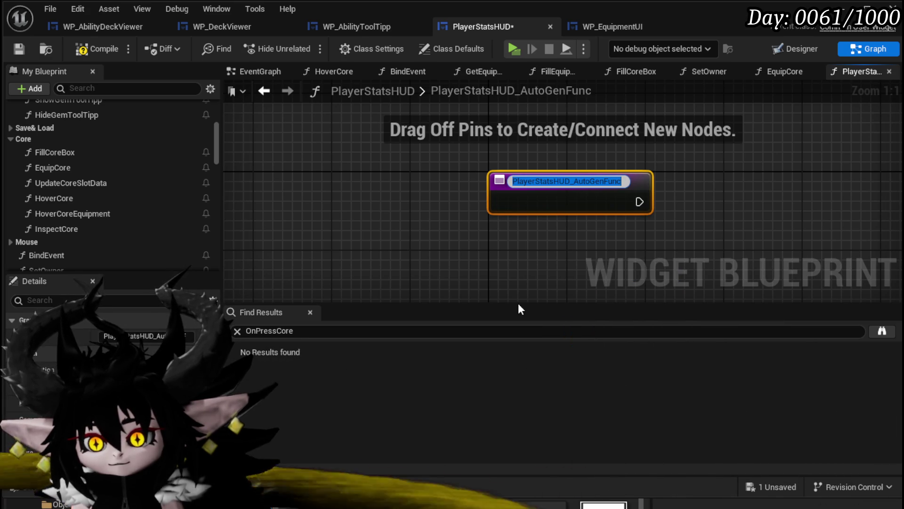
type("P")
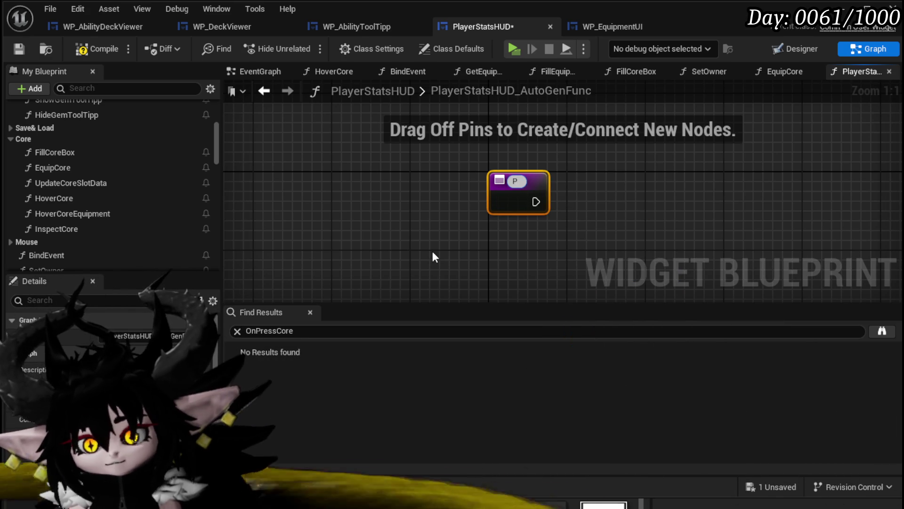
type("ressCore")
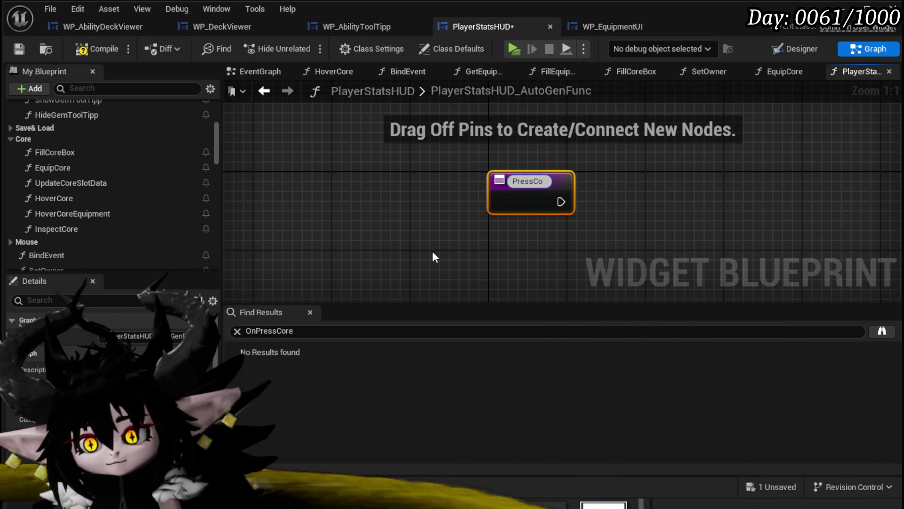
key("Return")
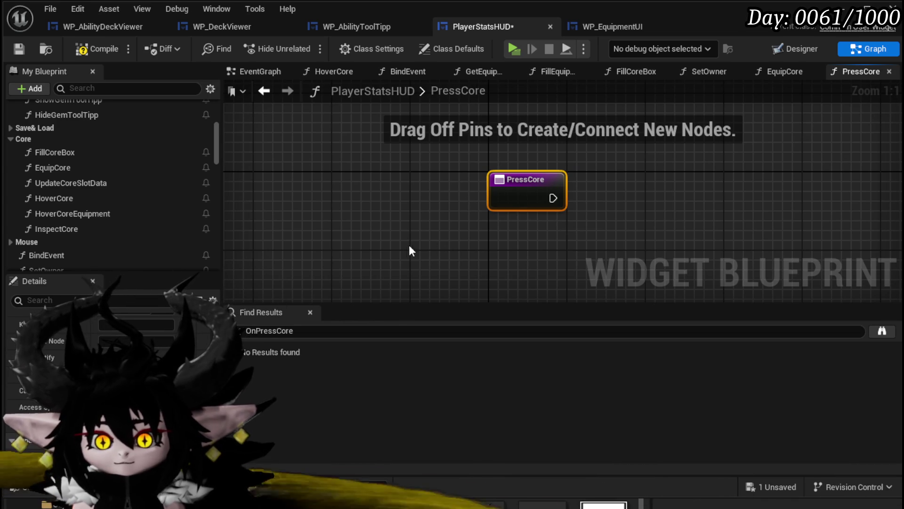
left_click_drag(518, 219, 328, 235)
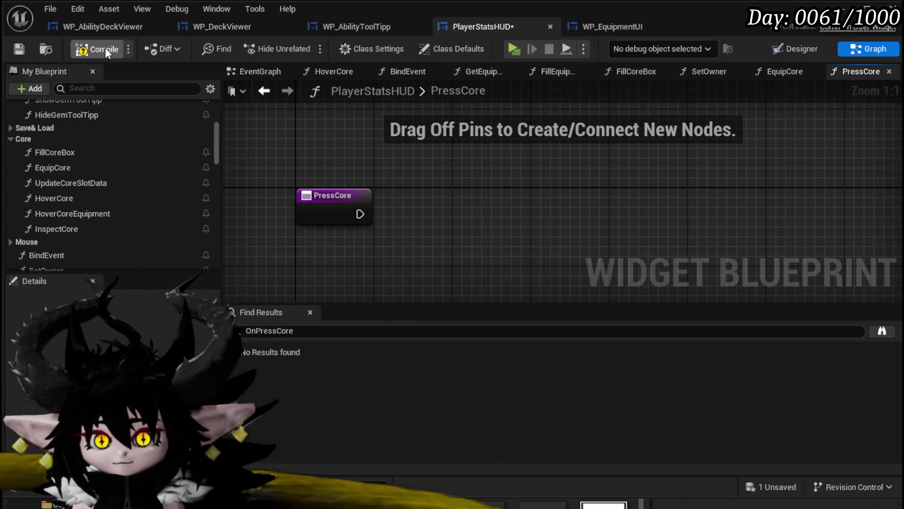
Compile and save PlayerStatsHUD, then jump to the OnEquipCore warning node
left_click(106, 48)
left_click(17, 50)
left_click(319, 337)
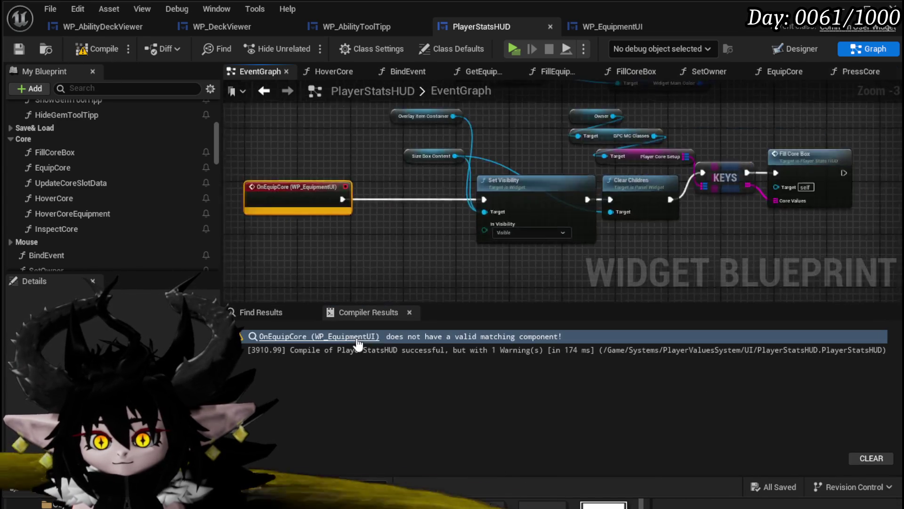
scroll(298, 216, "down", 2)
left_click_drag(298, 216, 252, 214)
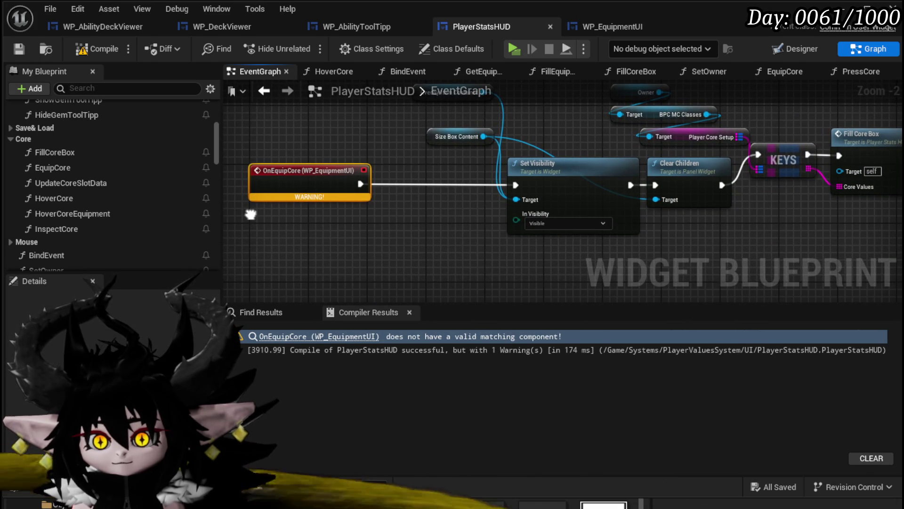
left_click_drag(250, 214, 305, 234)
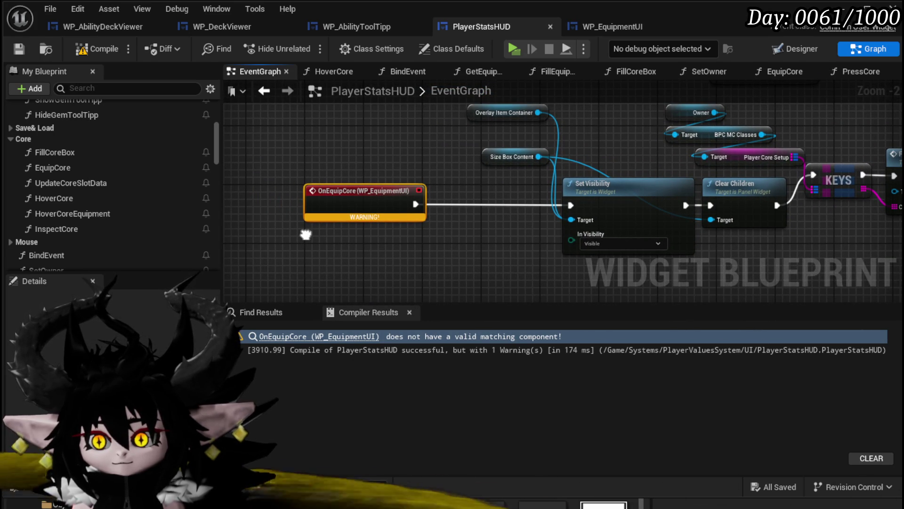
mouse_move(305, 234)
left_mouse_down()
mouse_move(219, 235)
mouse_move(319, 239)
mouse_move(251, 242)
left_mouse_up()
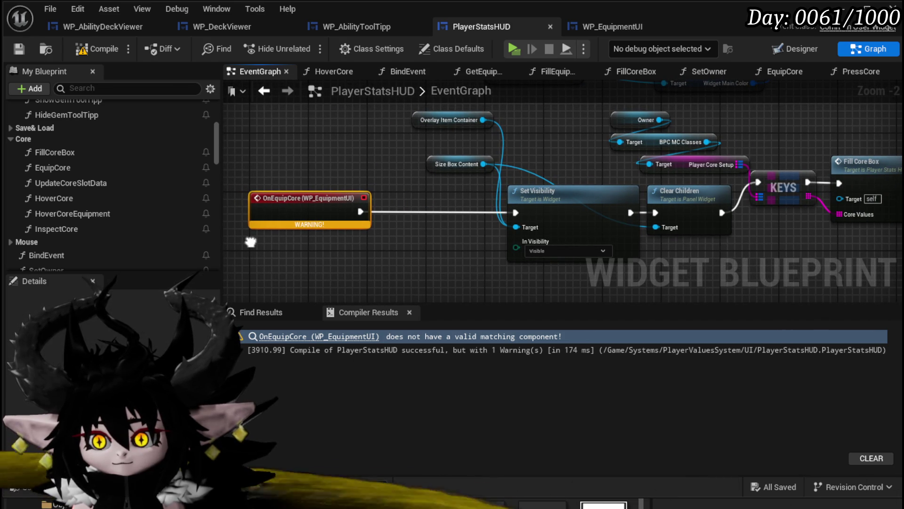
mouse_move(250, 242)
left_mouse_down()
mouse_move(208, 242)
mouse_move(264, 242)
left_mouse_up()
left_click_drag(326, 265, 735, 144)
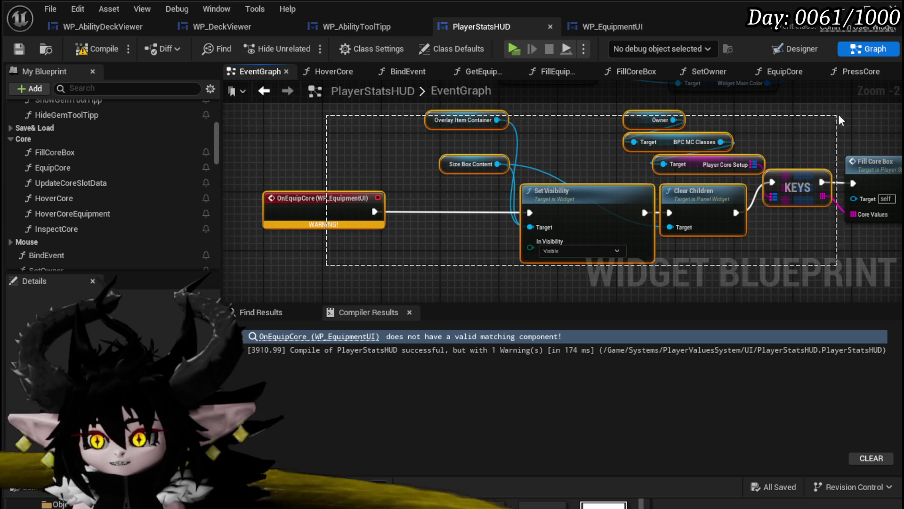
left_click_drag(836, 121, 850, 122)
left_click_drag(294, 210, 292, 228)
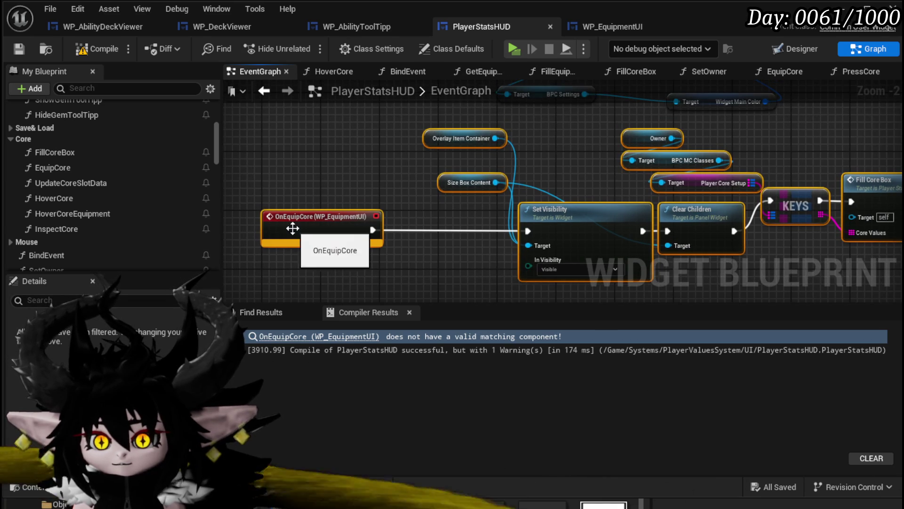
mouse_move(337, 174)
left_mouse_down()
mouse_move(326, 262)
mouse_move(338, 175)
mouse_move(297, 326)
mouse_move(342, 167)
mouse_move(360, 170)
left_mouse_up()
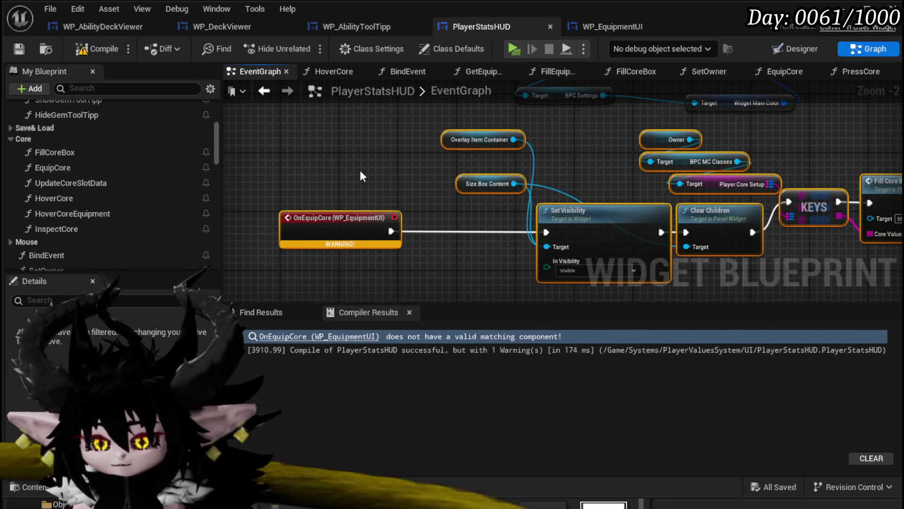
left_click(305, 200)
left_click_drag(335, 174, 370, 278)
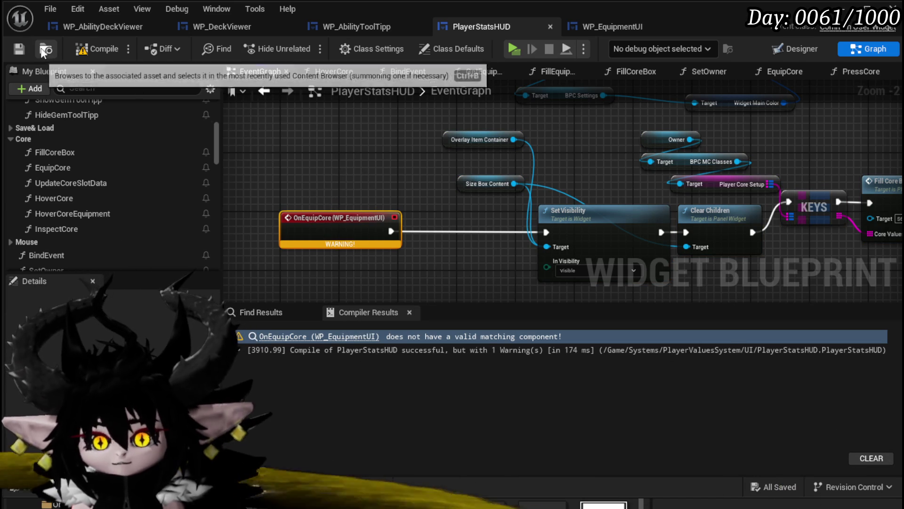
scroll(353, 178, "down", 2)
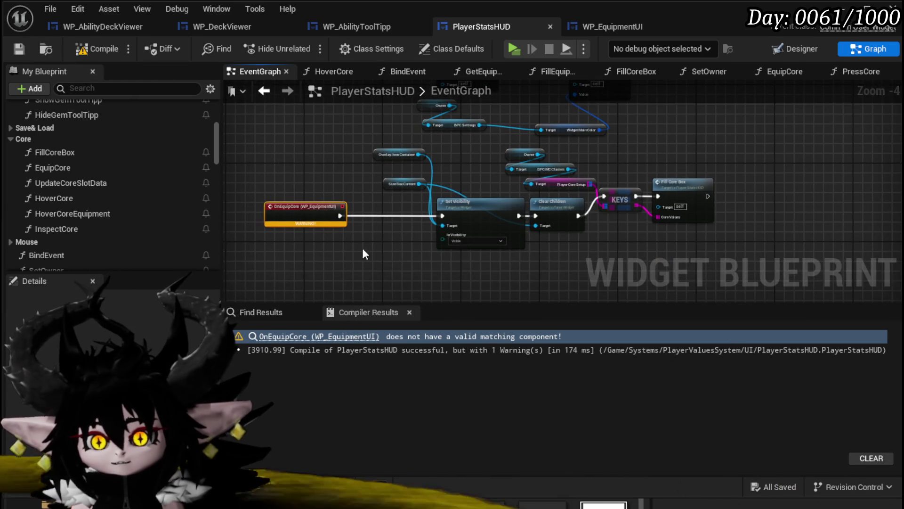
scroll(360, 248, "up", 2)
left_click_drag(357, 244, 347, 246)
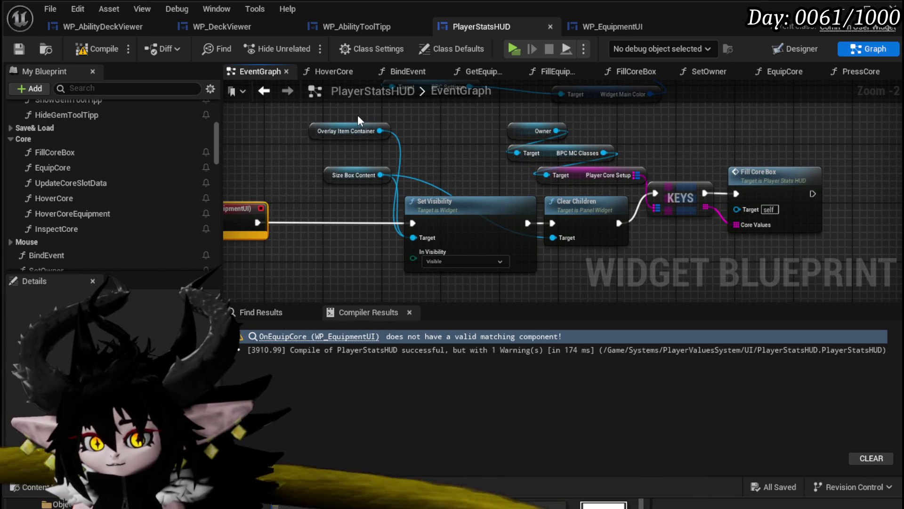
left_click_drag(357, 115, 740, 227)
Collapse the selected nodes into a FillCoreOptions function filed under Core
right_click(759, 198)
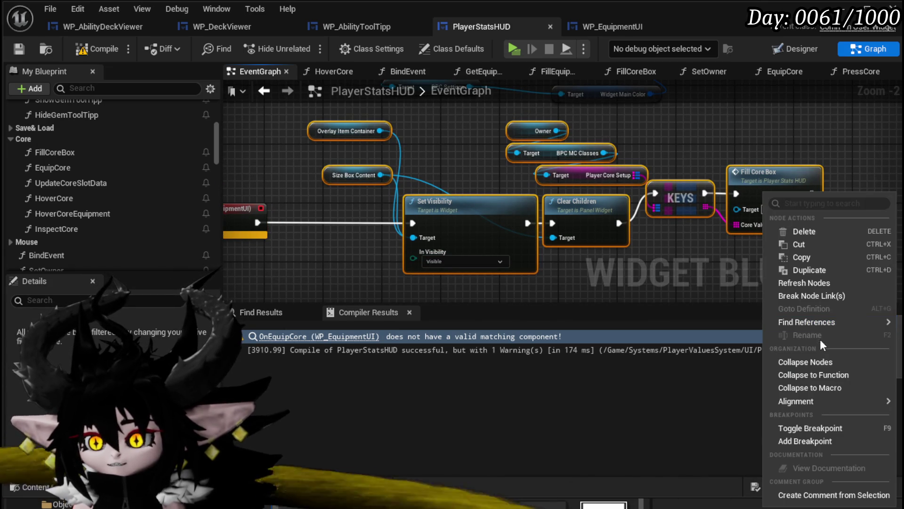
left_click(813, 374)
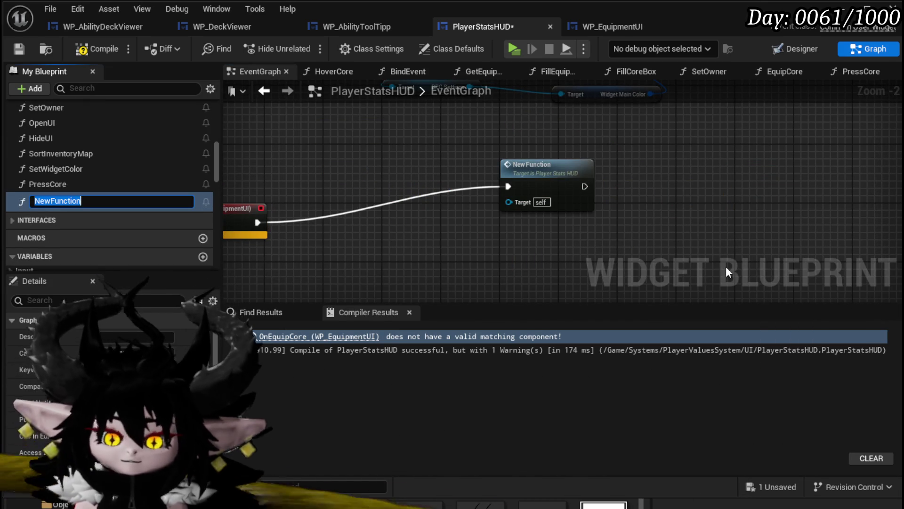
type("FillCoreOptions")
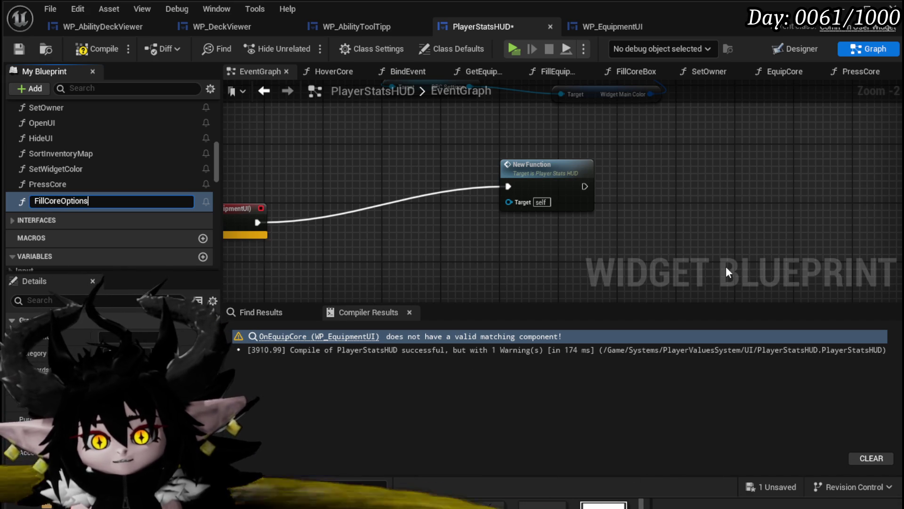
key("Return")
mouse_move(49, 200)
left_mouse_down()
mouse_move(100, 178)
mouse_move(88, 173)
mouse_move(55, 190)
mouse_move(25, 169)
mouse_move(158, 178)
mouse_move(30, 158)
mouse_move(24, 127)
left_mouse_up()
Delete the old OnEquipCore event and its Fill Core Options call, then recompile
scroll(106, 195, "down", 5)
left_click_drag(313, 221, 702, 126)
key("Delete")
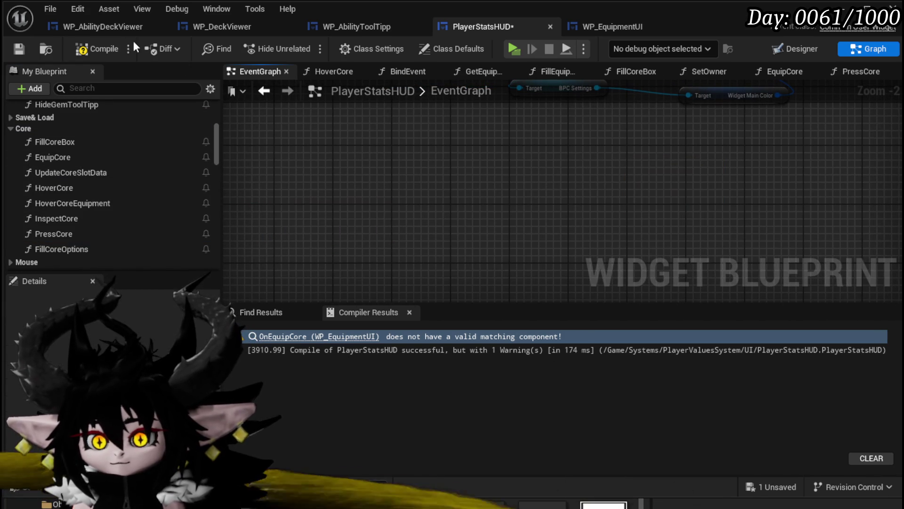
left_click(90, 50)
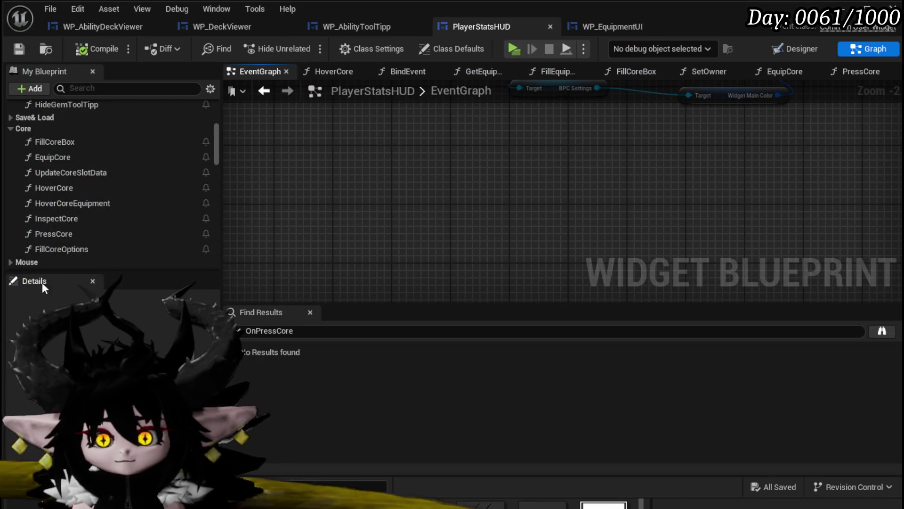
Add an Inspect Core call wired after PressCore, then compile
double_click(71, 235)
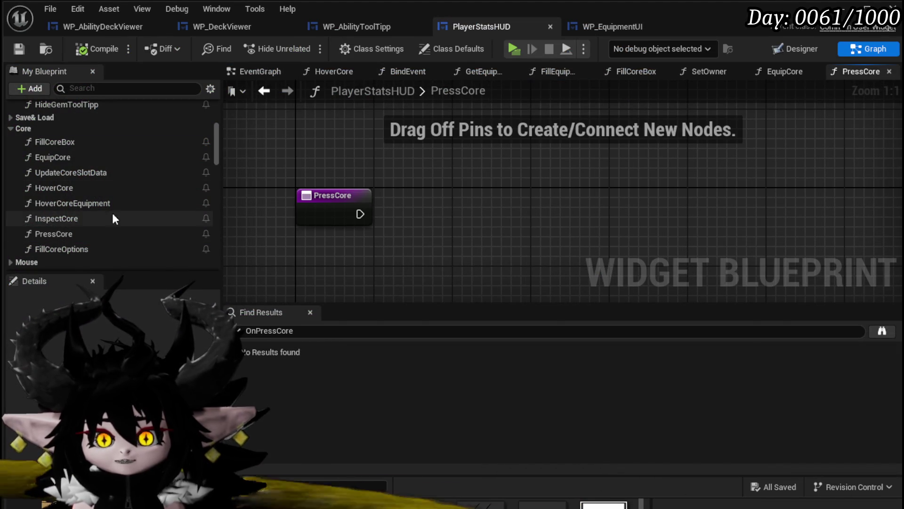
mouse_move(56, 218)
left_mouse_down()
mouse_move(395, 203)
mouse_move(396, 224)
left_mouse_up()
left_click_drag(424, 195, 444, 185)
left_click(97, 49)
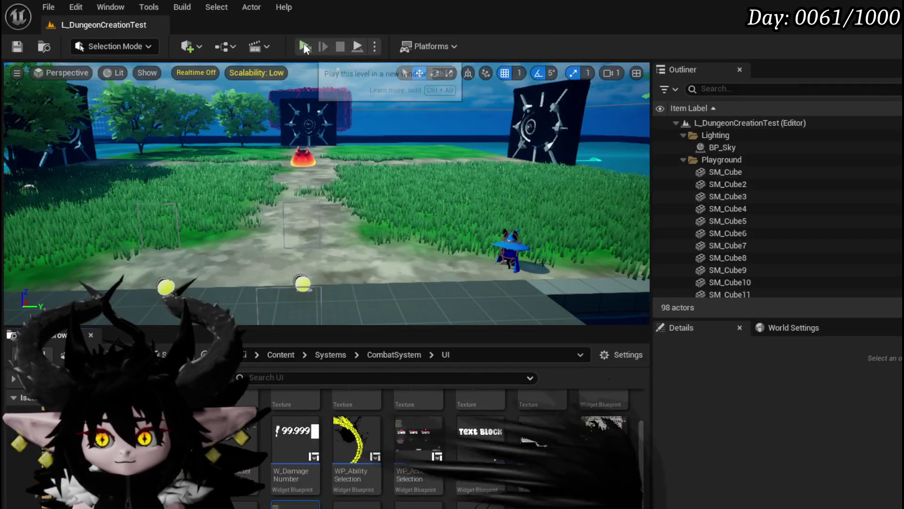
Play-test the equipment menu and card deck panel, then stop the session
left_click(303, 43)
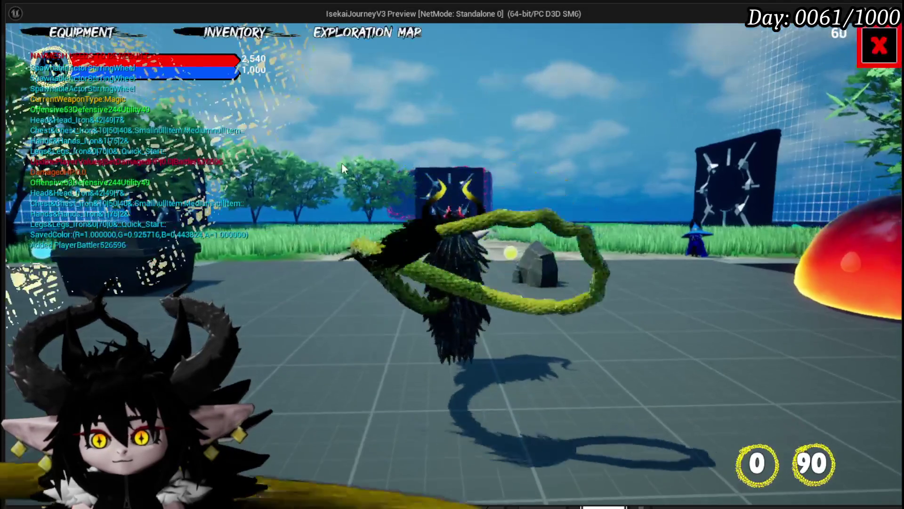
key("Tab")
left_click(644, 324)
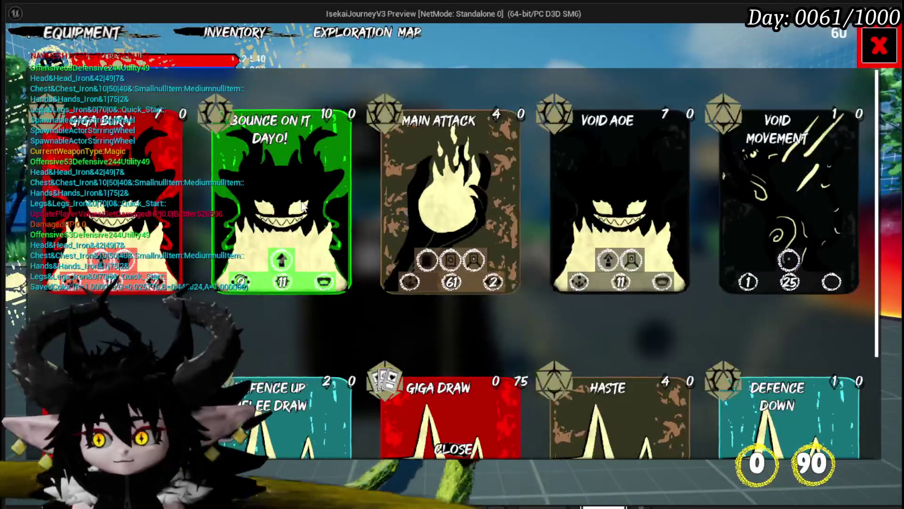
key("Tab")
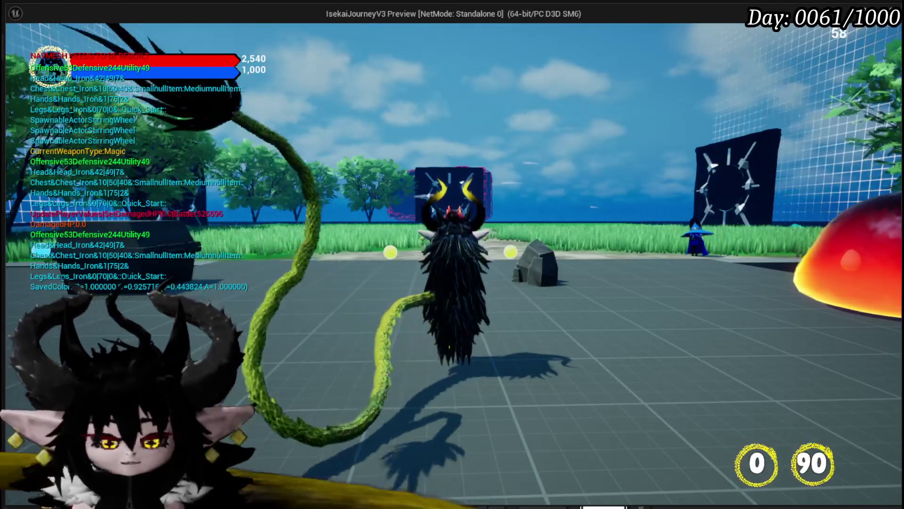
key("Escape")
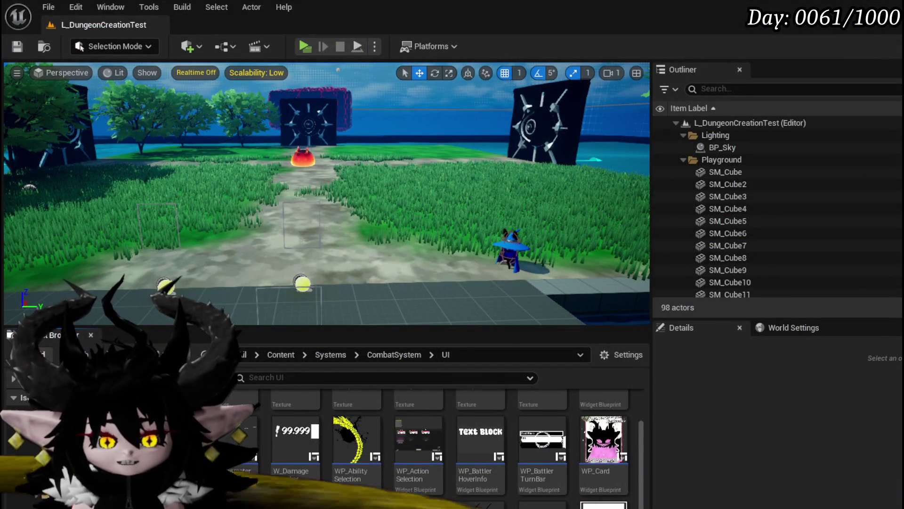
key("alt+Tab")
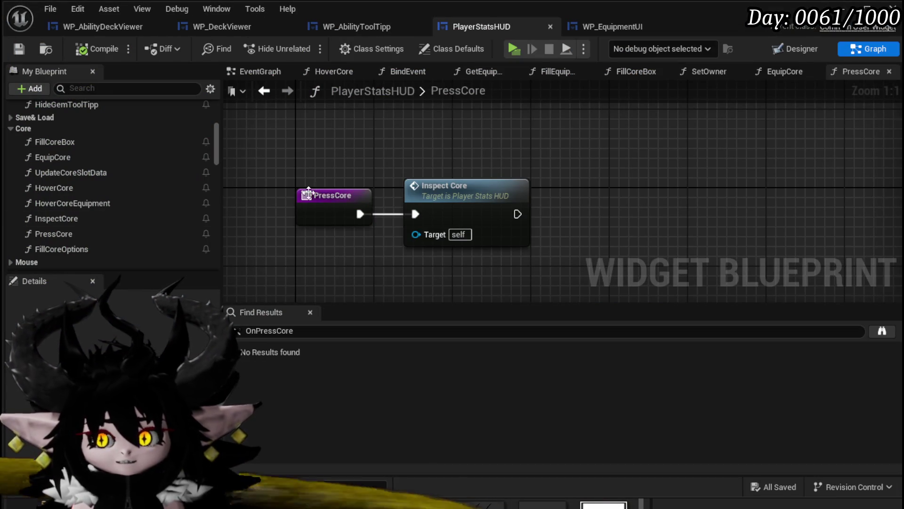
Move Inspect Core above PressCore, then select ToolTippBox in the Designer and compile and save
mouse_move(423, 203)
left_mouse_down()
mouse_move(336, 138)
mouse_move(303, 133)
left_mouse_up()
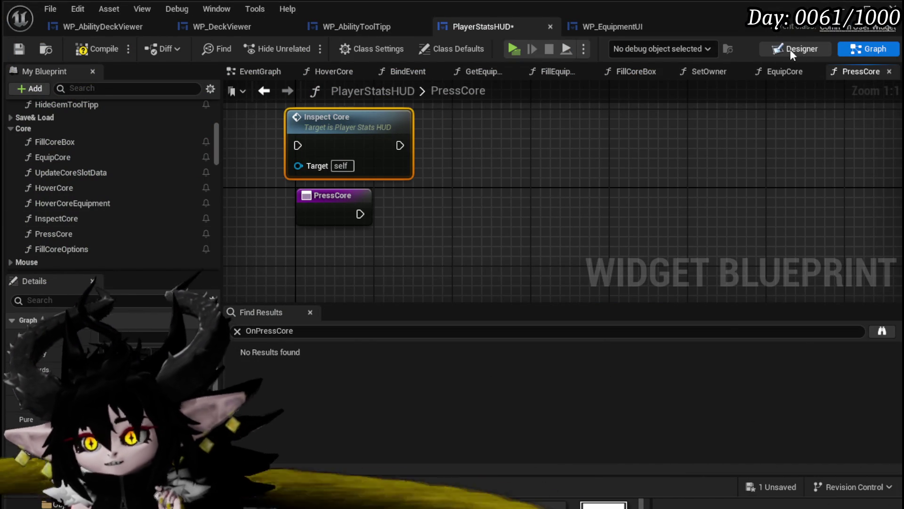
left_click(791, 49)
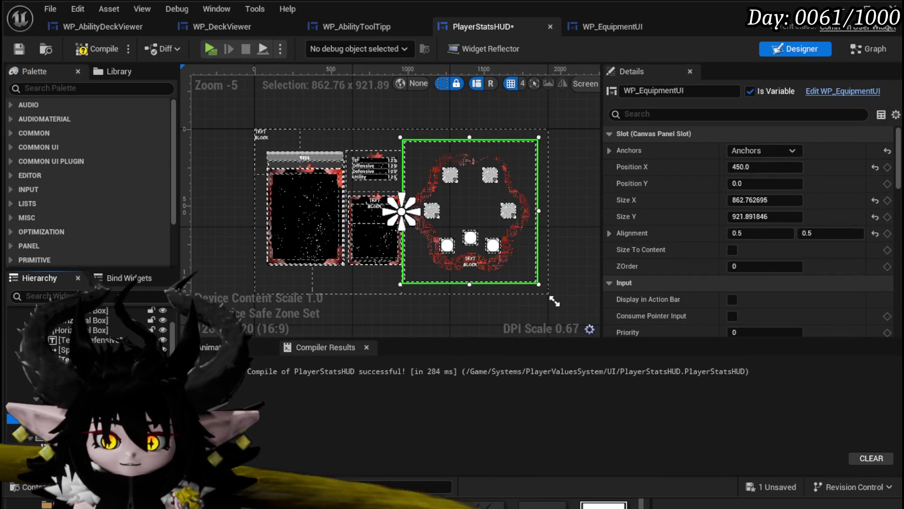
key("Down")
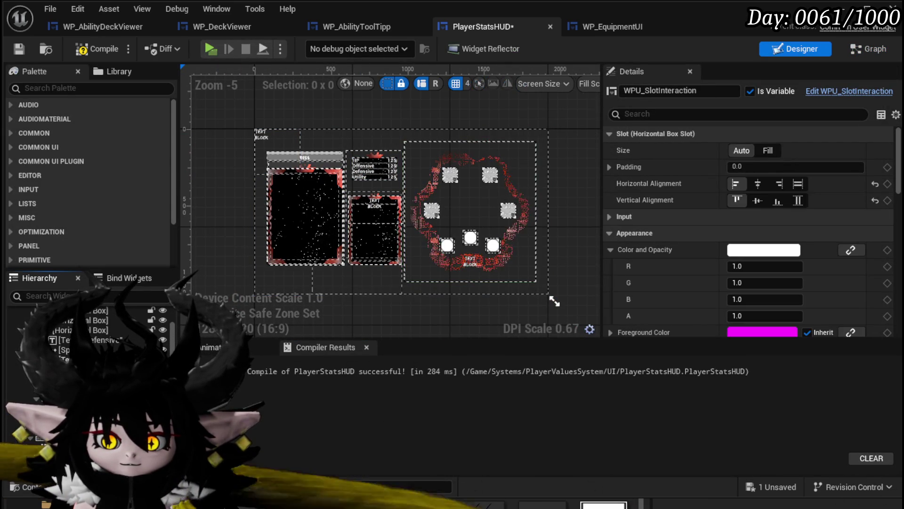
left_click(261, 134)
scroll(261, 134, "up", 4)
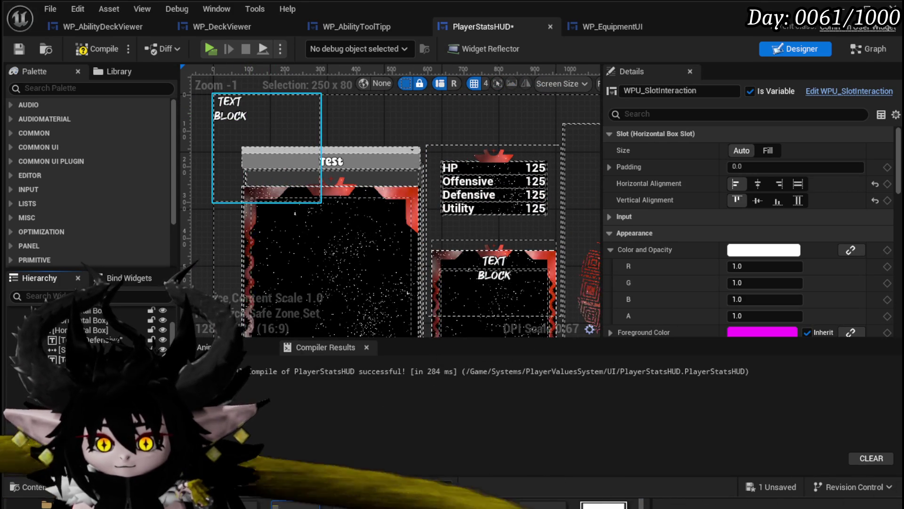
scroll(150, 174, "down", 3)
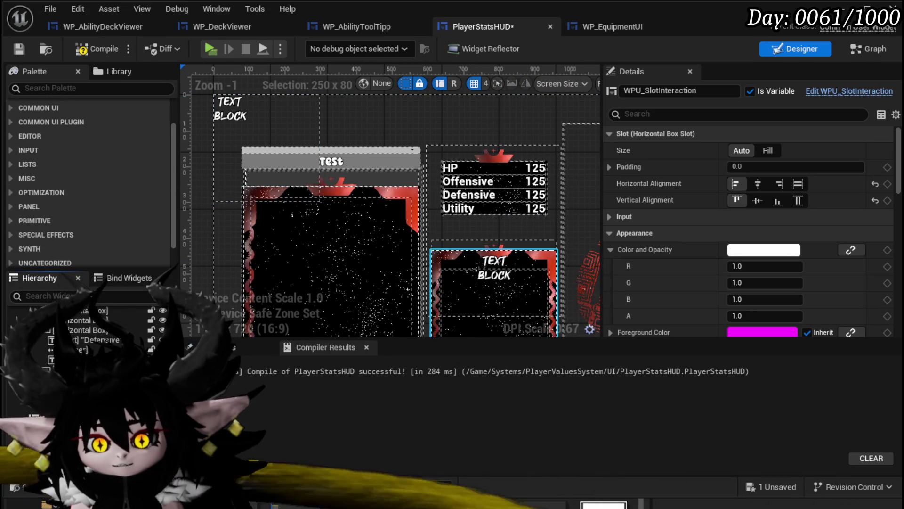
left_click(231, 137)
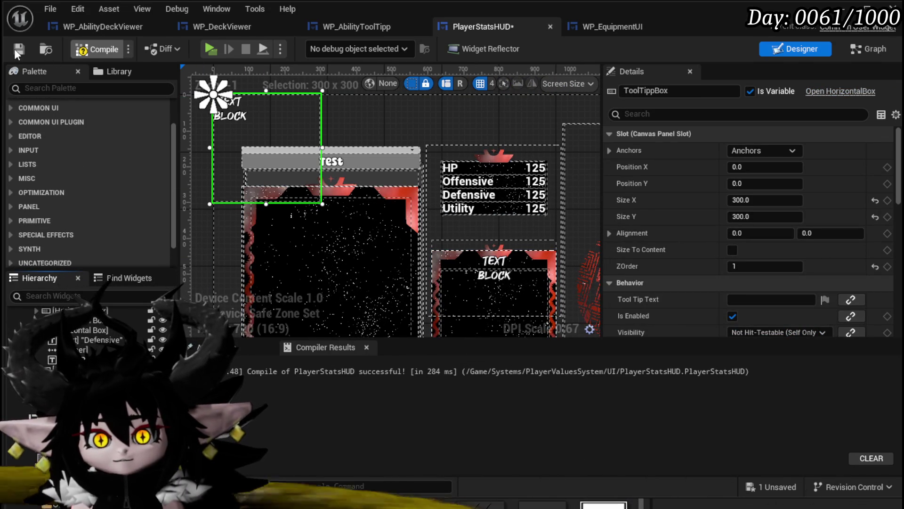
left_click(15, 49)
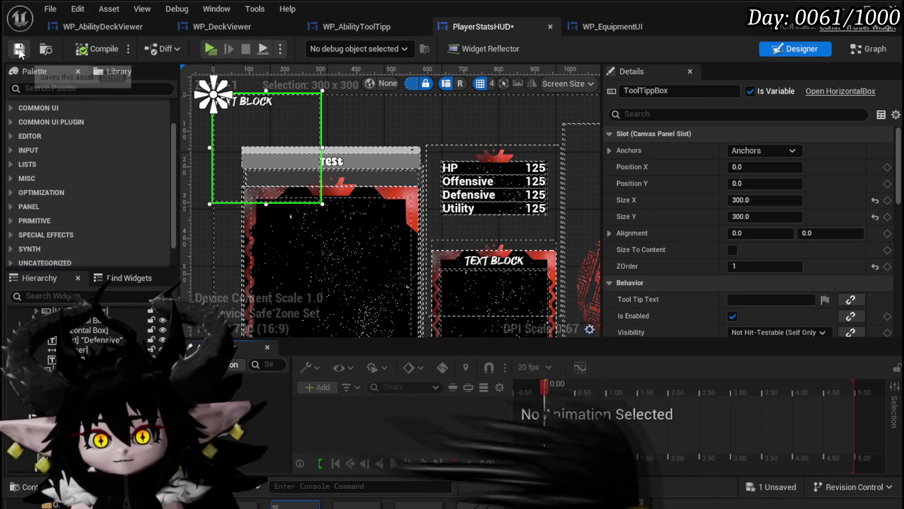
left_click(889, 52)
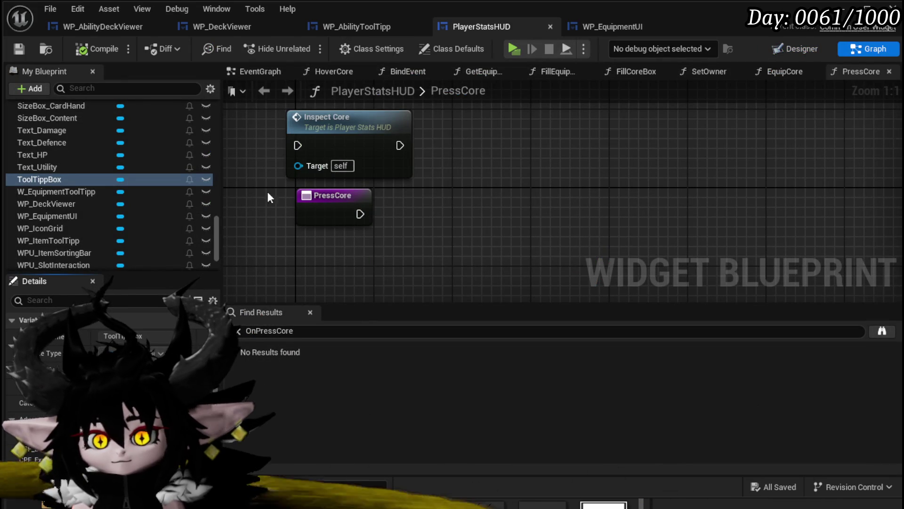
Add a Tool Tipp Box getter to the PressCore graph
left_click_drag(69, 178, 466, 193)
left_click(493, 213)
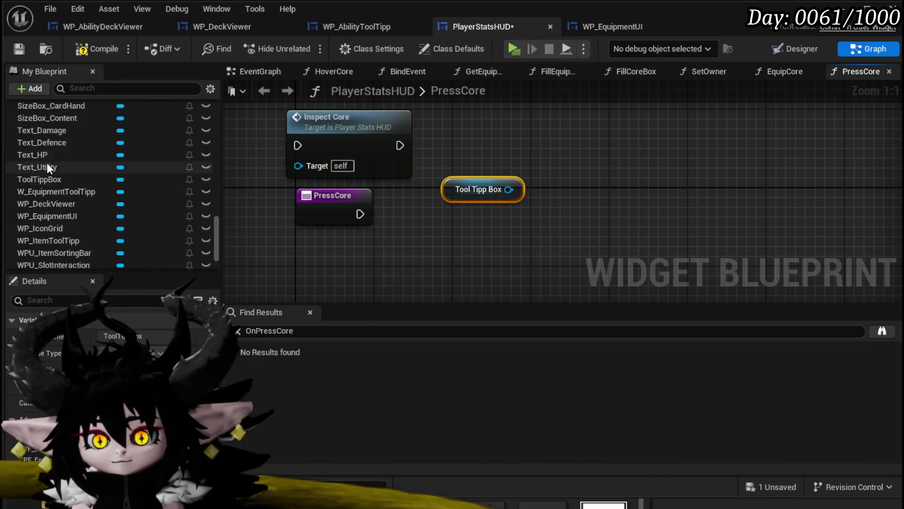
scroll(100, 156, "up", 10)
scroll(100, 155, "up", 10)
scroll(103, 207, "down", 3)
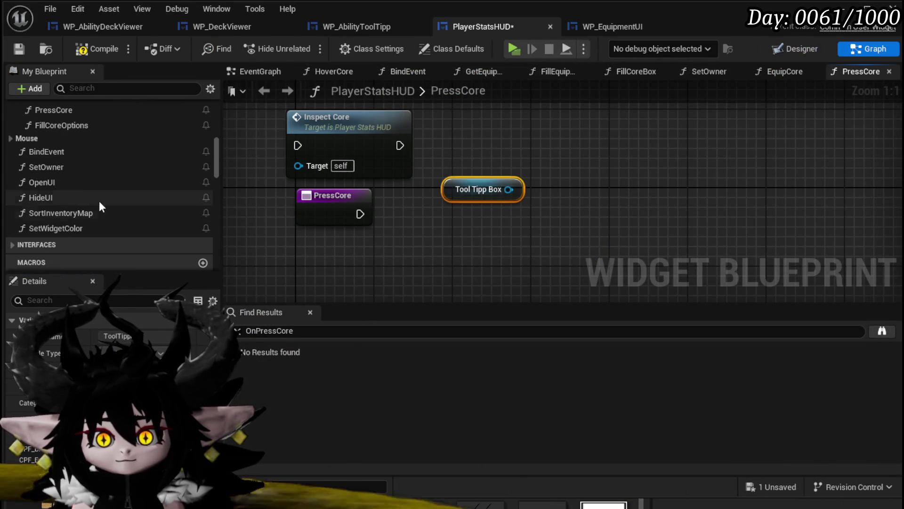
Open ShowEquipmentToolTipp and select its tooltip positioning node group
left_click(14, 139)
scroll(107, 191, "up", 5)
scroll(104, 191, "up", 5)
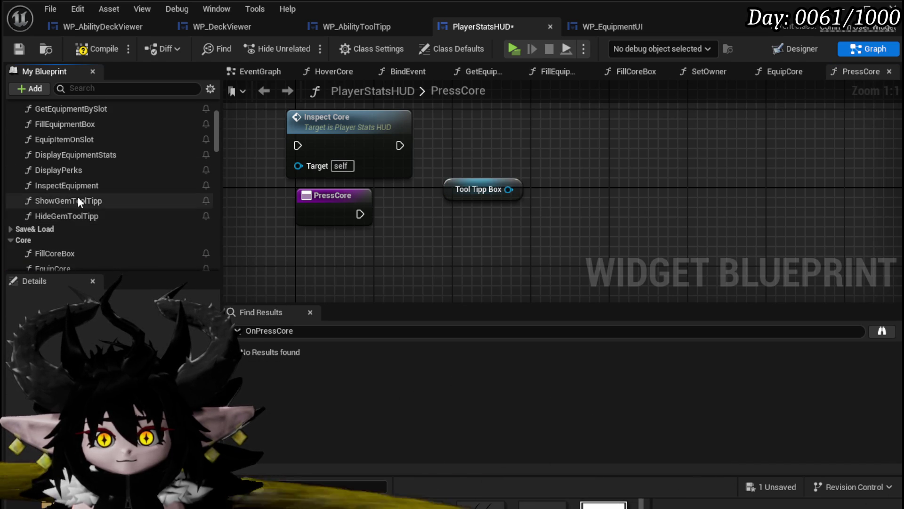
scroll(79, 202, "up", 3)
double_click(76, 117)
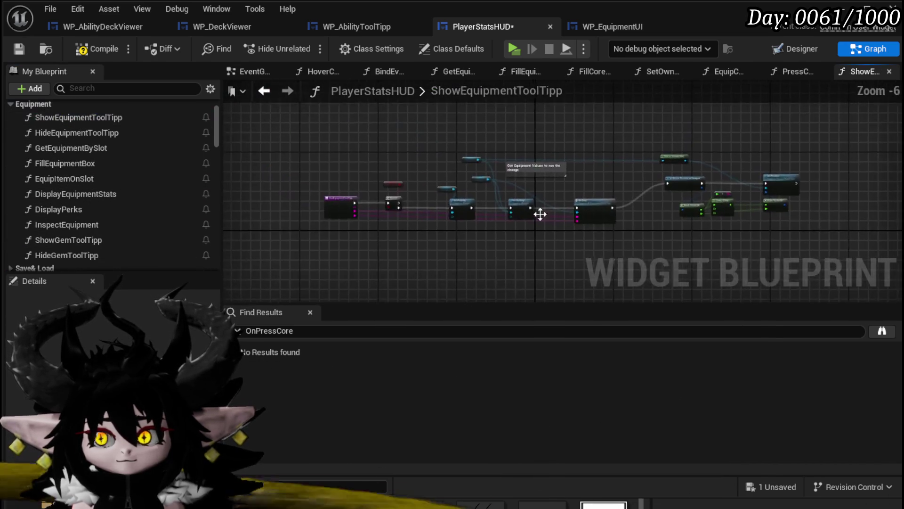
scroll(518, 210, "up", 2)
scroll(358, 257, "up", 1)
scroll(358, 257, "down", 1)
left_click_drag(358, 254, 635, 118)
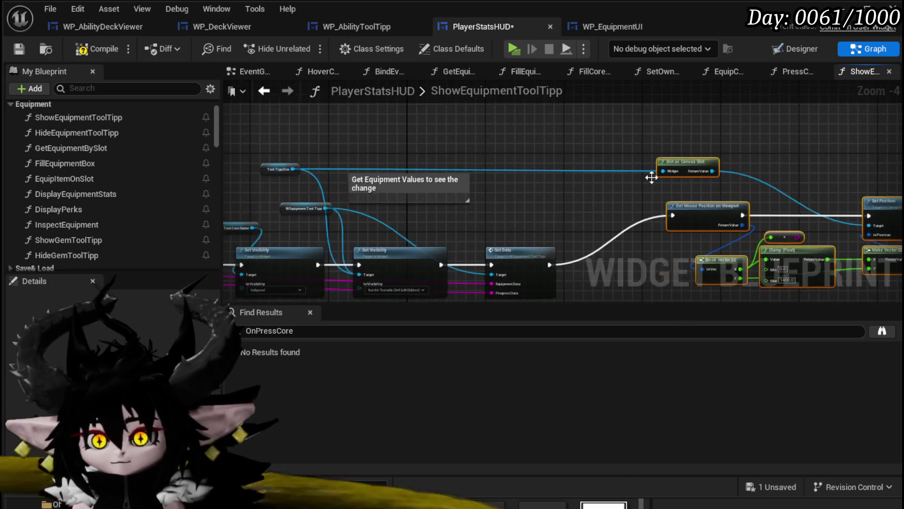
scroll(318, 157, "up", 2)
scroll(365, 155, "up", 1)
scroll(451, 194, "down", 3)
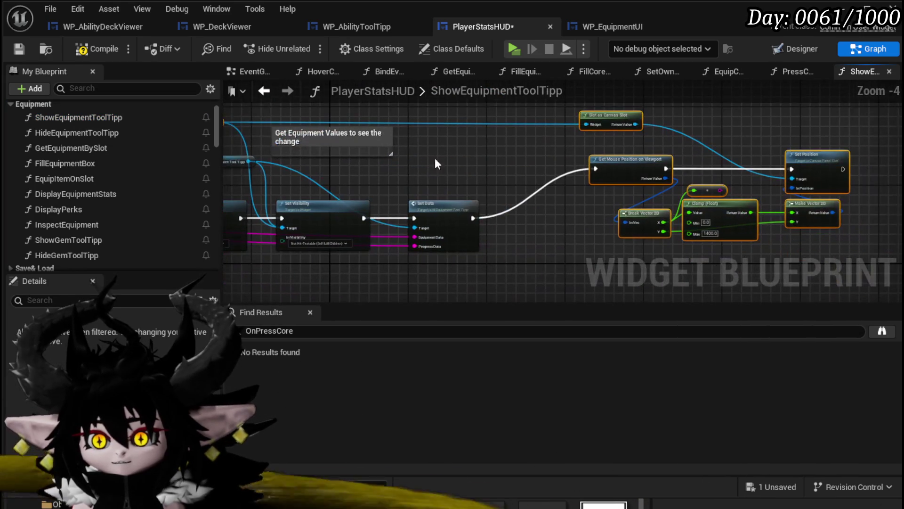
Compile and save the blueprint, then return to PressCore
left_click(19, 49)
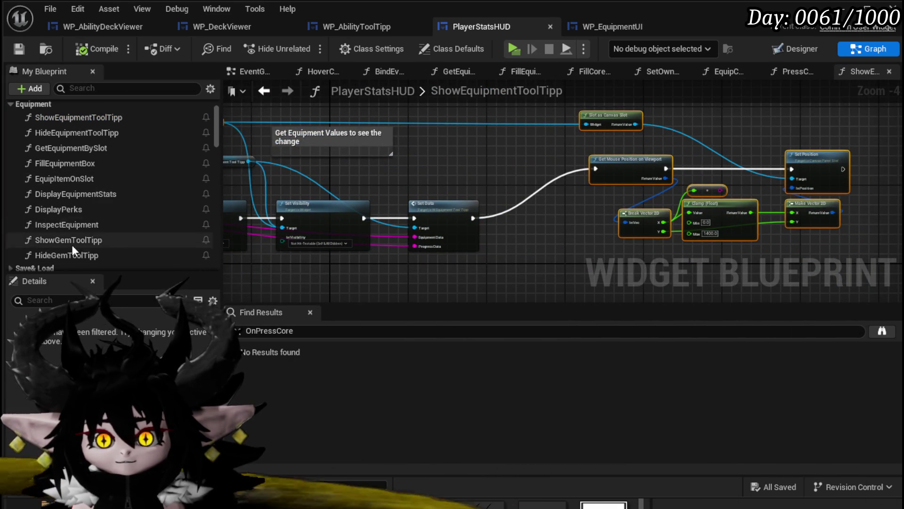
scroll(67, 236, "down", 4)
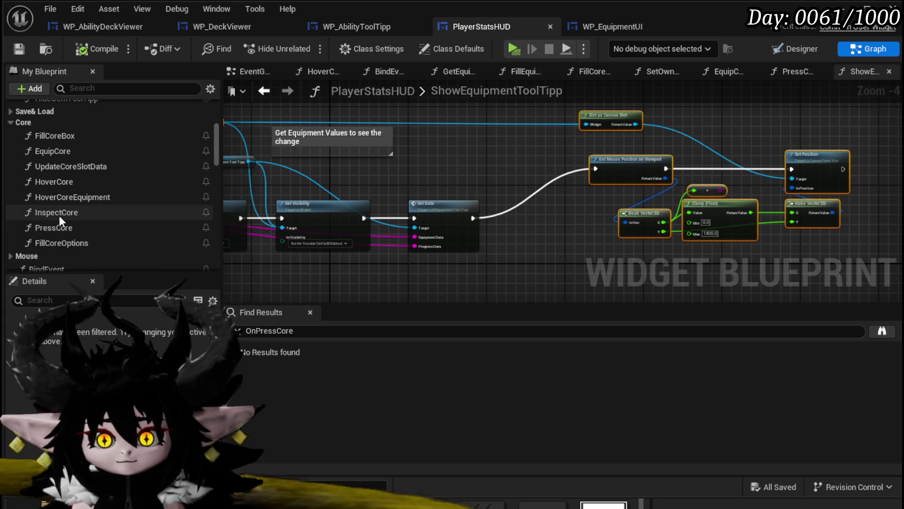
double_click(58, 214)
double_click(53, 228)
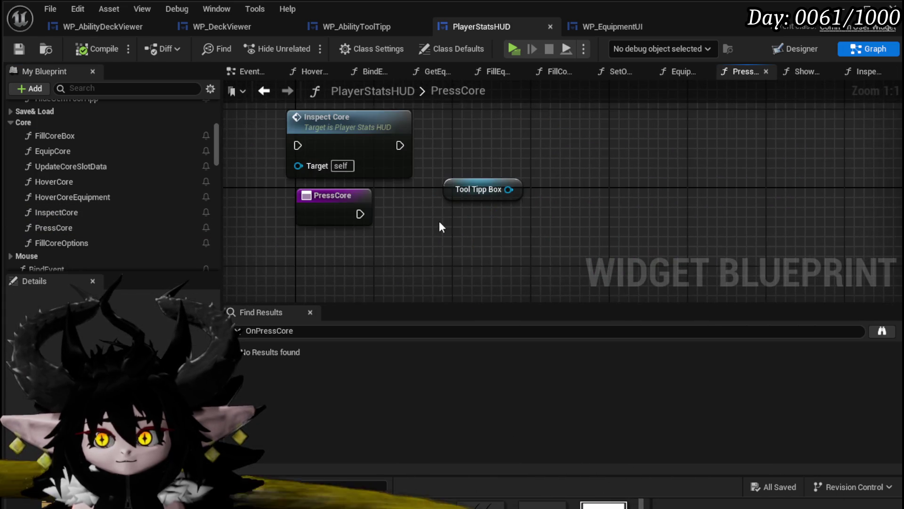
Place the pasted positioning nodes, wiring Tool Tipp Box to Slot as Canvas Slot and PressCore to Get Mouse Position
mouse_move(720, 156)
left_mouse_down()
mouse_move(402, 194)
mouse_move(488, 194)
left_mouse_up()
left_click_drag(430, 198, 437, 151)
left_click_drag(444, 118, 444, 118)
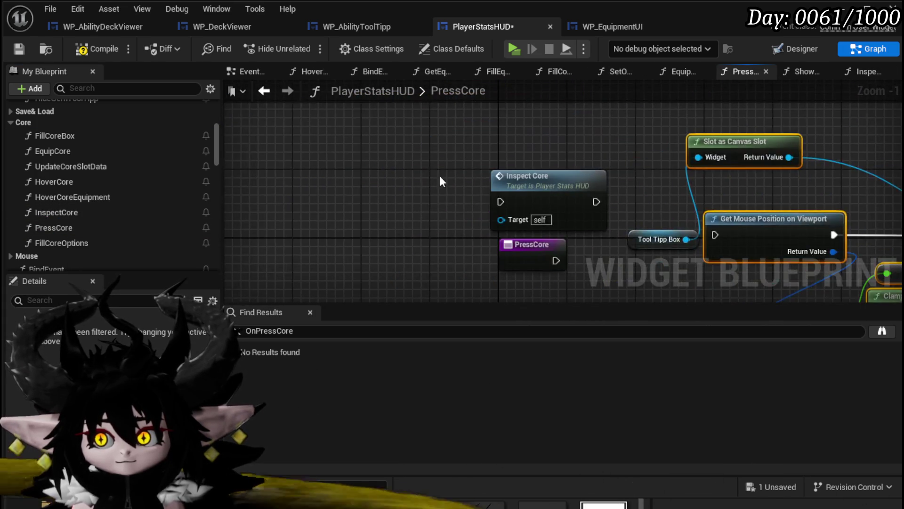
scroll(398, 176, "down", 4)
scroll(341, 230, "up", 4)
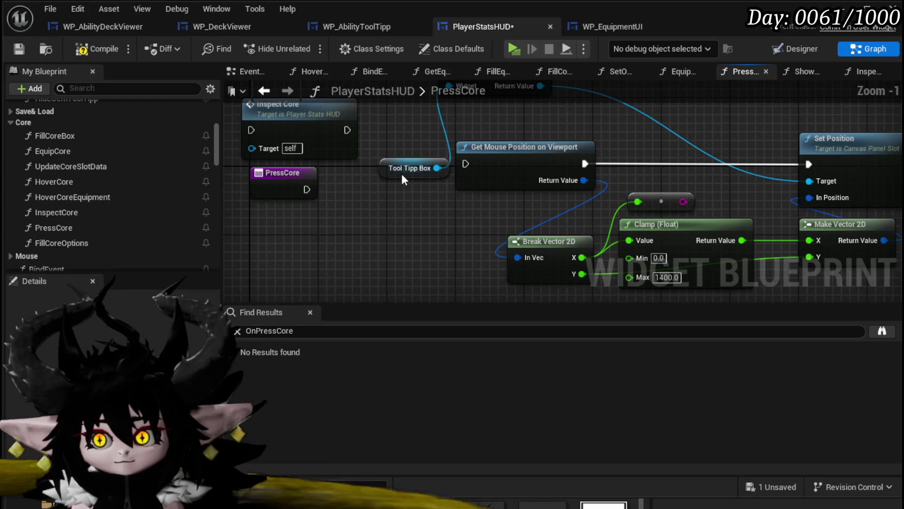
left_click_drag(400, 174, 401, 120)
left_click_drag(307, 189, 464, 165)
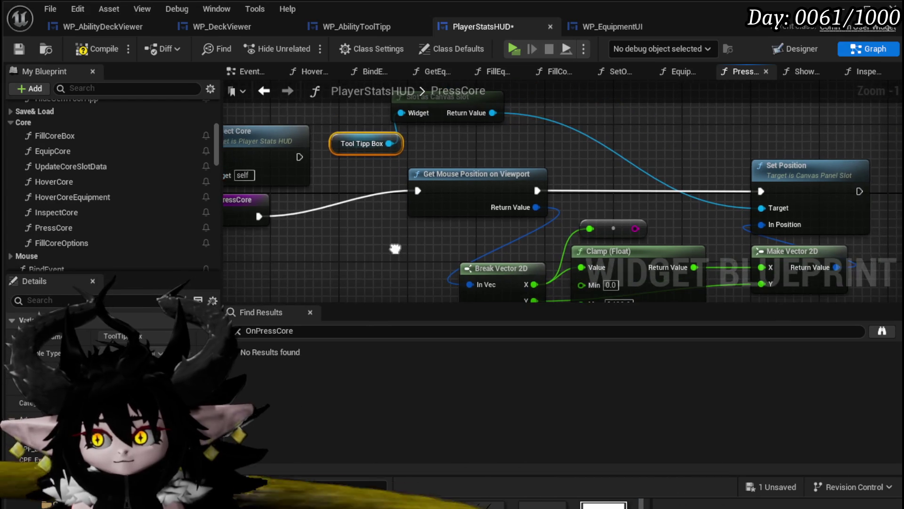
Add a Set Visibility (Visible) node on Tool Tipp Box, right after PressCore
left_click_drag(390, 143, 474, 151)
type("set Visi")
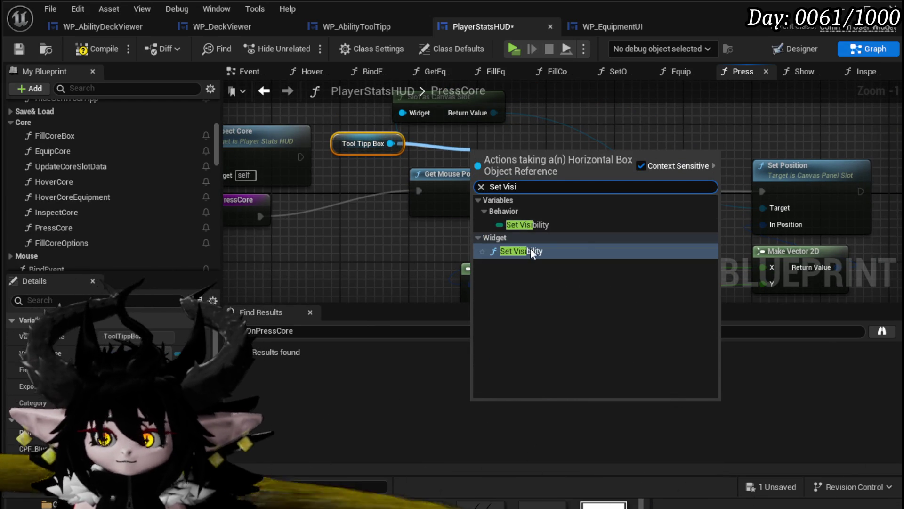
key("Return")
left_click_drag(589, 158, 348, 190)
mouse_move(487, 188)
left_mouse_down()
mouse_move(214, 170)
mouse_move(321, 160)
left_mouse_up()
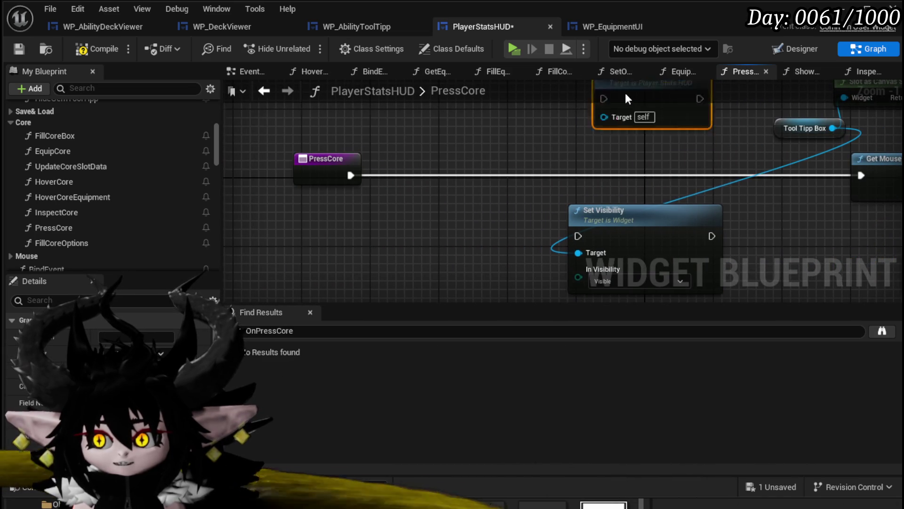
mouse_move(633, 222)
left_mouse_down()
mouse_move(440, 166)
mouse_move(446, 172)
left_mouse_up()
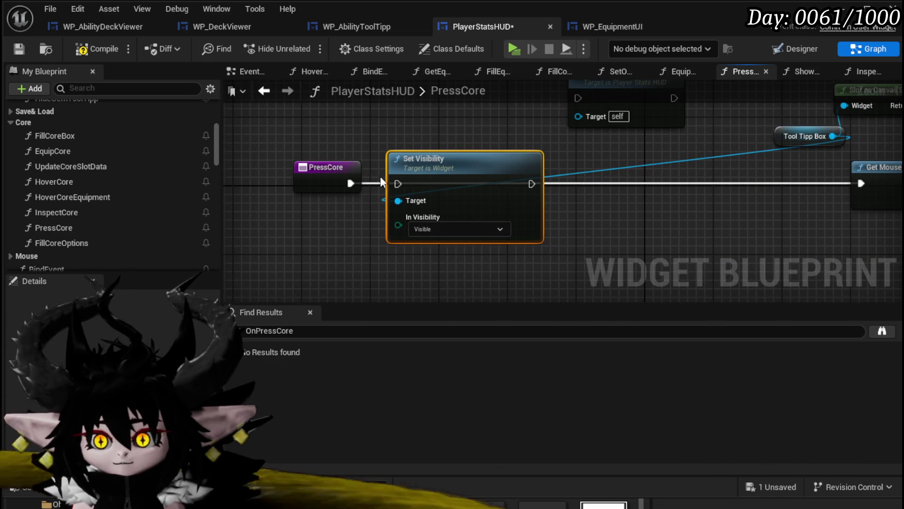
mouse_move(351, 183)
left_mouse_down()
mouse_move(398, 183)
mouse_move(421, 203)
mouse_move(691, 196)
mouse_move(434, 153)
mouse_move(285, 145)
left_mouse_up()
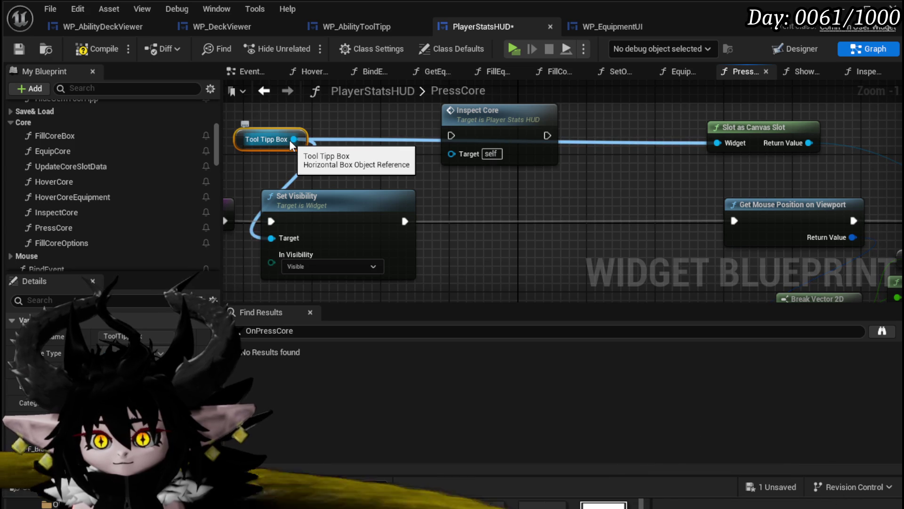
Place the WPU_SlotInteraction variable in the graph
scroll(371, 172, "down", 1)
scroll(161, 186, "down", 3)
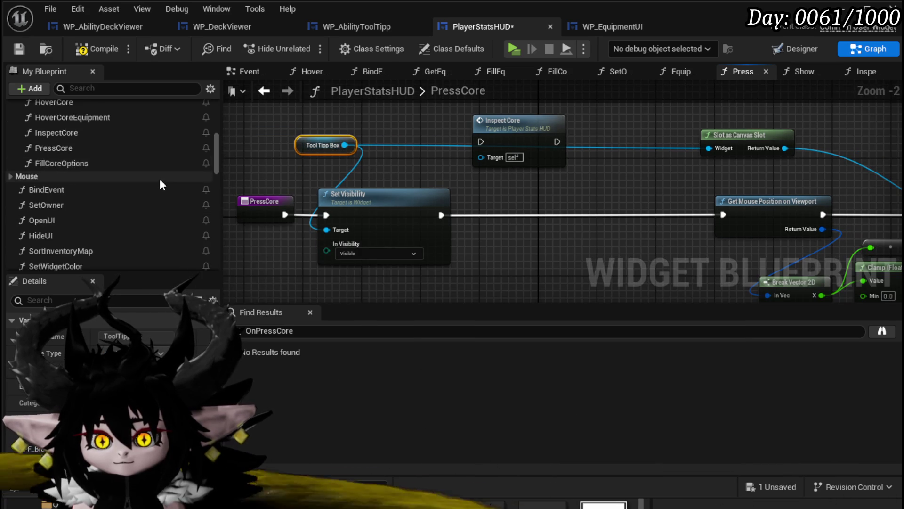
scroll(160, 183, "down", 3)
scroll(160, 177, "up", 2)
scroll(113, 172, "up", 3)
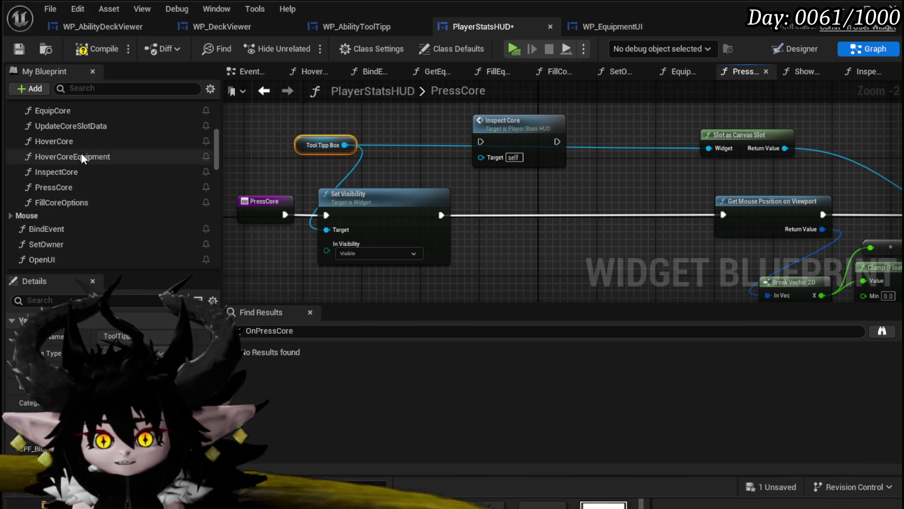
scroll(72, 196, "down", 5)
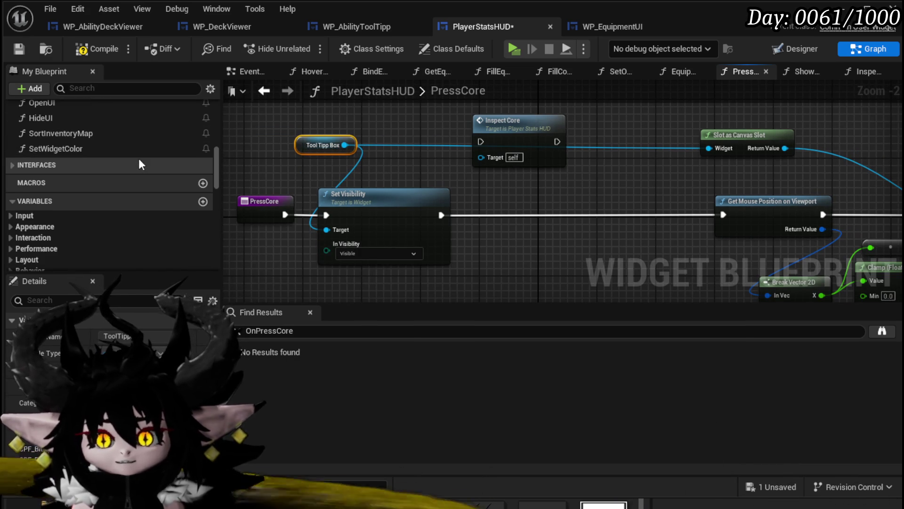
scroll(139, 161, "down", 12)
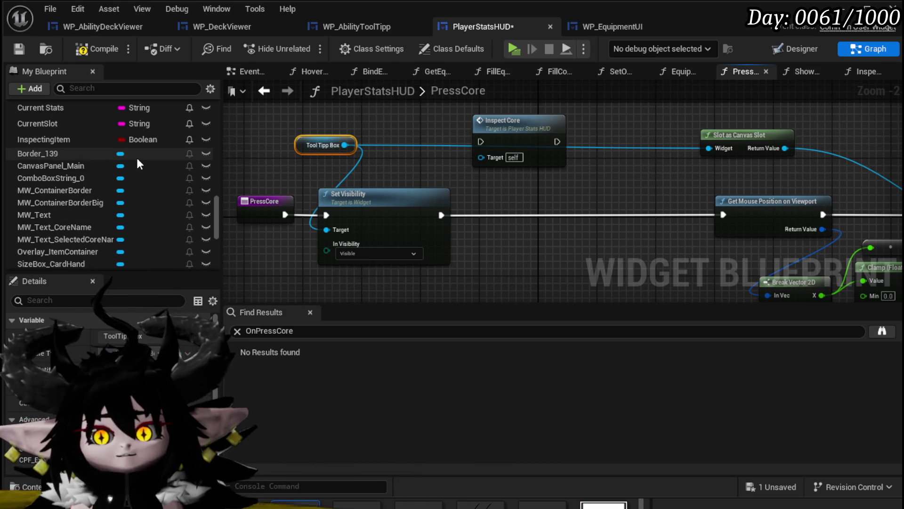
scroll(137, 157, "down", 5)
scroll(109, 218, "down", 5)
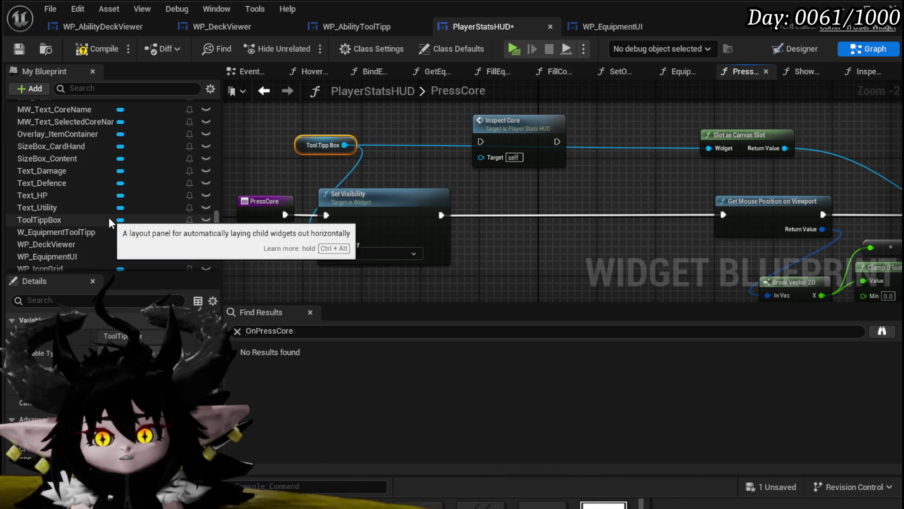
scroll(86, 239, "down", 3)
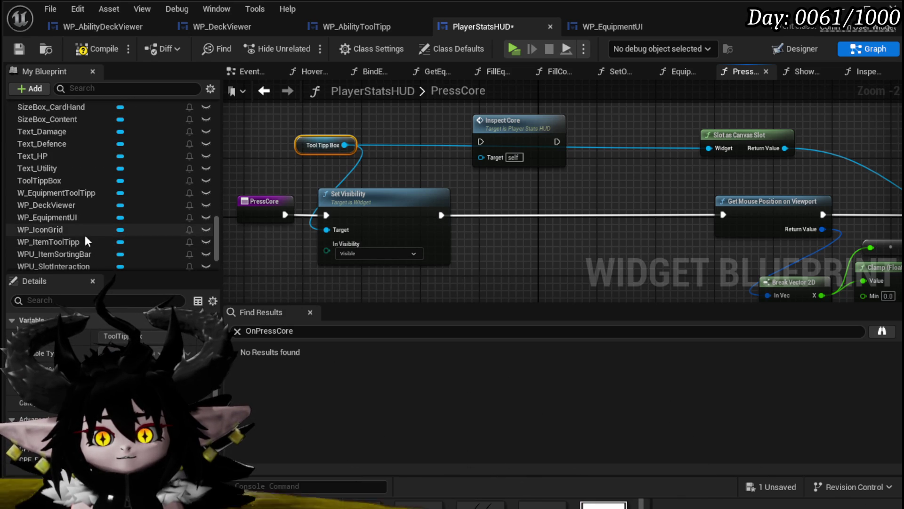
scroll(97, 234, "down", 2)
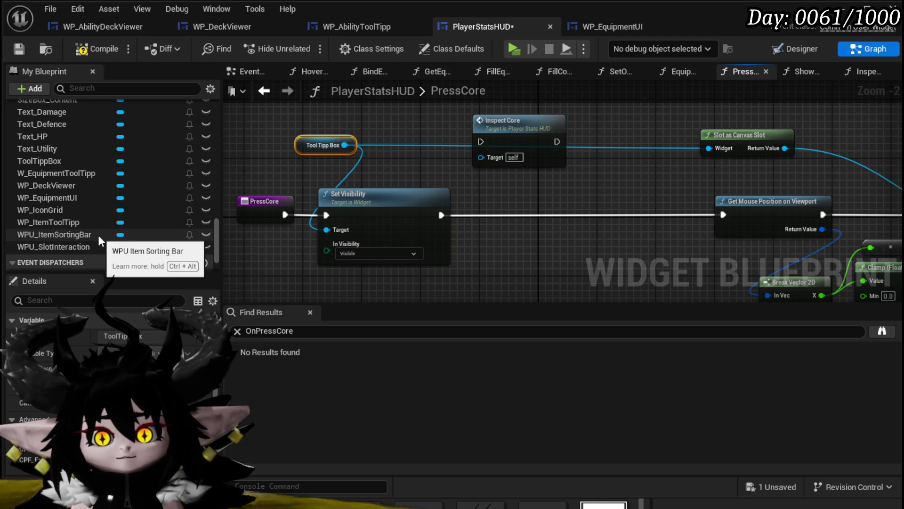
mouse_move(89, 250)
left_mouse_down()
mouse_move(453, 253)
mouse_move(480, 245)
left_mouse_up()
In the Designer hierarchy, expand the entry and select the WPU_SlotInteraction widget
left_click(789, 48)
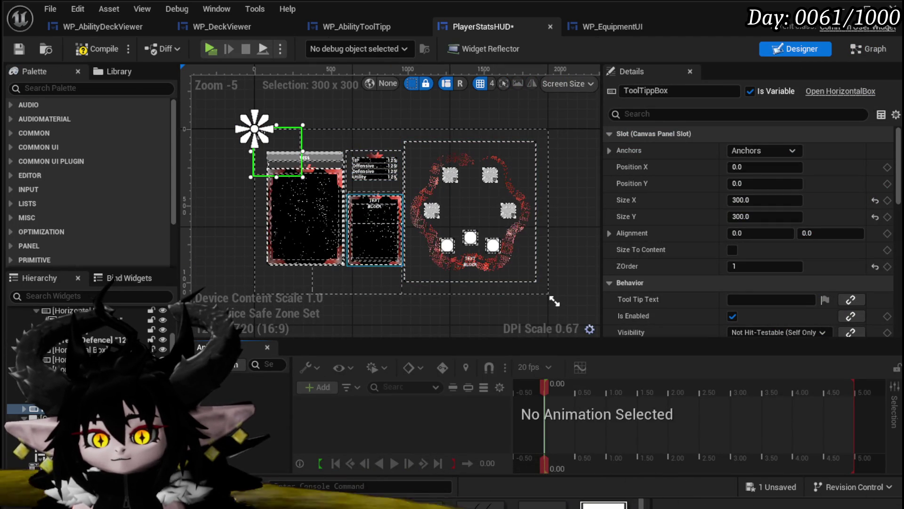
left_click(23, 409)
left_click(43, 418)
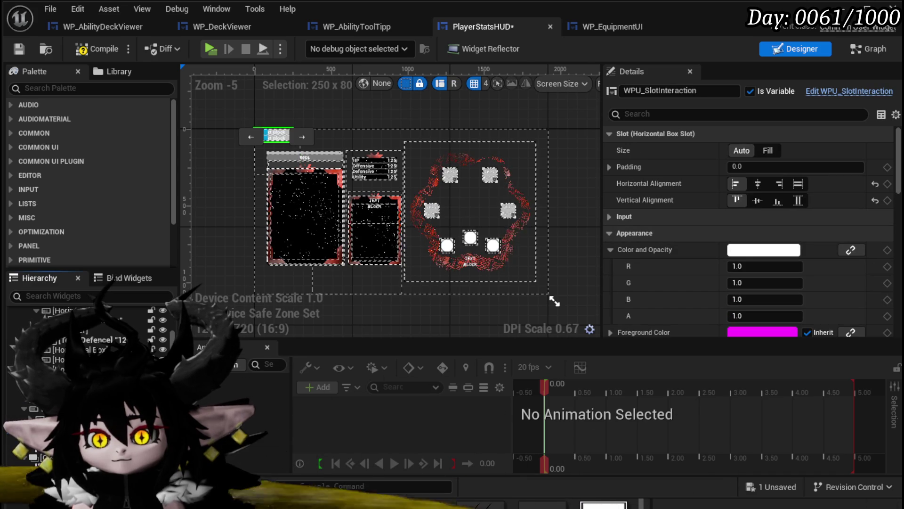
Wire a WPU Slot Interaction getter into Set Visibility's Target and place it beside Tool Tipp Box
left_click(854, 55)
left_click_drag(544, 249, 326, 230)
mouse_move(488, 248)
left_mouse_down()
mouse_move(332, 176)
mouse_move(289, 168)
left_mouse_up()
mouse_move(245, 186)
left_mouse_down()
mouse_move(349, 125)
mouse_move(309, 143)
mouse_move(425, 174)
left_mouse_up()
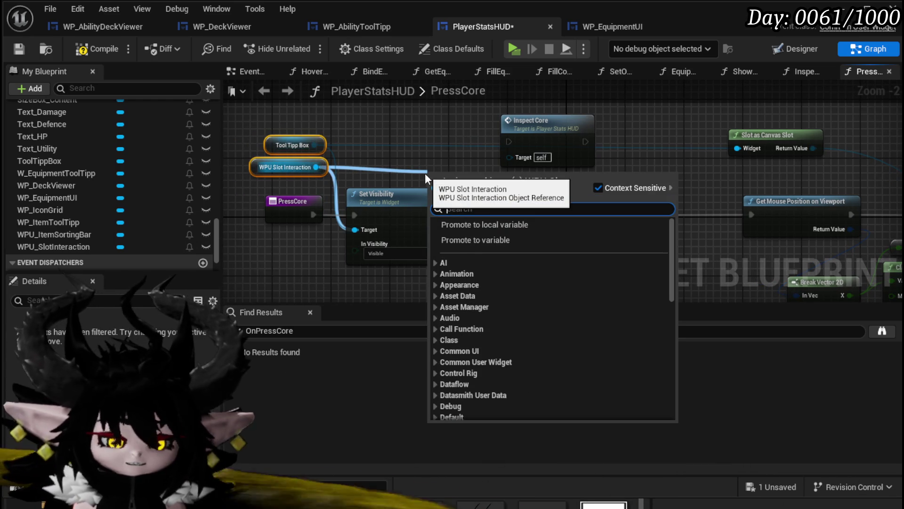
Add a Set Info call on WPU Slot Interaction right after Set Visibility
type("Set D")
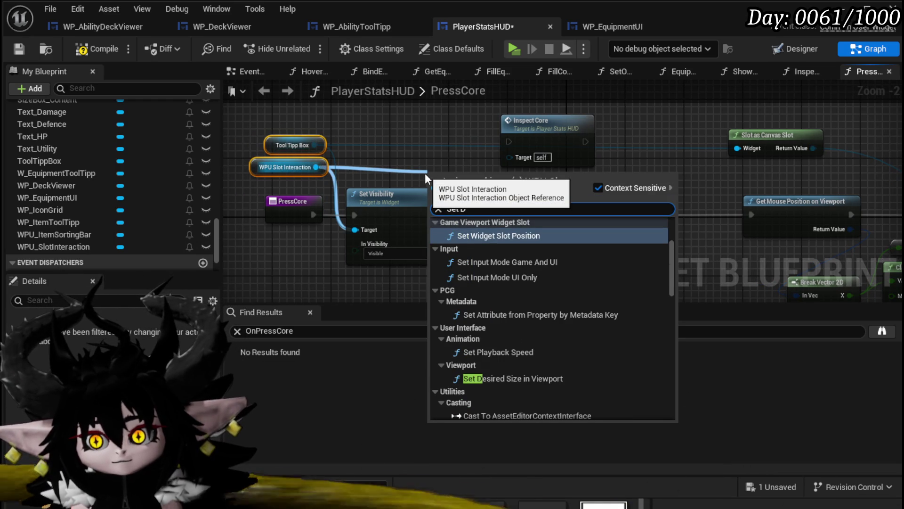
key("BackSpace")
key("BackSpace")
type("Info")
key("Return")
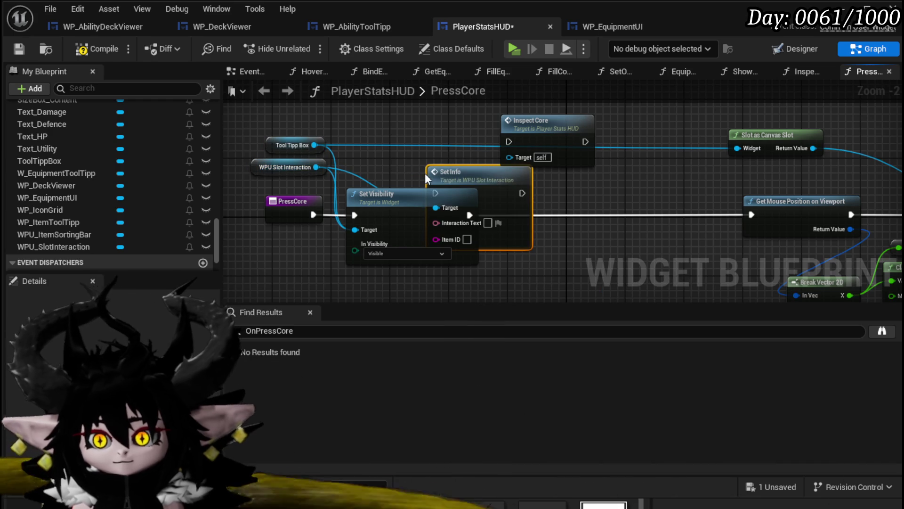
left_click_drag(425, 173, 535, 195)
scroll(419, 176, "up", 2)
left_click(400, 176)
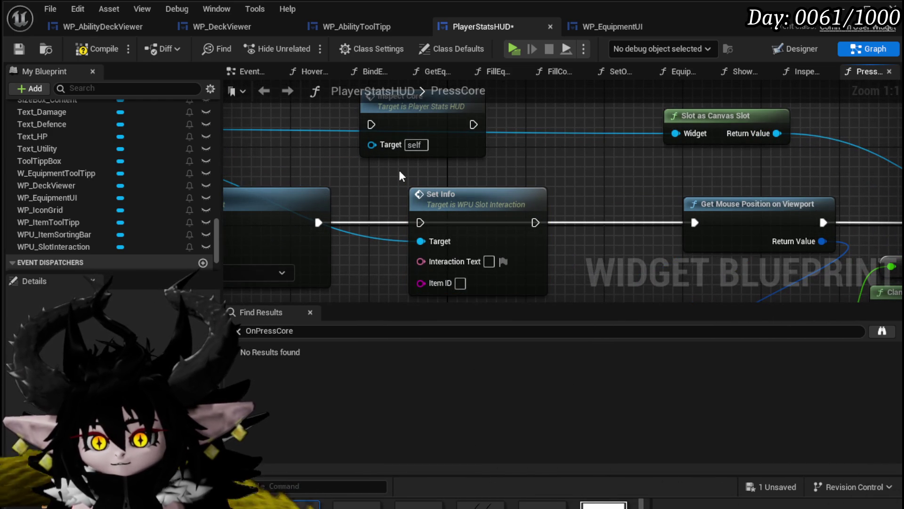
Compile PressCore and jump to the Set Info function's definition
left_click(78, 47)
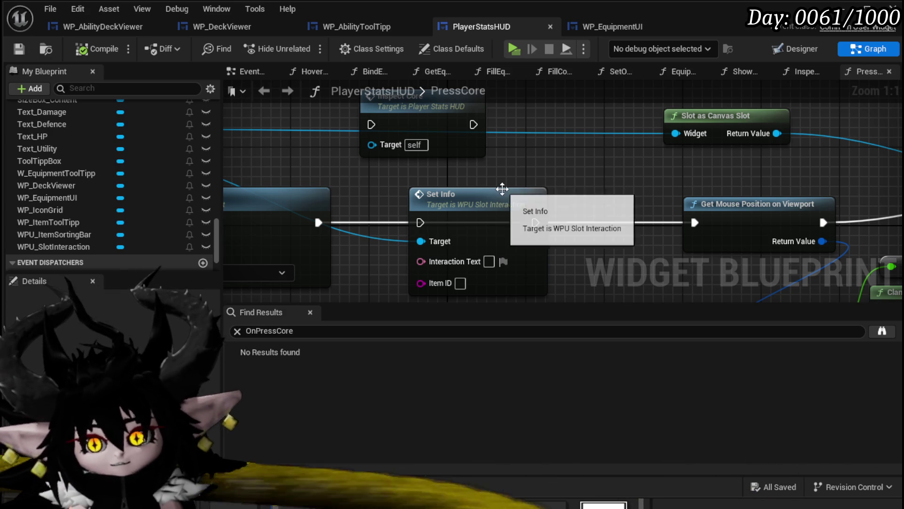
left_click(471, 202)
key("alt+g")
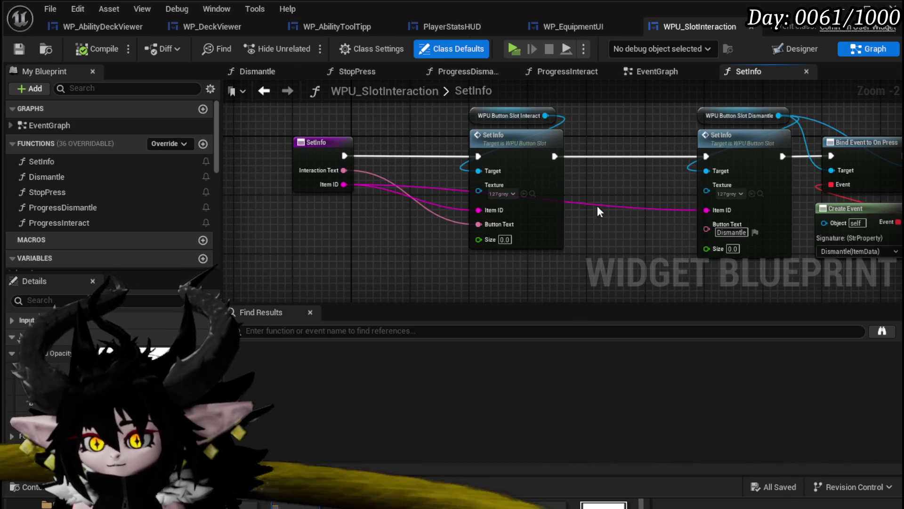
left_click(791, 53)
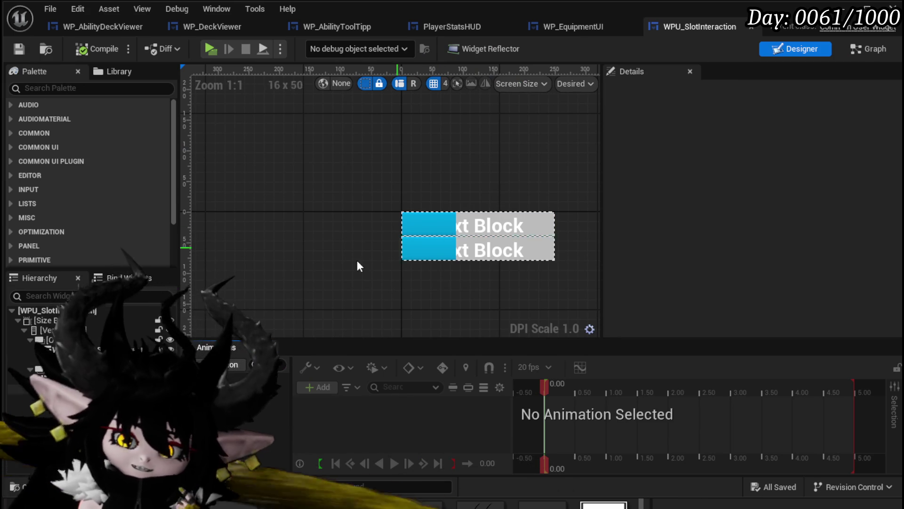
left_click(446, 227)
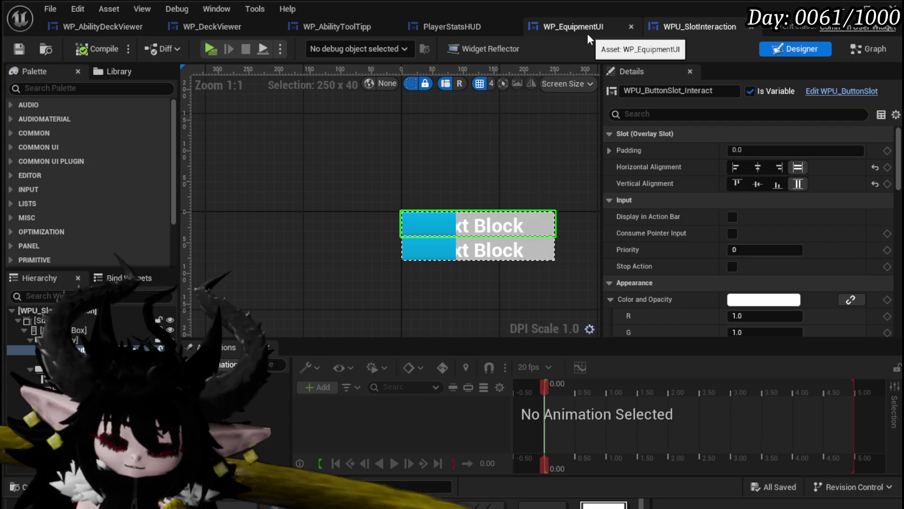
key("ctrl+f")
scroll(502, 128, "down", 1)
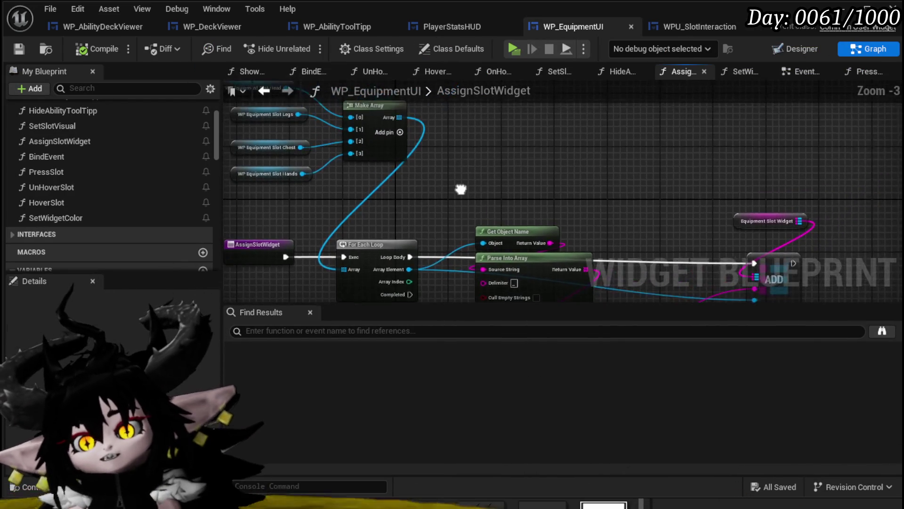
left_click(732, 23)
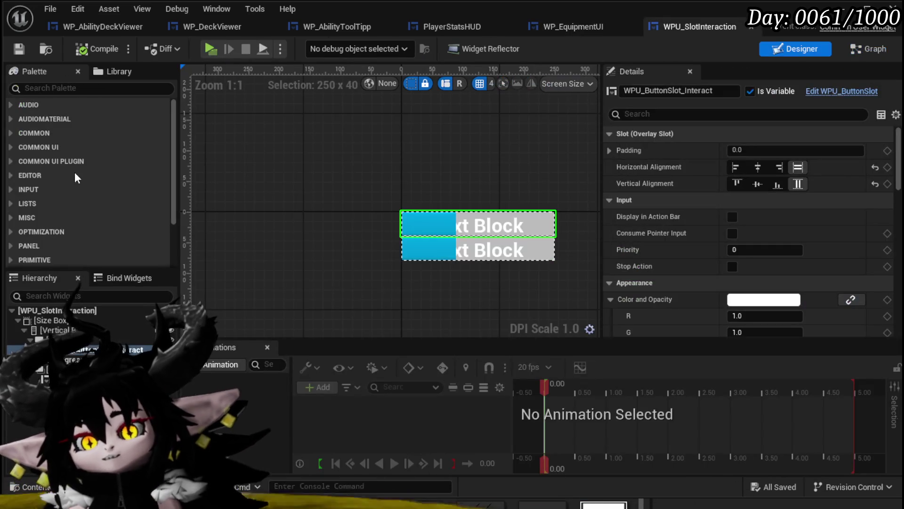
left_click(875, 53)
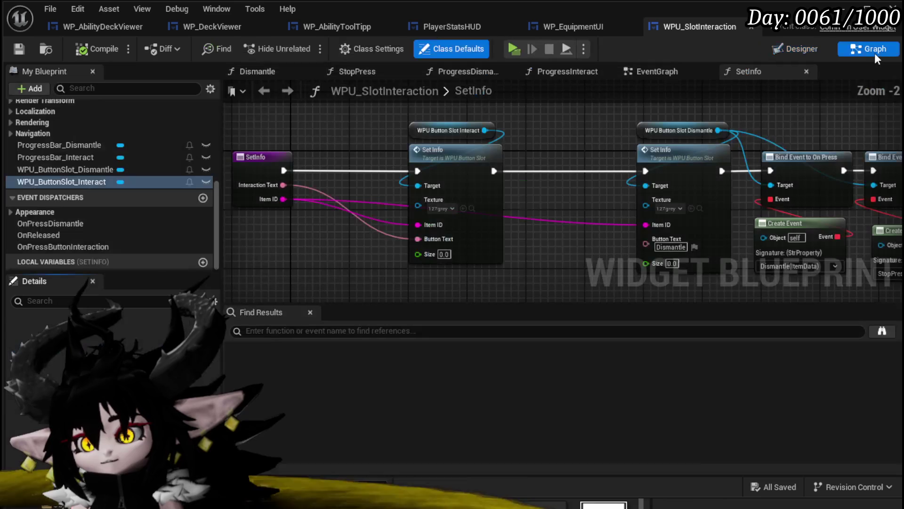
Rename the SetInfo function entry node to SetData from its right-click menu
left_click_drag(557, 193, 372, 164)
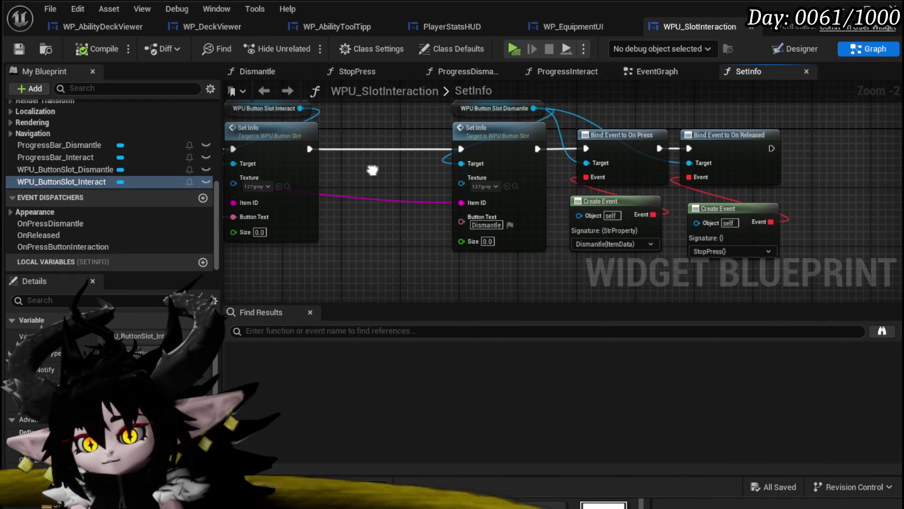
left_click_drag(372, 165, 519, 178)
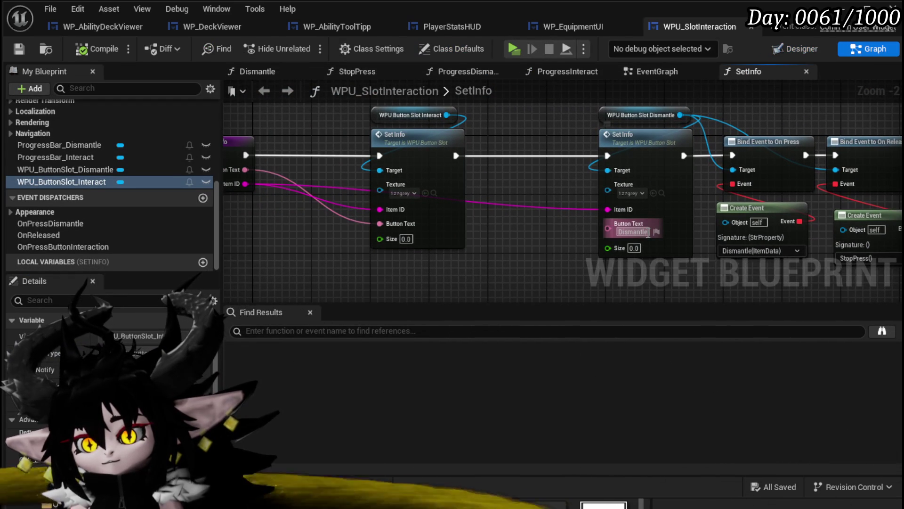
mouse_move(600, 228)
left_mouse_down()
mouse_move(315, 220)
mouse_move(564, 239)
mouse_move(535, 222)
mouse_move(614, 204)
mouse_move(580, 204)
left_mouse_up()
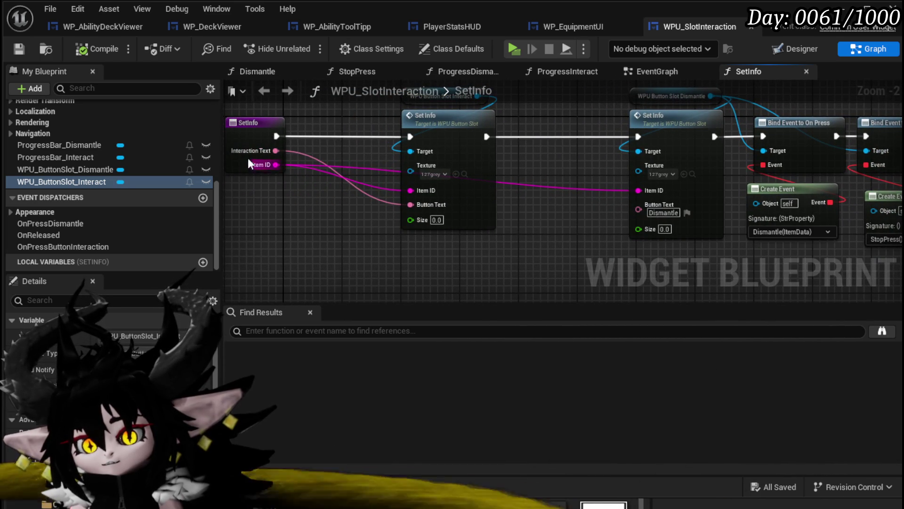
left_click_drag(258, 129, 301, 146)
left_click(301, 146)
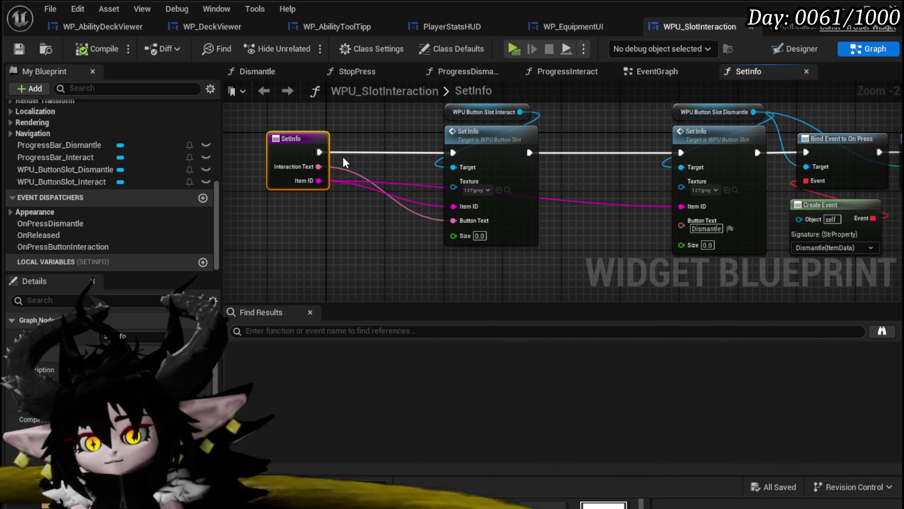
right_click(307, 150)
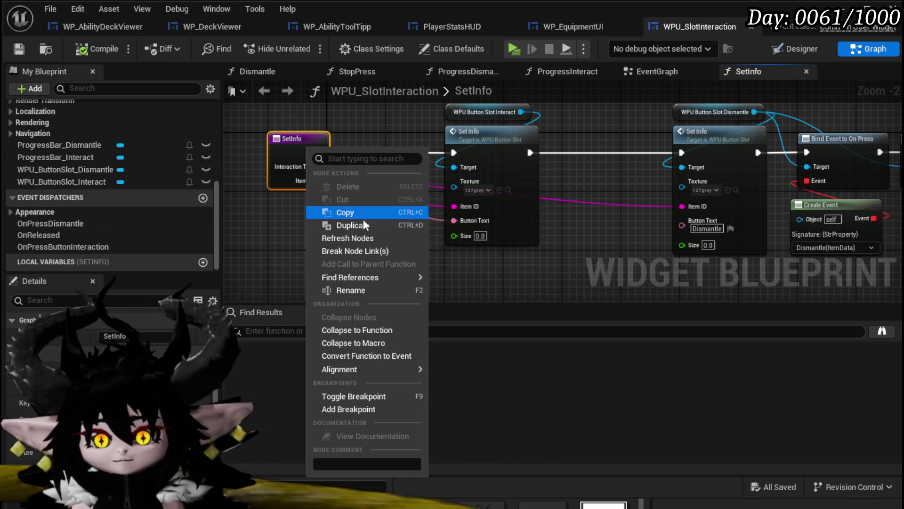
left_click(354, 295)
type("SetI")
key("BackSpace")
type("Data")
key("Return")
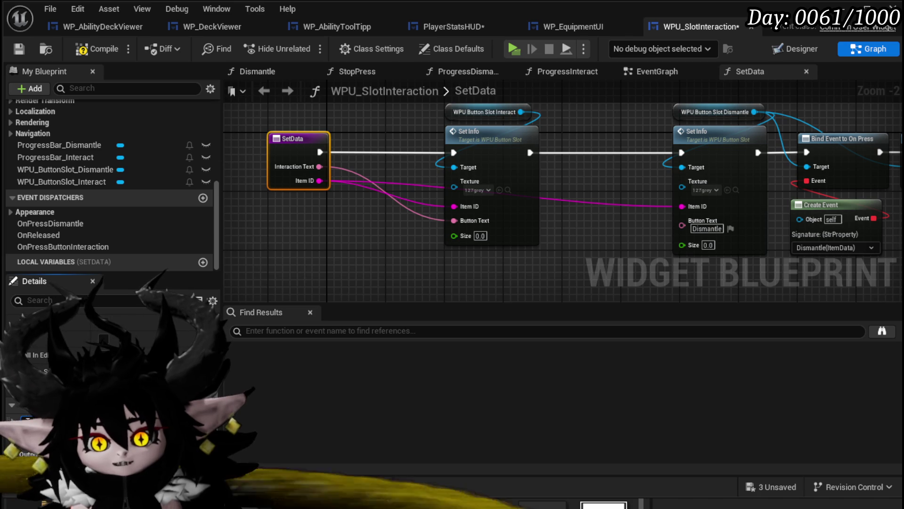
Add a Text Second Button input wired to Dismantle's button text, alongside Text First Button, and save
key("Return")
left_click_drag(682, 226, 282, 173)
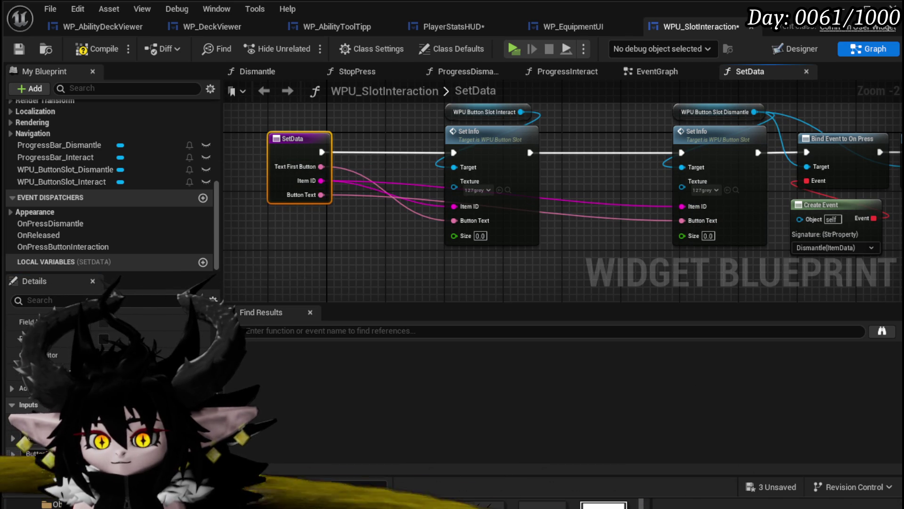
type("T")
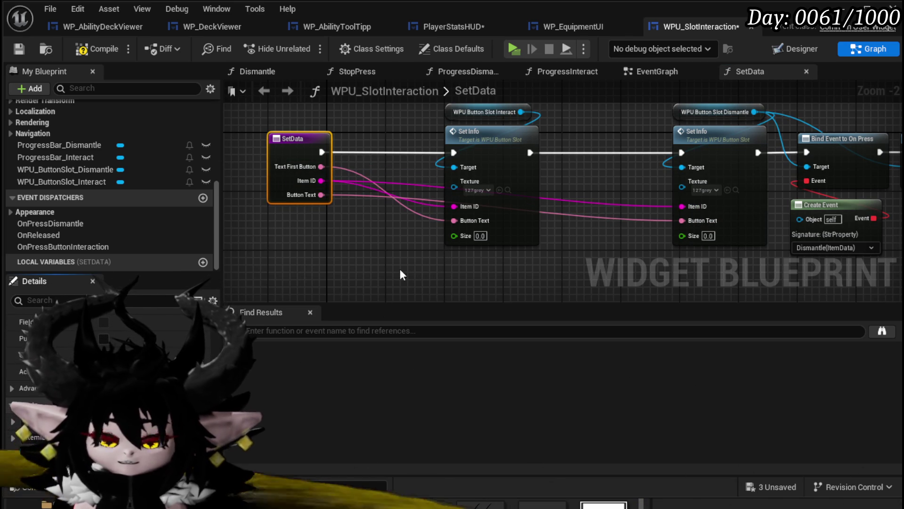
type("ext")
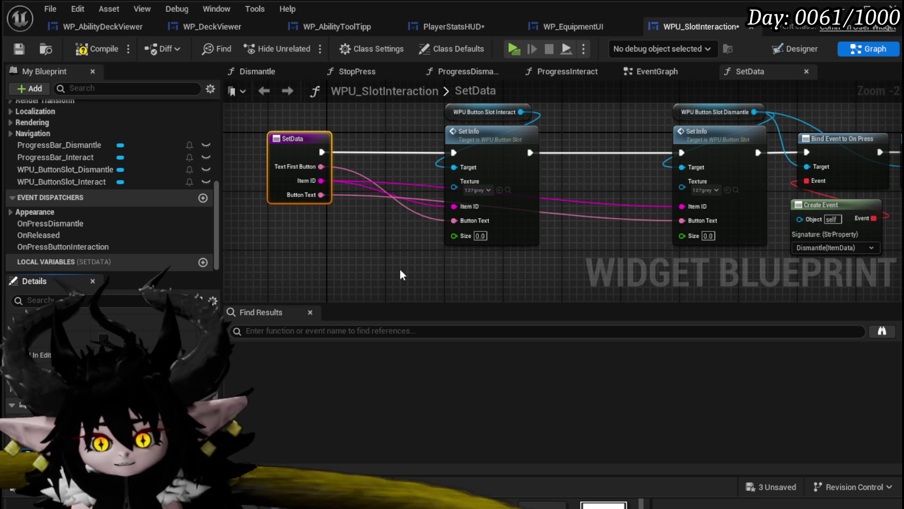
key("Return")
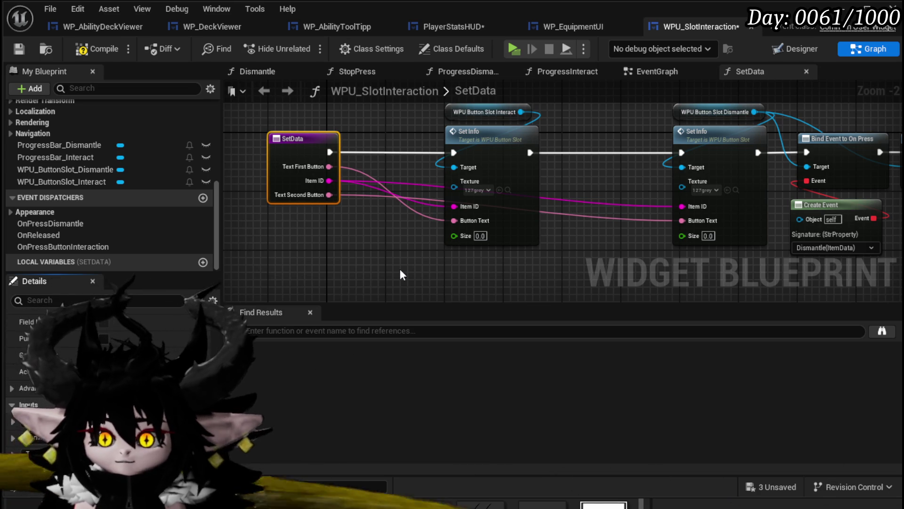
left_click(21, 45)
Pan and zoom the graph back to the SetData entry node and select it
mouse_move(418, 256)
left_mouse_down()
mouse_move(233, 243)
mouse_move(258, 267)
left_mouse_up()
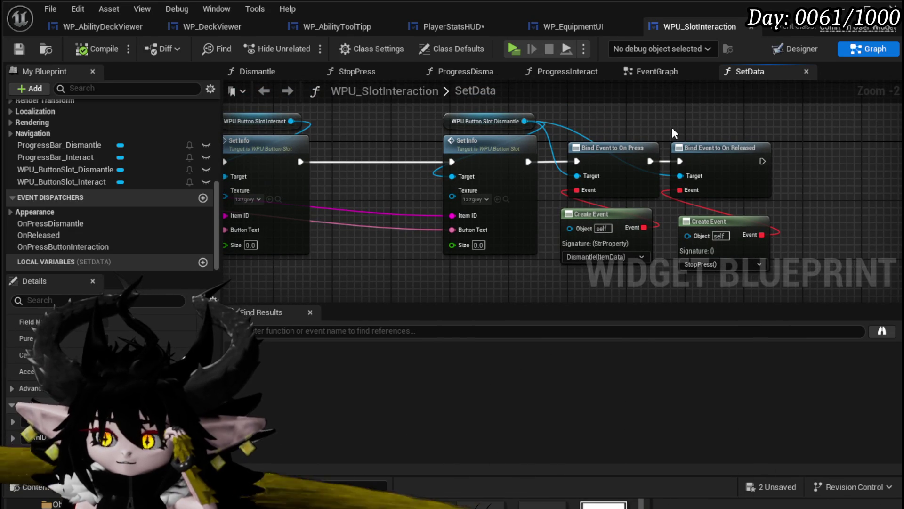
left_click_drag(393, 242, 525, 256)
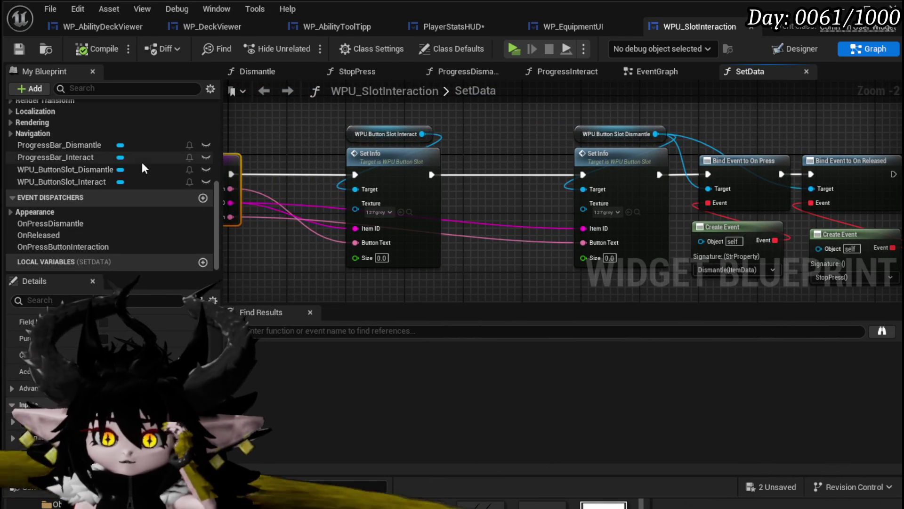
scroll(142, 162, "up", 10)
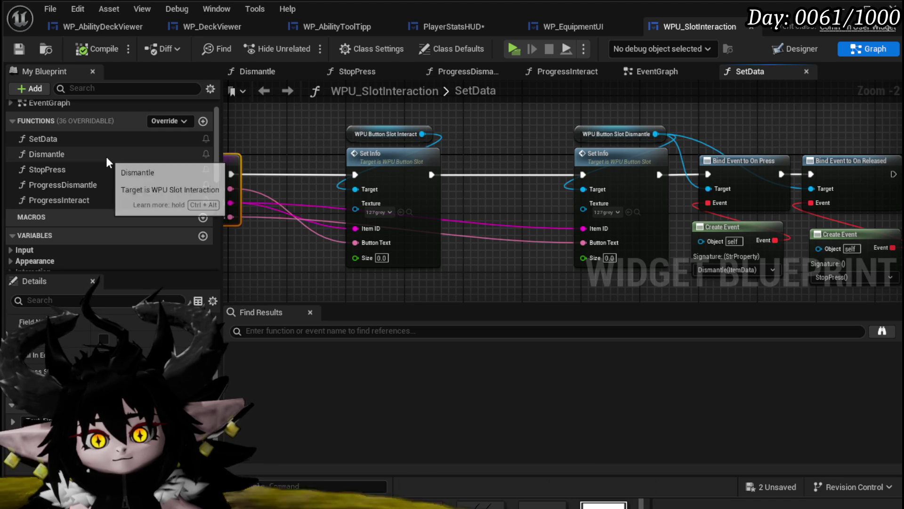
mouse_move(499, 290)
left_mouse_down()
mouse_move(289, 253)
mouse_move(447, 230)
left_mouse_up()
scroll(93, 157, "down", 5)
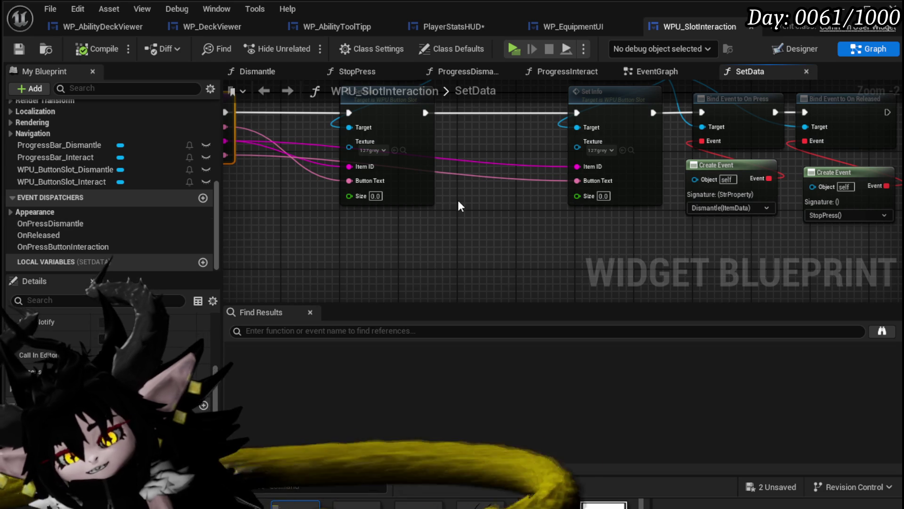
scroll(144, 197, "up", 3)
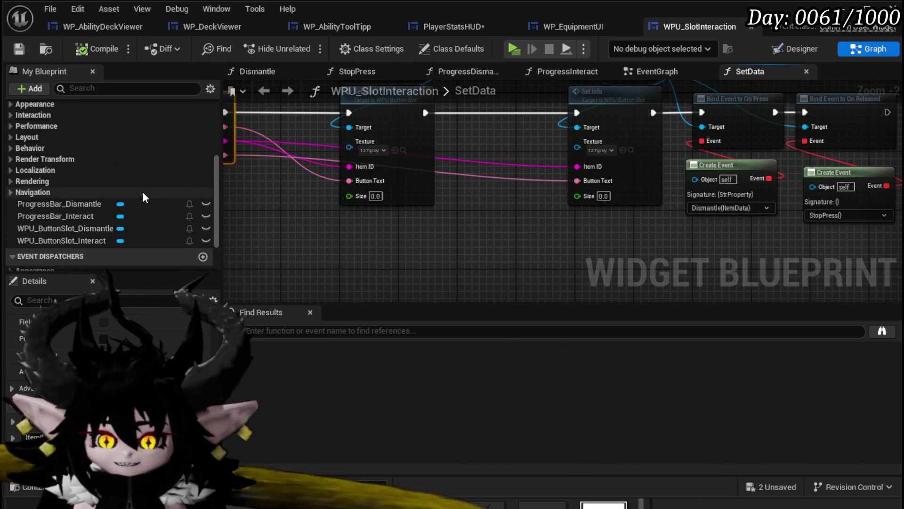
scroll(144, 197, "up", 8)
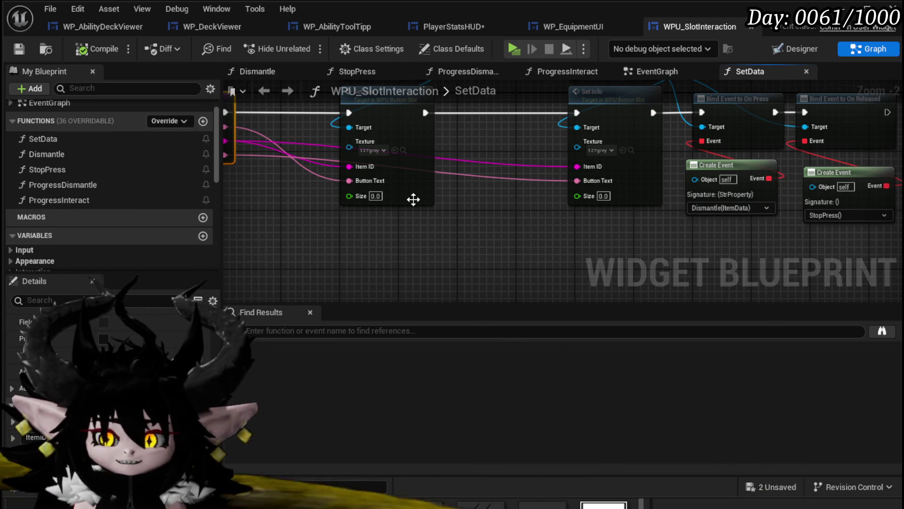
left_click_drag(255, 231, 355, 128)
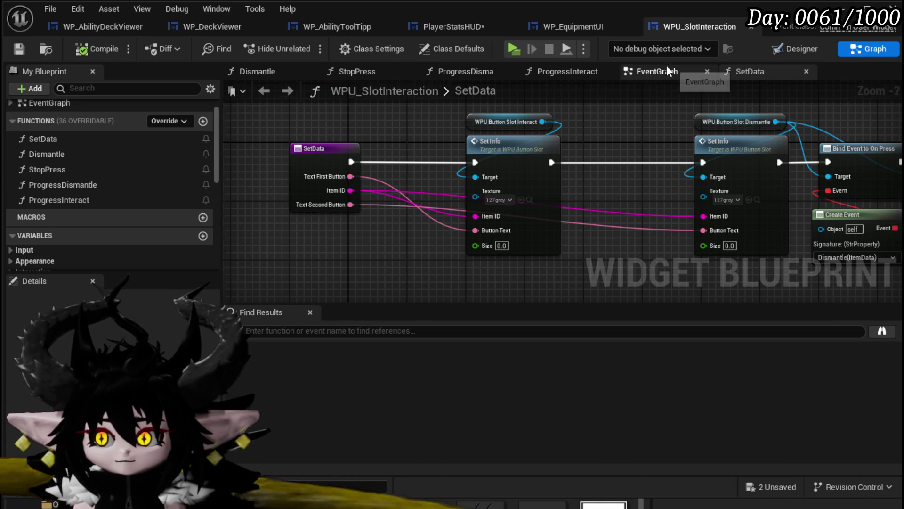
Look over the two On Press nodes in the EventGraph, then return to the Designer layout
left_click(655, 71)
scroll(458, 165, "down", 4)
mouse_move(457, 162)
left_mouse_down()
mouse_move(429, 277)
mouse_move(414, 174)
left_mouse_up()
scroll(415, 174, "up", 4)
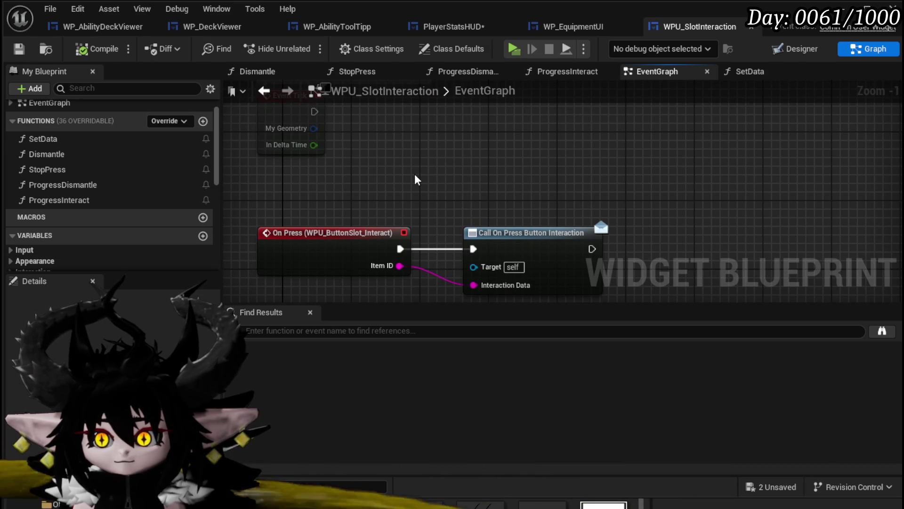
mouse_move(271, 186)
left_mouse_down()
mouse_move(410, 243)
mouse_move(600, 212)
mouse_move(631, 279)
mouse_move(496, 194)
left_mouse_up()
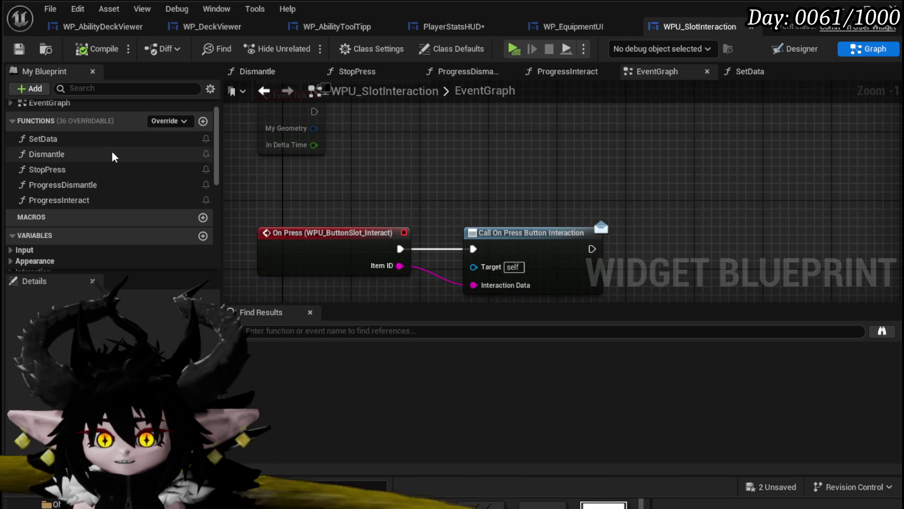
left_click(763, 50)
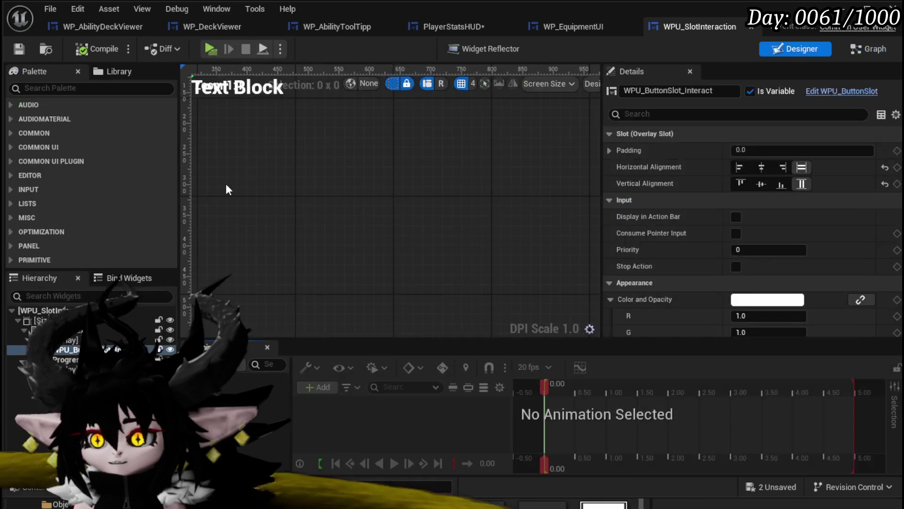
Drag an MW Button from the palette into the interaction slot and rename it MW_Button_1
left_click(47, 89)
type("MW")
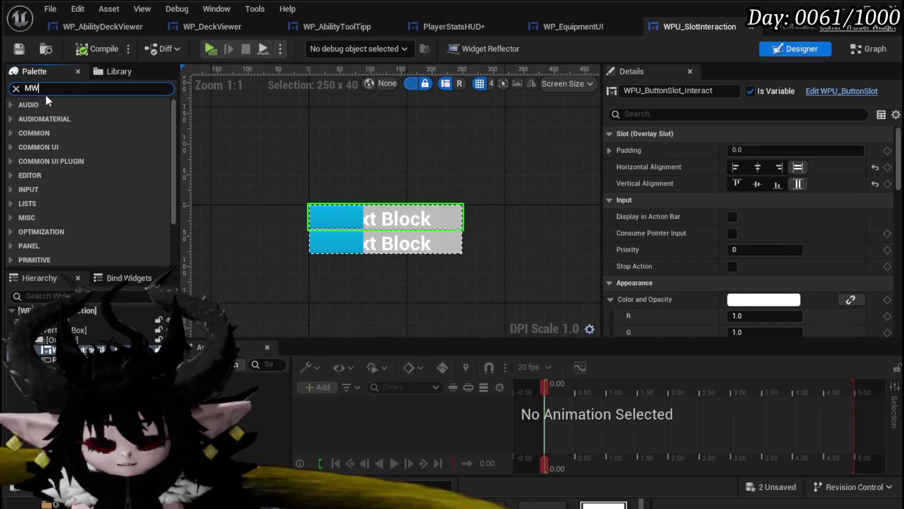
left_click_drag(66, 117, 65, 347)
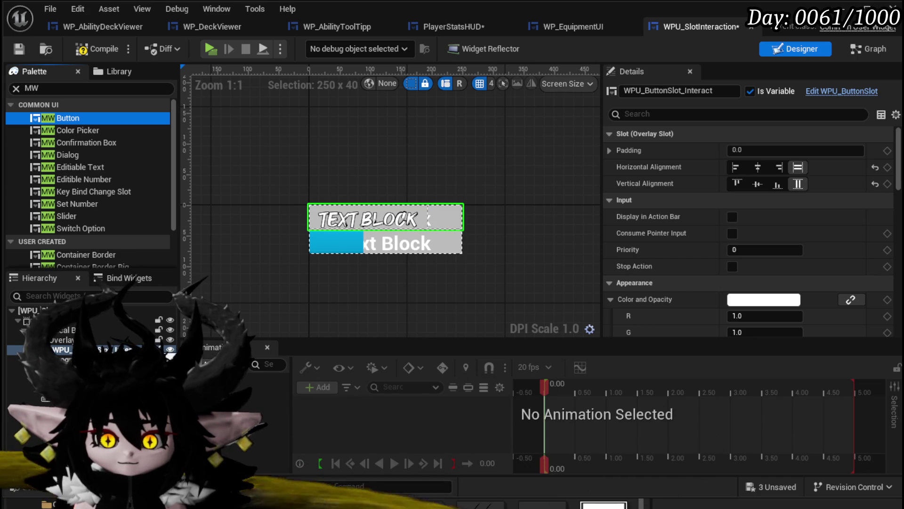
left_click(56, 368)
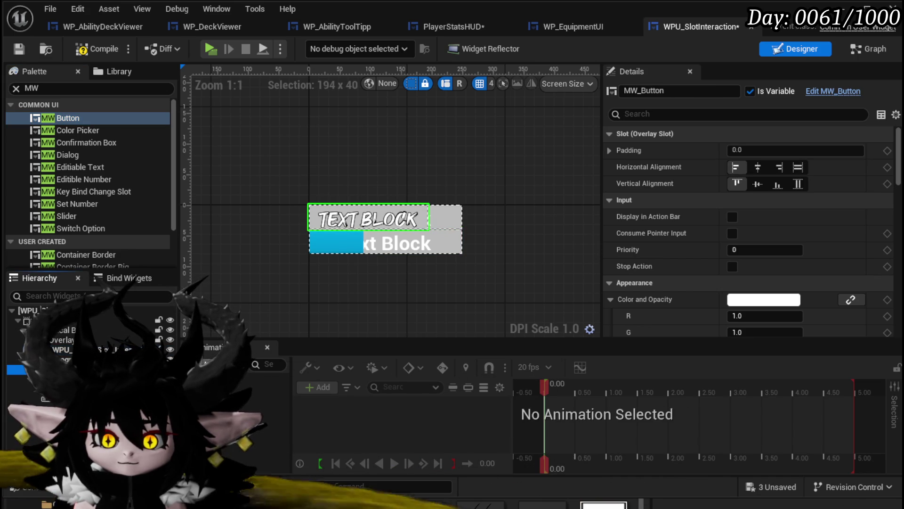
left_click(685, 90)
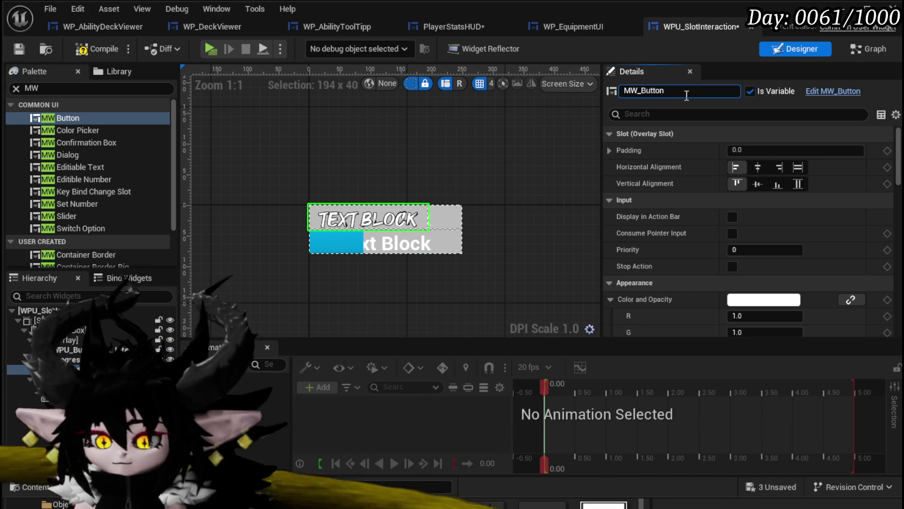
type("_1")
key("Return")
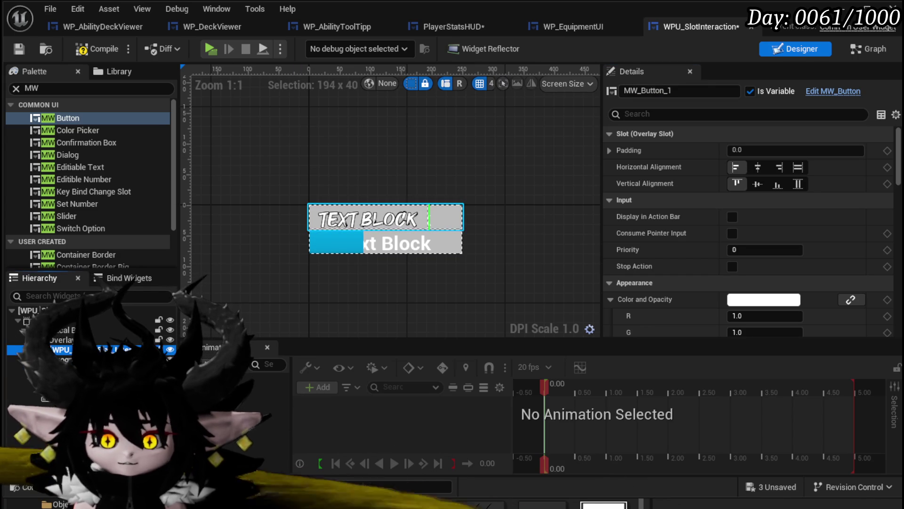
left_click(524, 286)
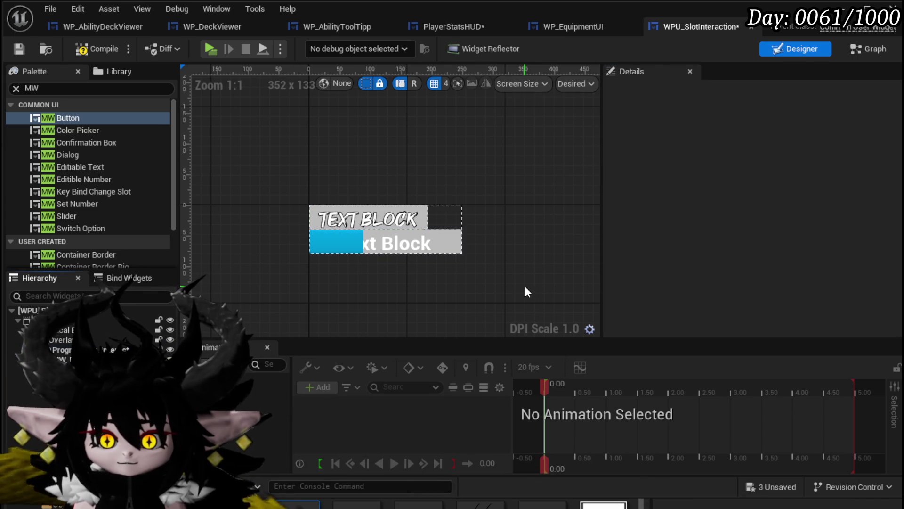
Compile, delete the broken On Press event nodes flagged by the warning, and save
left_click(101, 46)
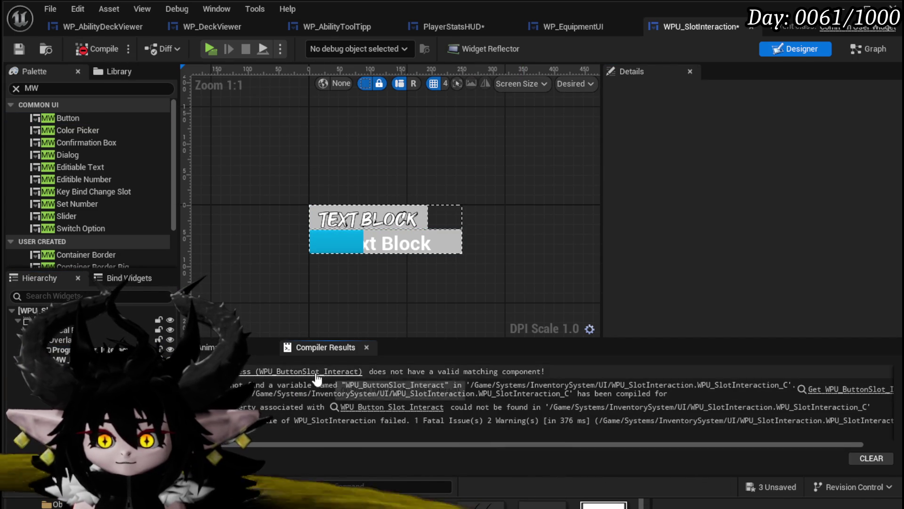
left_click(319, 372)
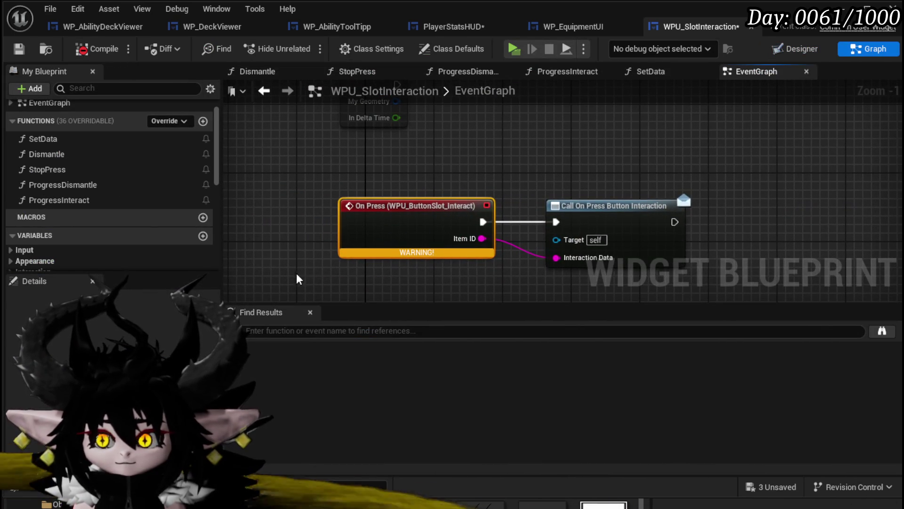
key("Delete")
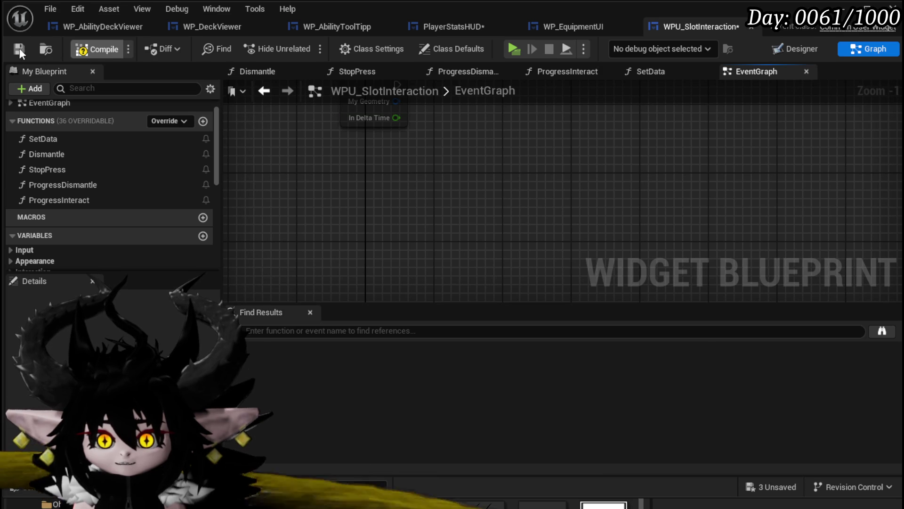
left_click(20, 48)
Follow the remaining compile error into SetData and open the erroring Set Info node
left_click(871, 341)
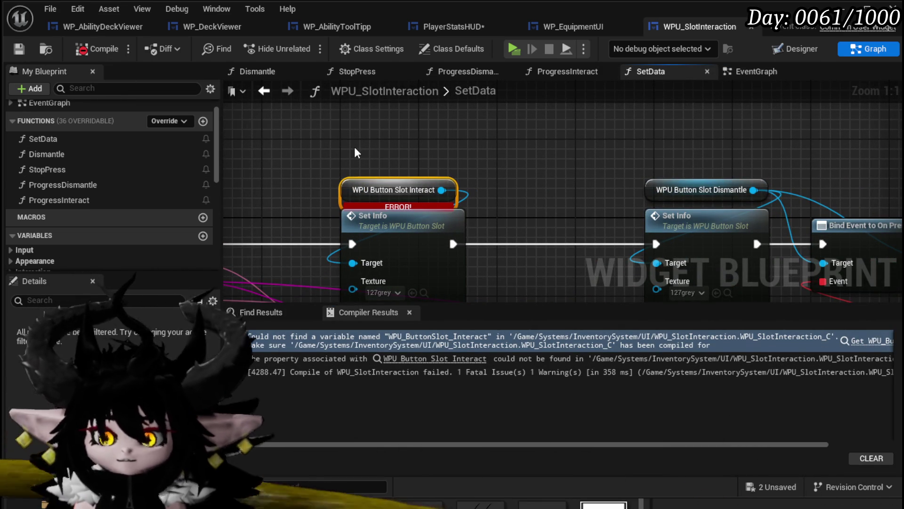
scroll(378, 144, "down", 1)
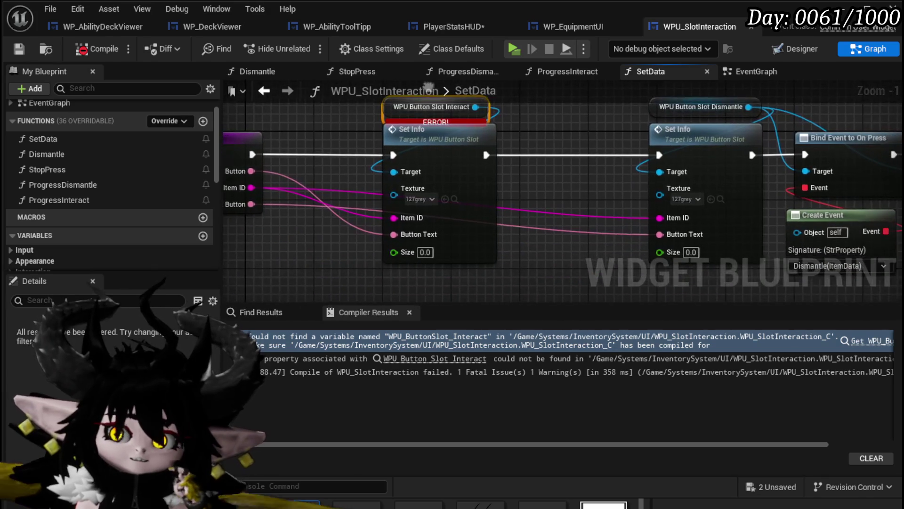
left_click(439, 142)
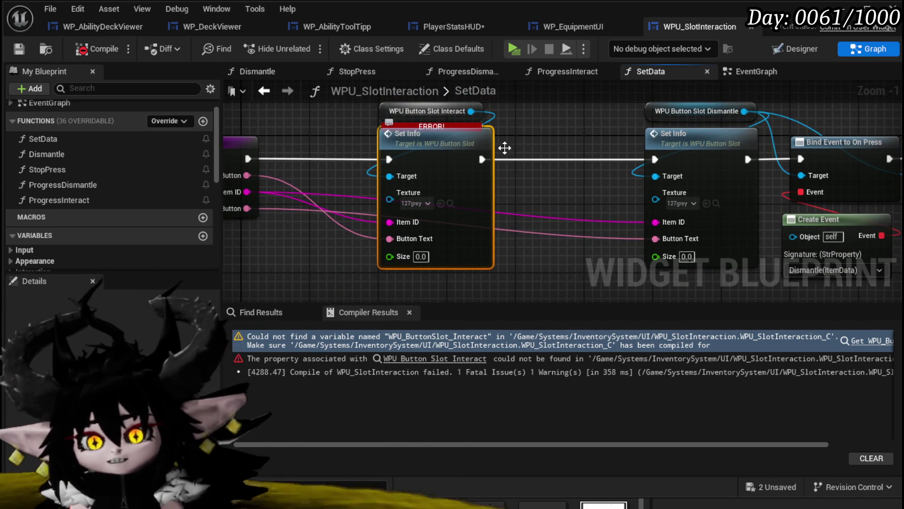
double_click(477, 147)
scroll(386, 128, "down", 5)
scroll(473, 193, "up", 2)
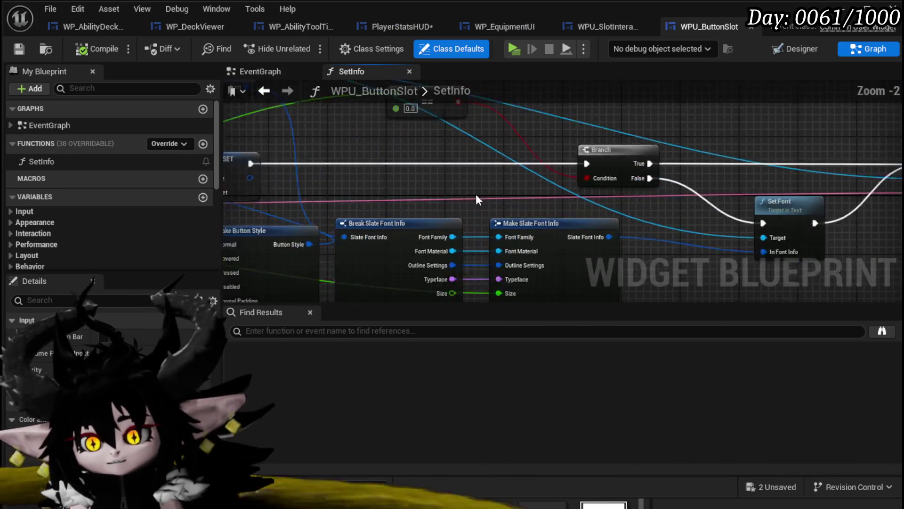
scroll(474, 193, "up", 2)
left_click_drag(474, 193, 559, 106)
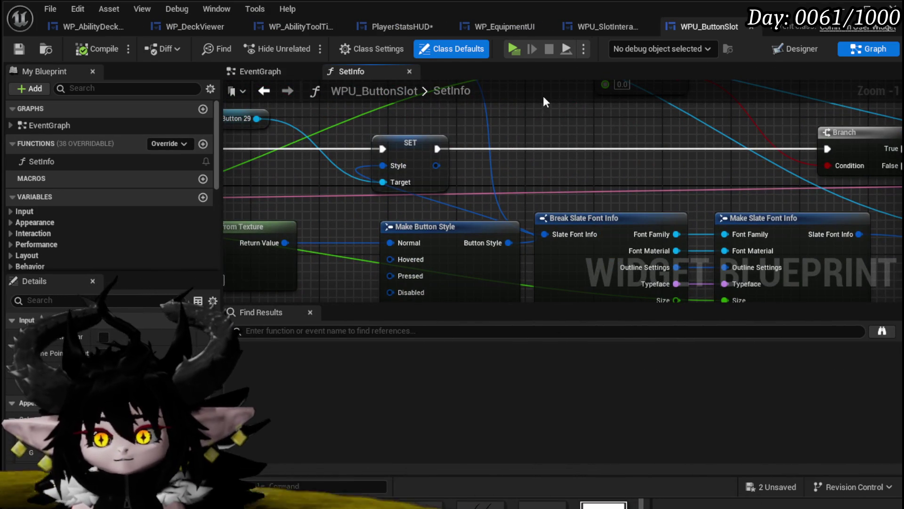
left_click(801, 50)
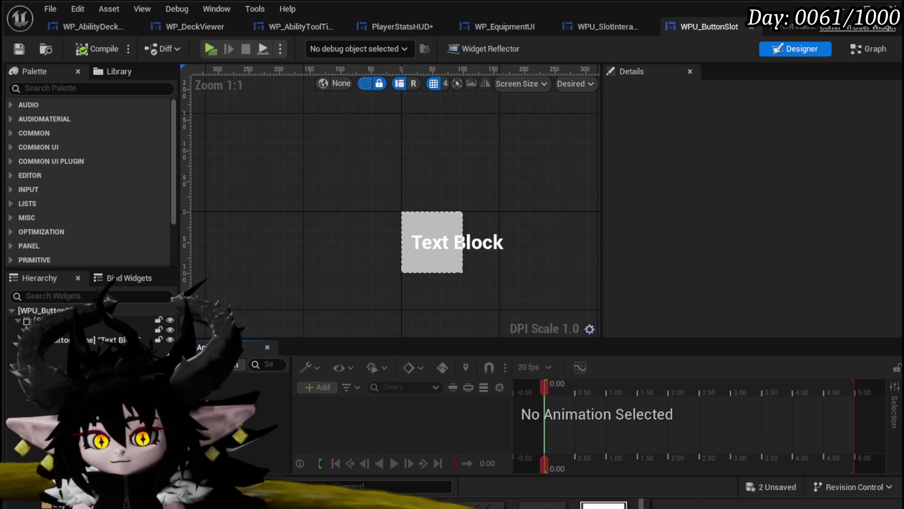
left_click(857, 48)
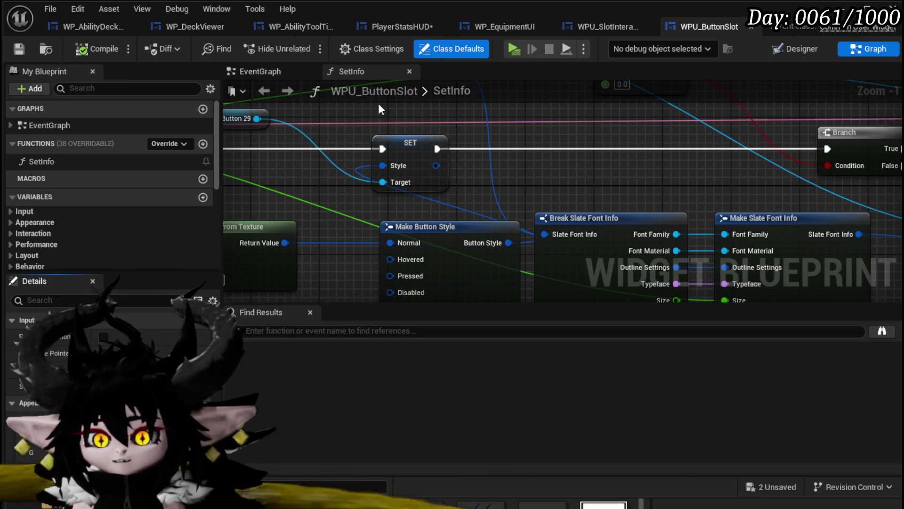
left_click(594, 27)
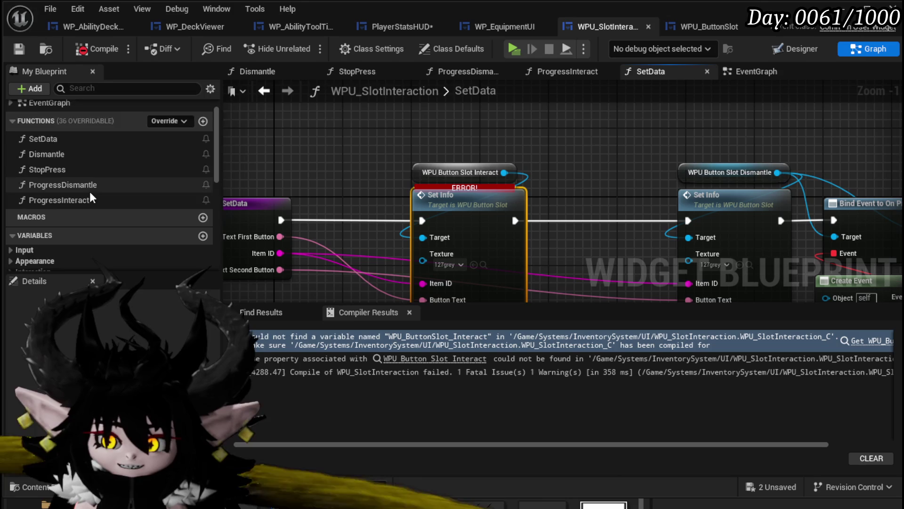
Replace the broken interact slot nodes with a Set Button Info call on an MW_Button_1 getter
scroll(90, 191, "down", 5)
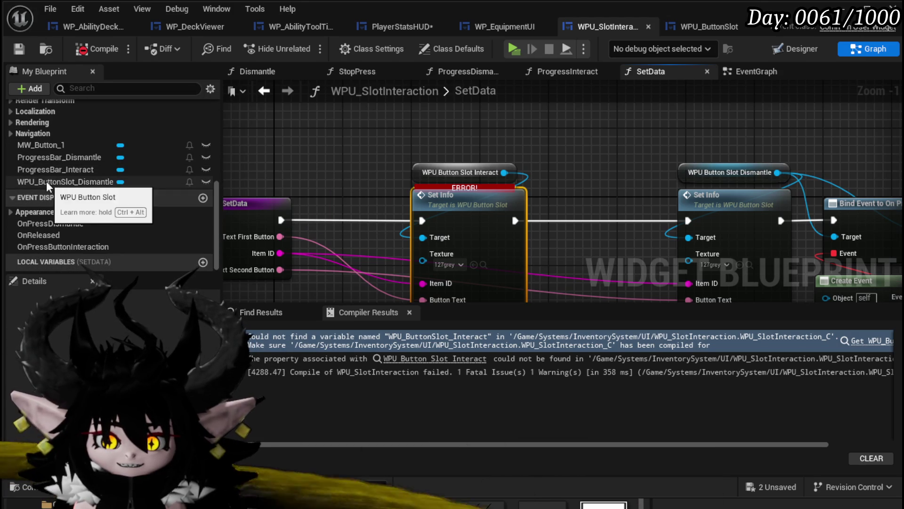
left_click_drag(44, 144, 313, 122)
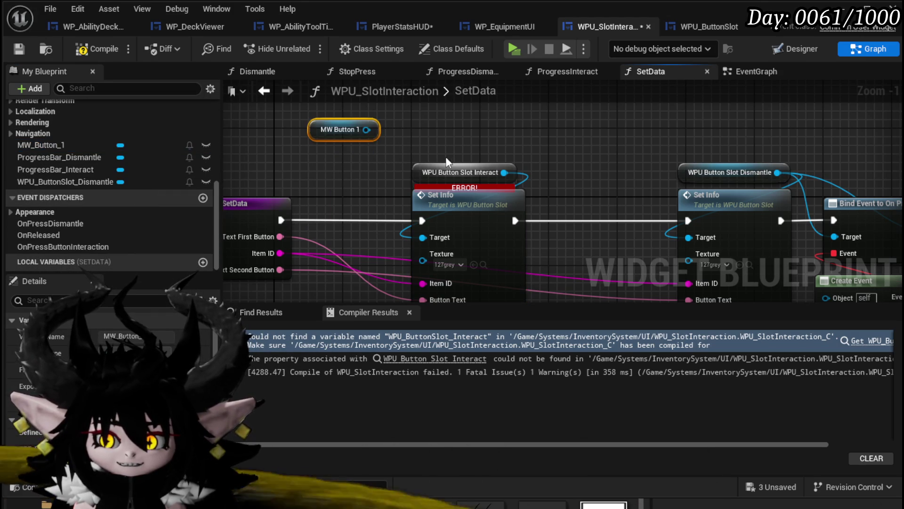
left_click(461, 136)
key("Delete")
left_click_drag(397, 109, 455, 181)
type("set data")
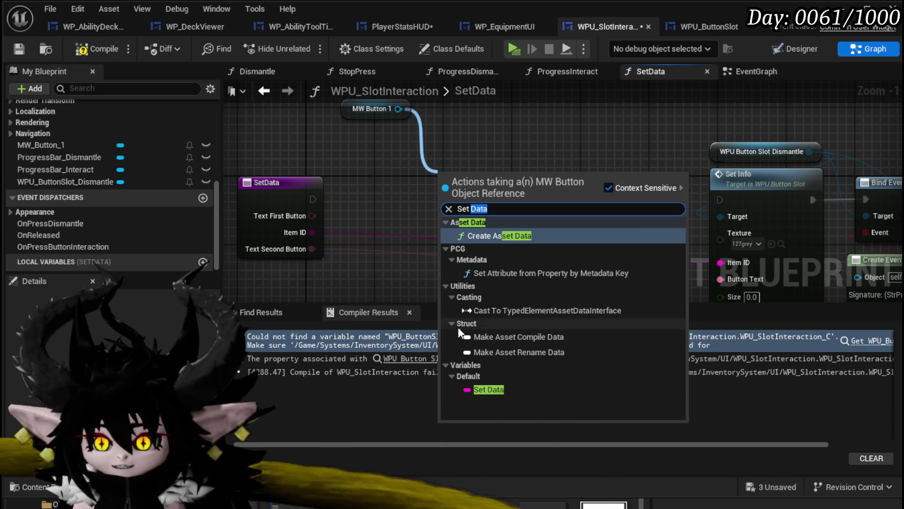
type("B")
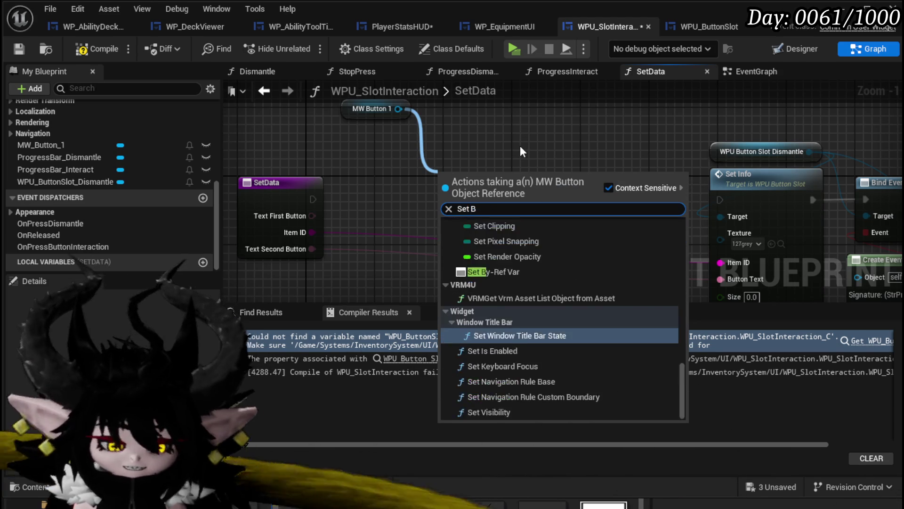
type("utton")
key("Return")
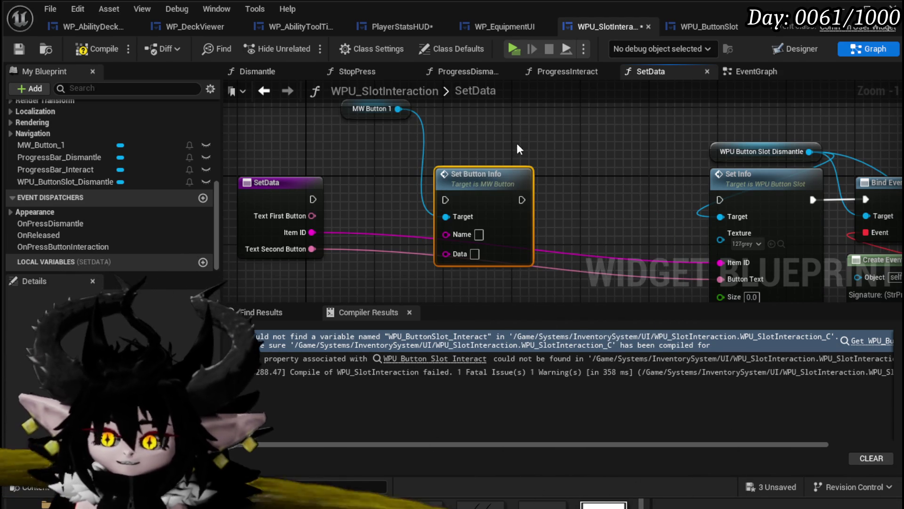
Wire SetData's execution and Item ID into Set Button Info, renaming the input Data First Button
mouse_move(313, 199)
left_mouse_down()
mouse_move(451, 193)
mouse_move(435, 193)
left_mouse_up()
left_click_drag(312, 232, 402, 236)
left_click(339, 175)
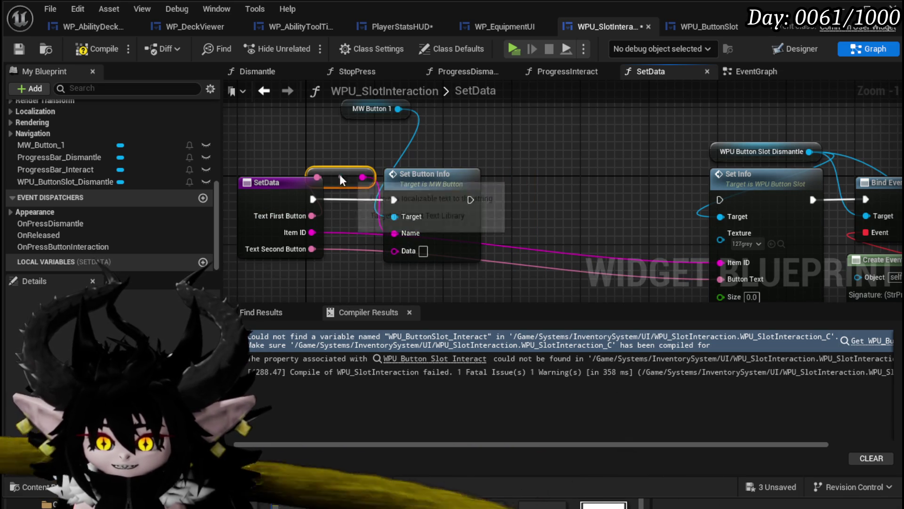
left_click_drag(340, 174, 297, 158)
left_click_drag(312, 233, 409, 251)
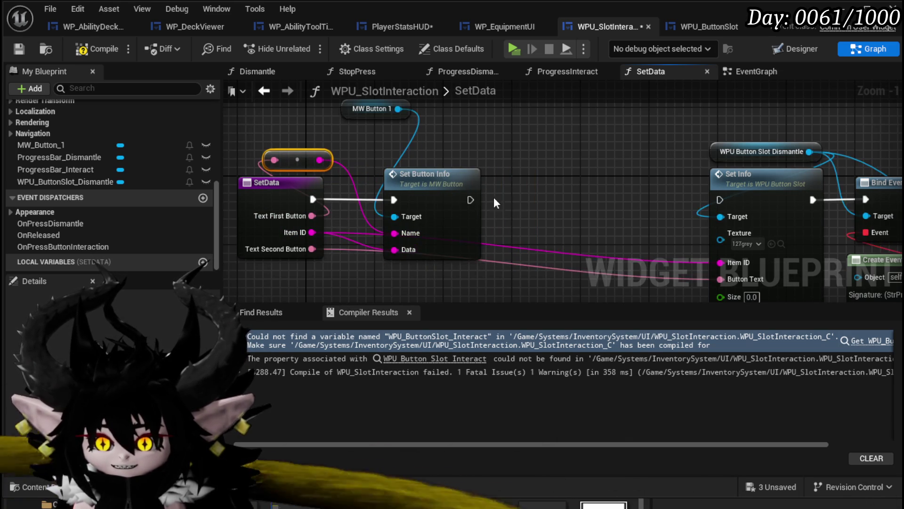
left_click(269, 256)
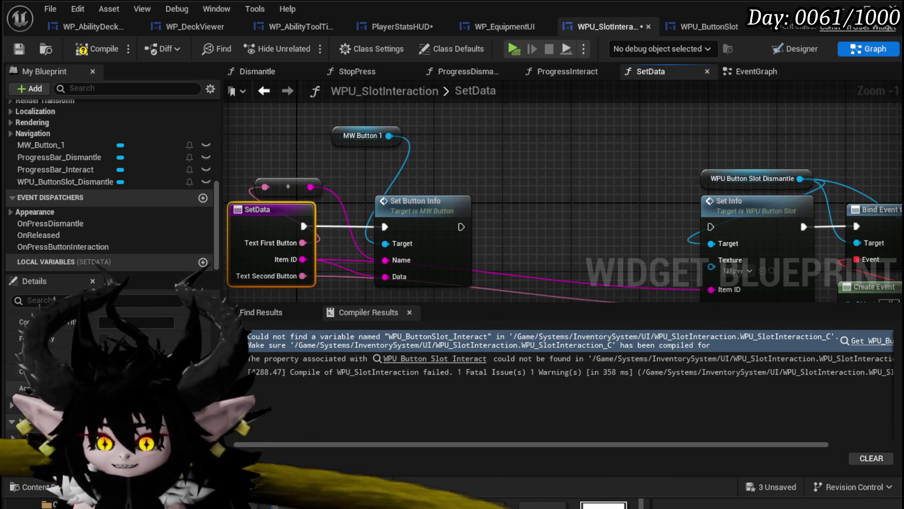
left_click(516, 214)
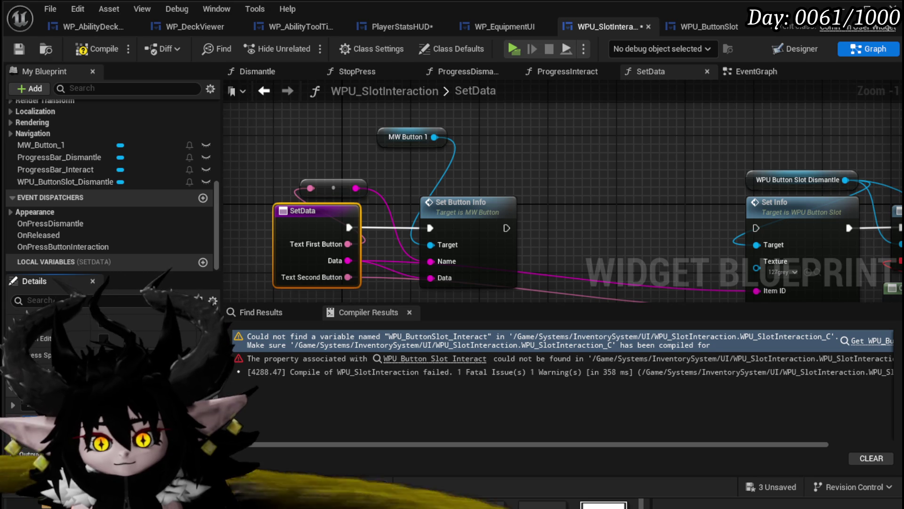
key("Return")
Compile and save, then tidy the MW Button 1 getter, conversion and SetData nodes
left_click(91, 48)
left_click(19, 49)
left_click_drag(426, 146, 339, 163)
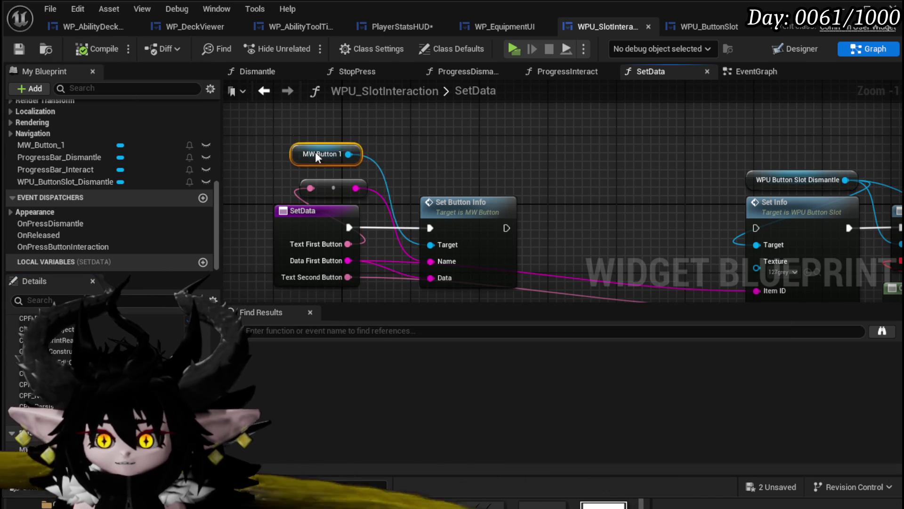
left_click(443, 211)
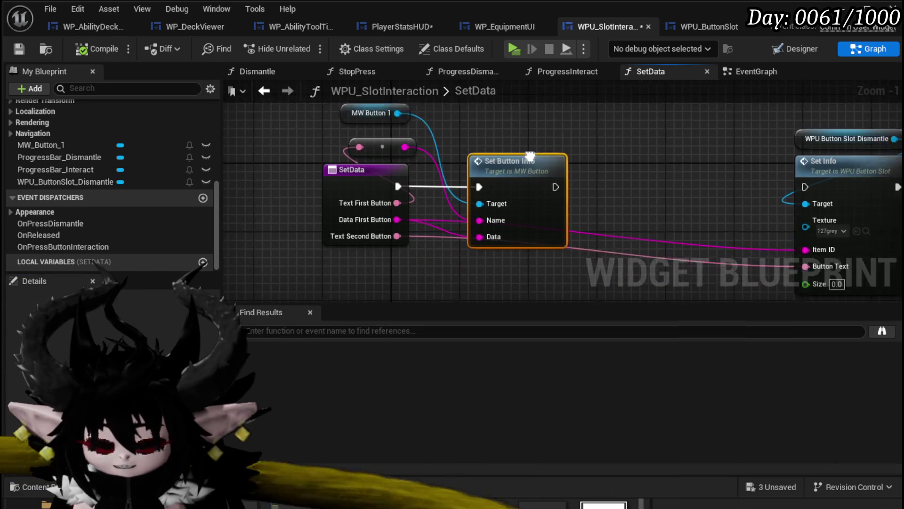
left_click_drag(397, 176, 309, 175)
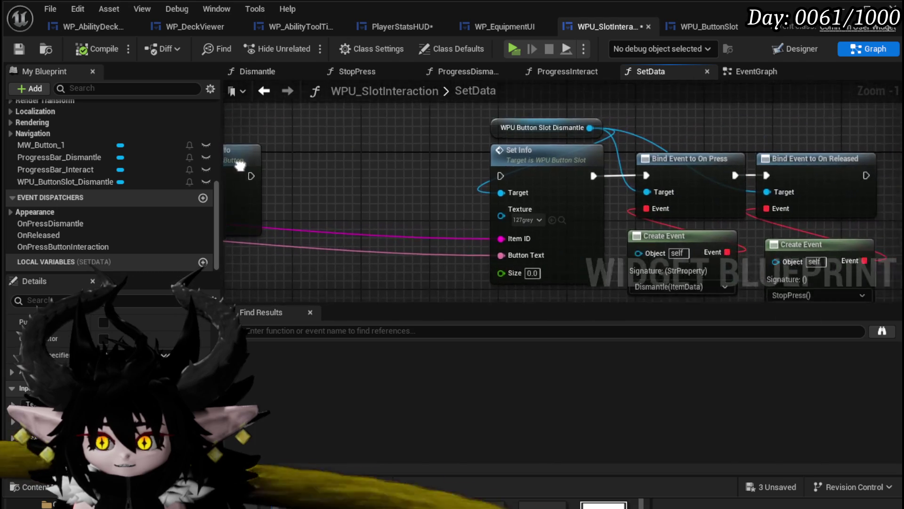
scroll(313, 166, "down", 1)
left_click_drag(329, 153, 329, 161)
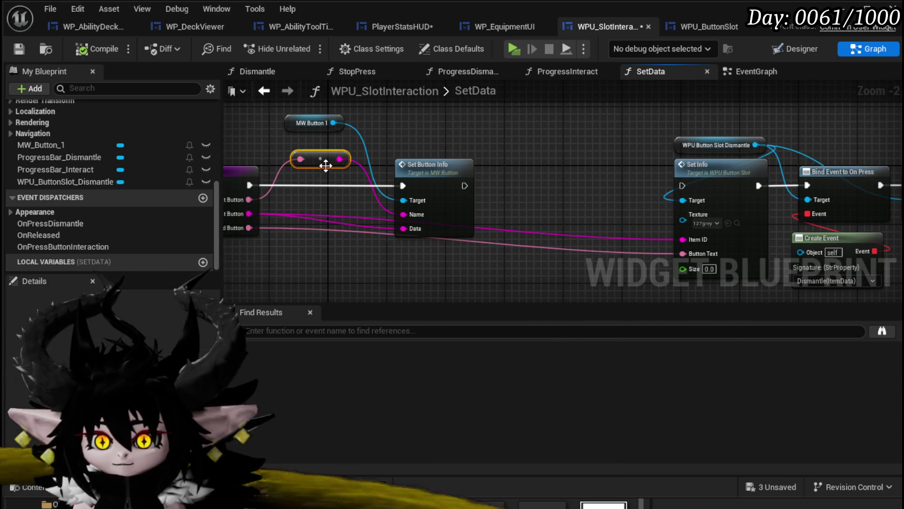
left_click_drag(309, 124, 310, 131)
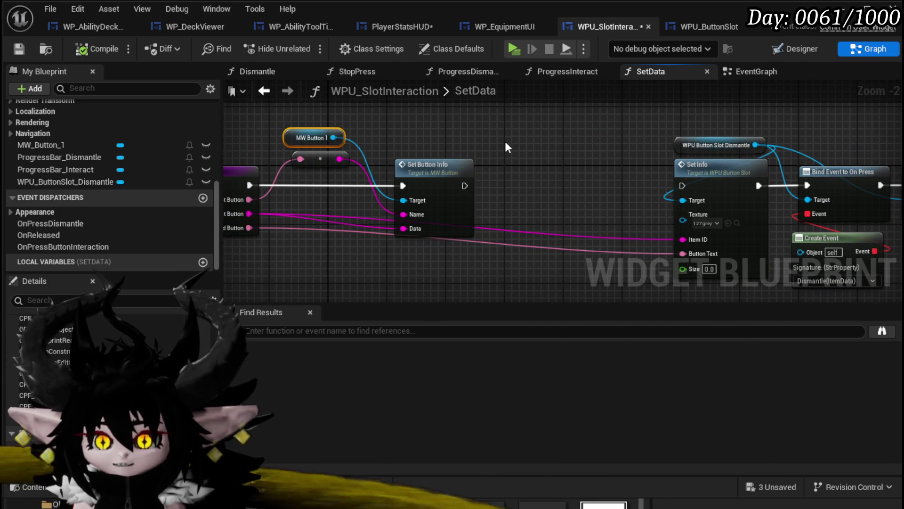
Pan back to the SetData entry node and switch to the Designer layout
left_click_drag(530, 142, 404, 132)
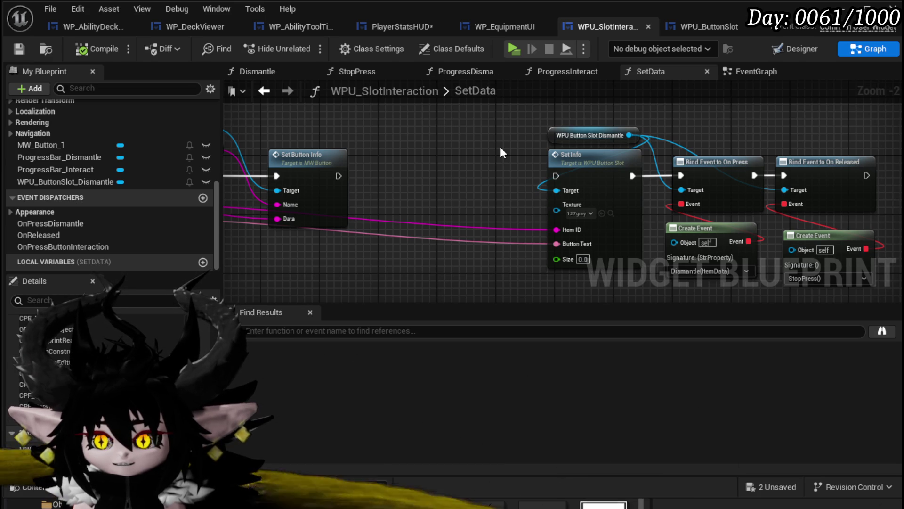
left_click_drag(500, 146, 703, 132)
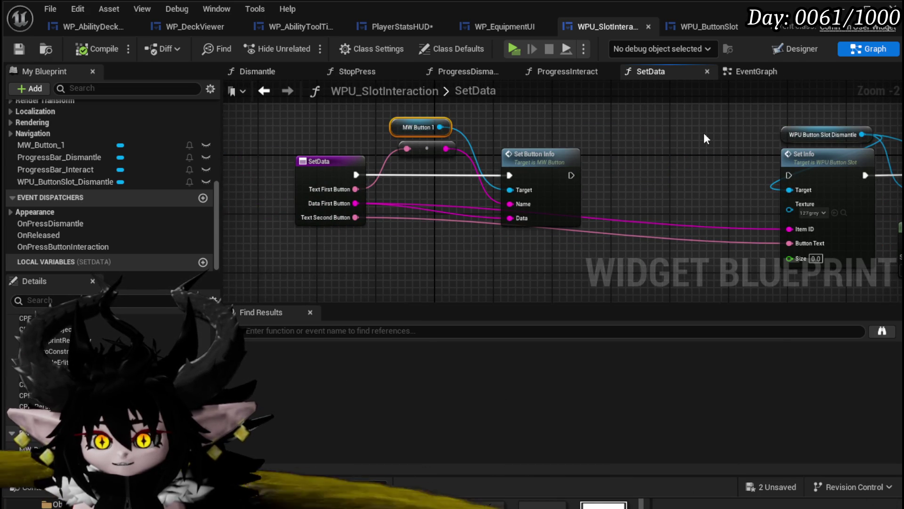
left_click(801, 50)
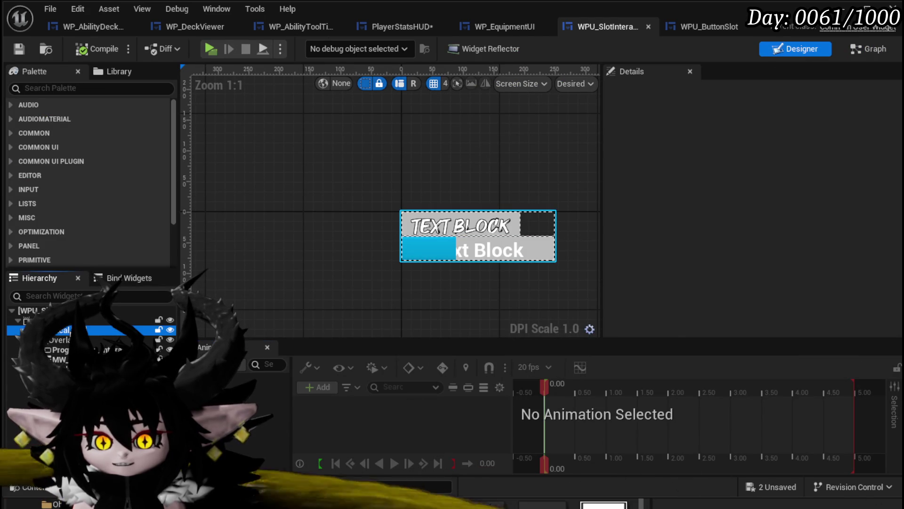
Compare MW_Button_1 and ProgressBar_Interact inside the slot's vertical box
left_click(438, 230)
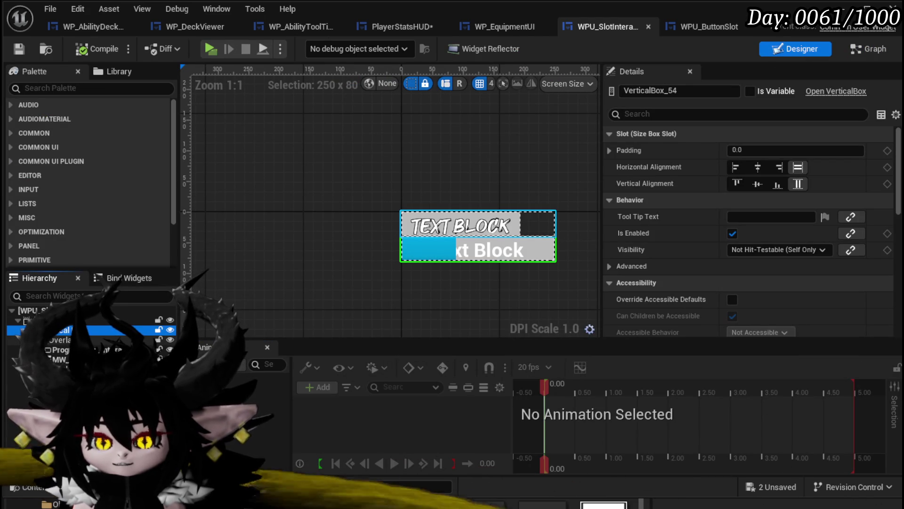
left_click(438, 230)
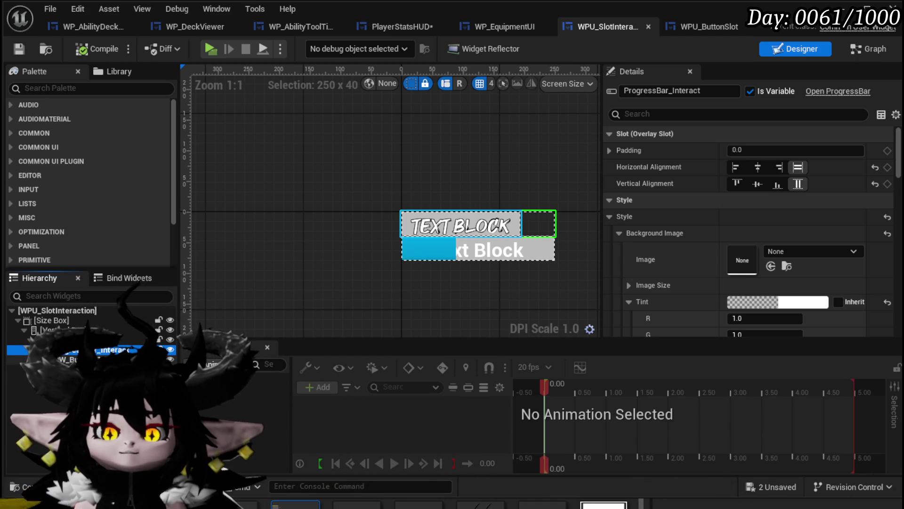
left_click(66, 360)
left_click(113, 349)
left_click(66, 359)
left_click(113, 349)
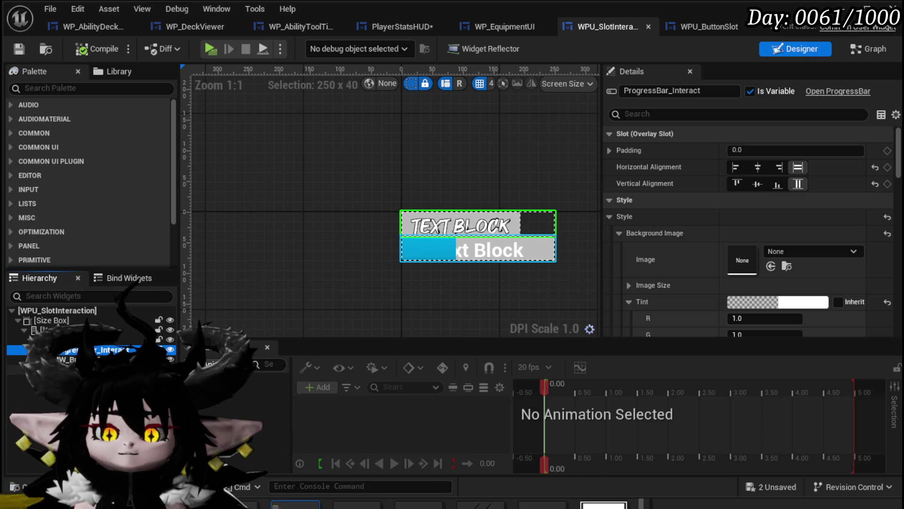
Delete the progress bars and the leftover empty overlay, leaving MW_Button_1 in the vertical box
left_click(66, 339)
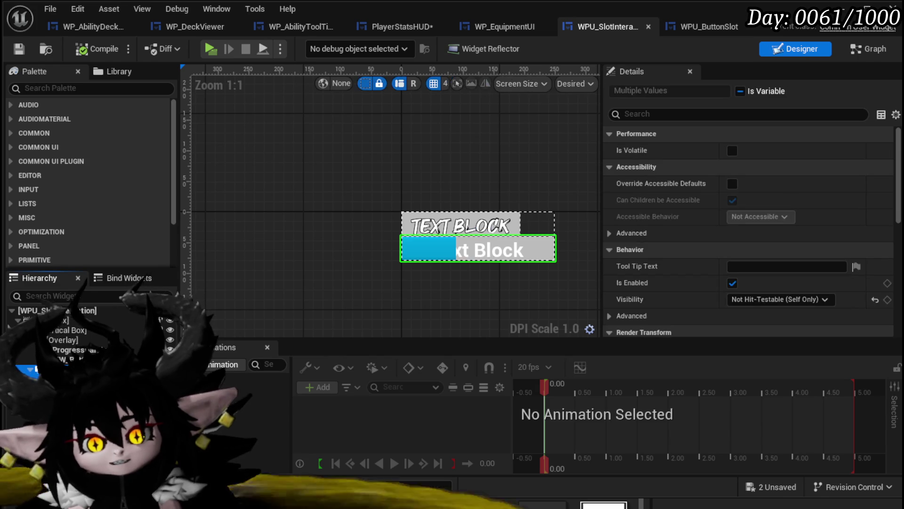
key("Delete")
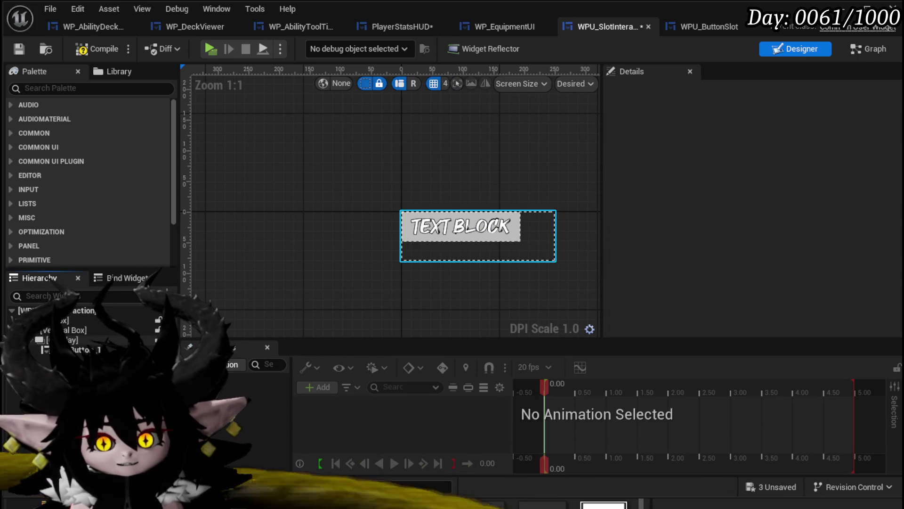
left_click(461, 235)
key("ctrl+z")
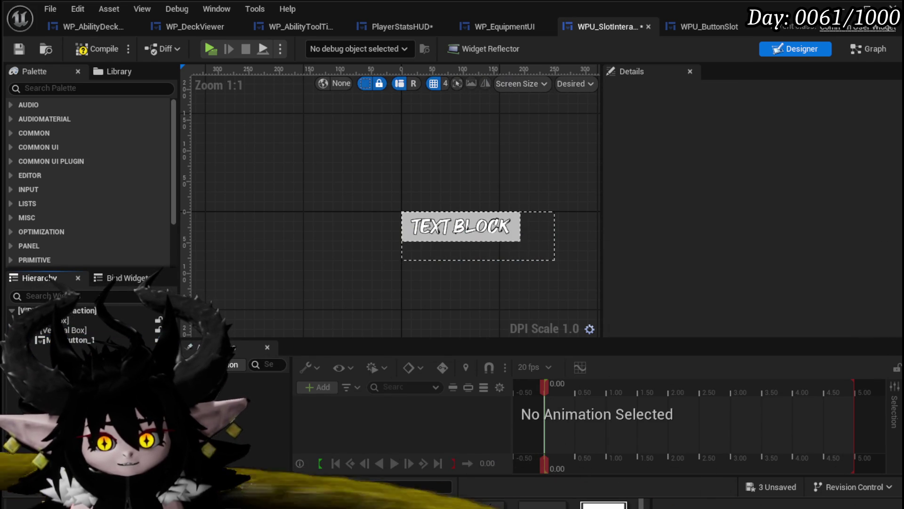
left_click(437, 230)
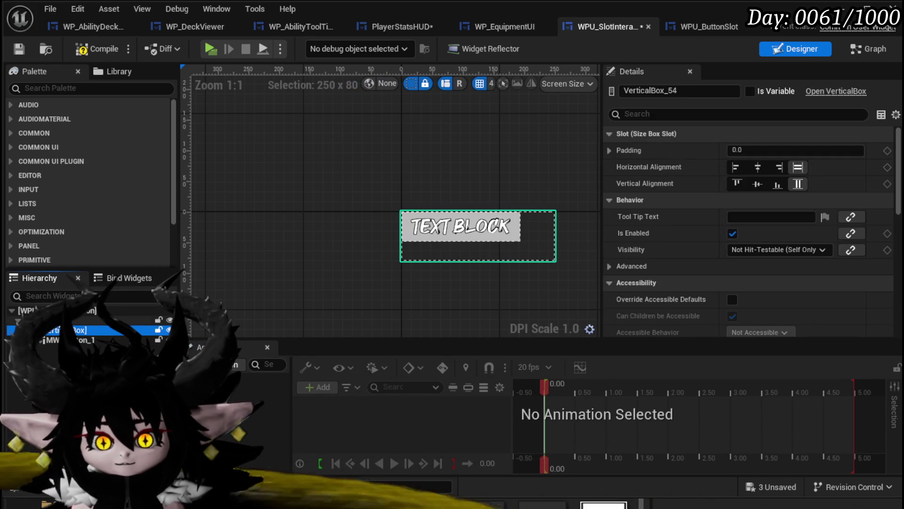
Replace the Size Box with its VerticalBox child so the vertical box becomes the widget root
left_click(437, 230)
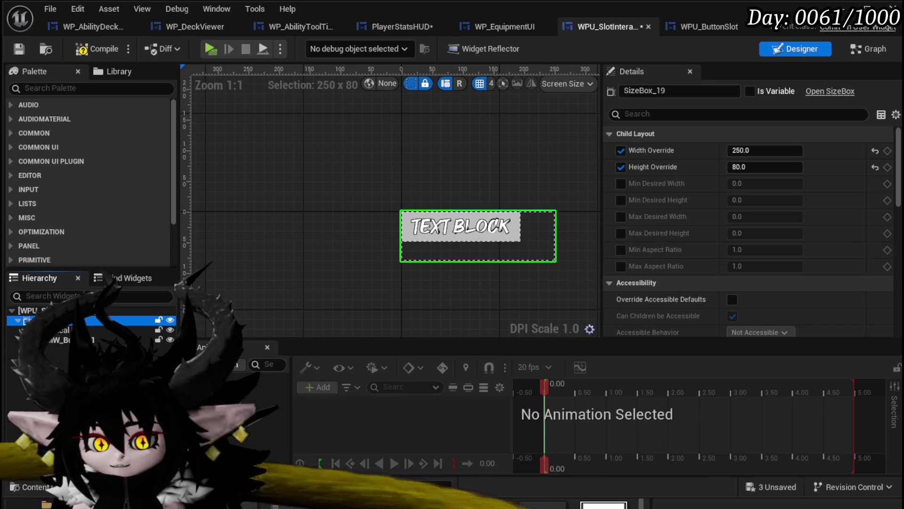
right_click(60, 325)
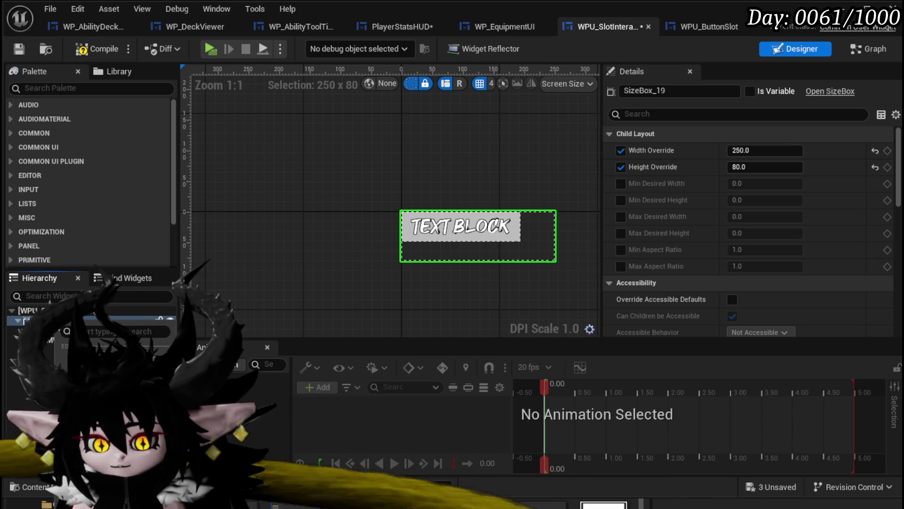
mouse_move(141, 370)
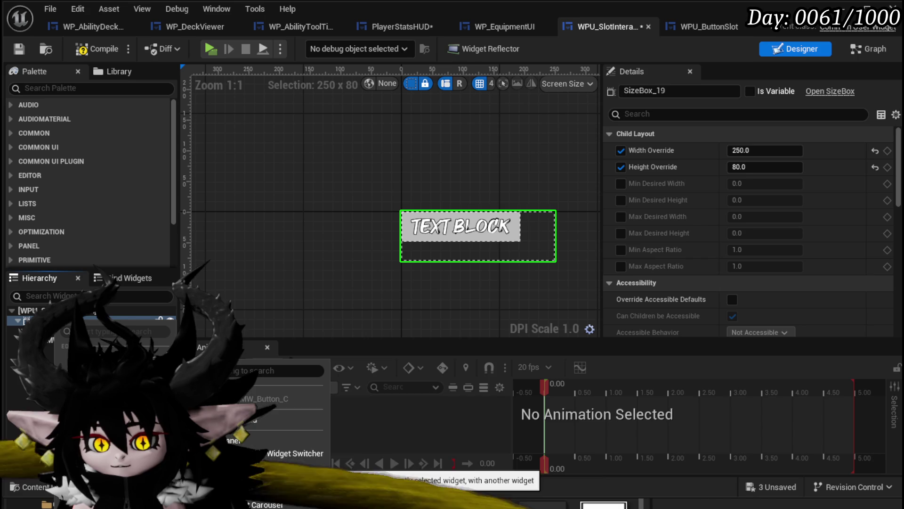
left_click(265, 415)
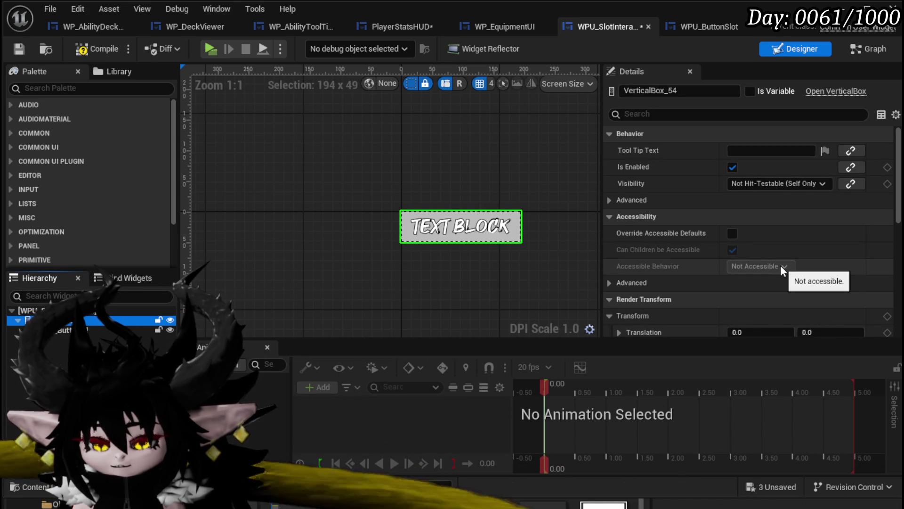
scroll(781, 266, "down", 3)
scroll(773, 266, "up", 3)
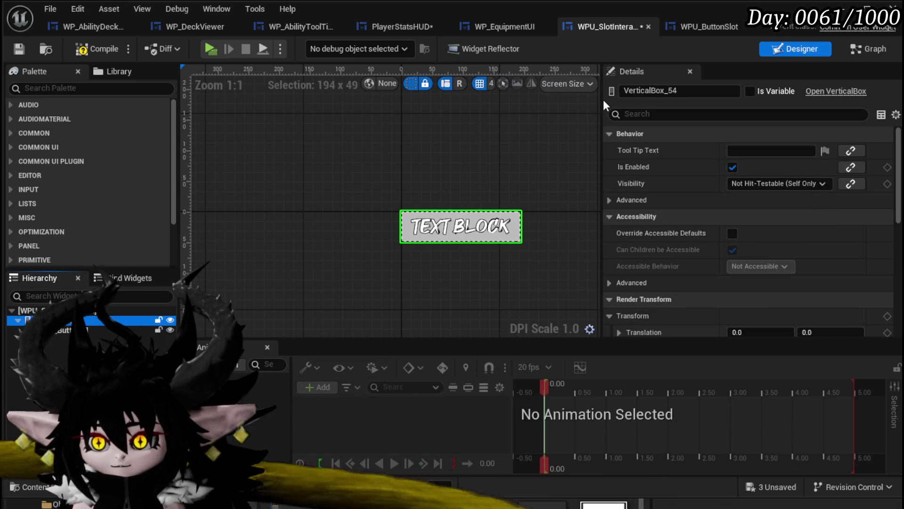
Compile and save WPU_SlotInteraction, then jump to the Progress Bar Interact error
left_click(599, 101)
mouse_move(602, 101)
left_mouse_down()
mouse_move(776, 123)
mouse_move(531, 132)
left_mouse_up()
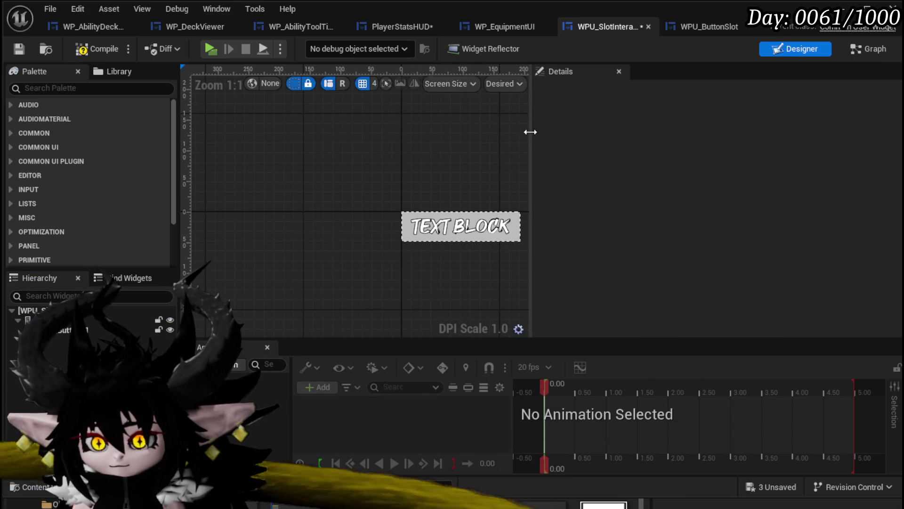
left_click(461, 226)
left_click_drag(494, 217, 363, 219)
left_click(77, 49)
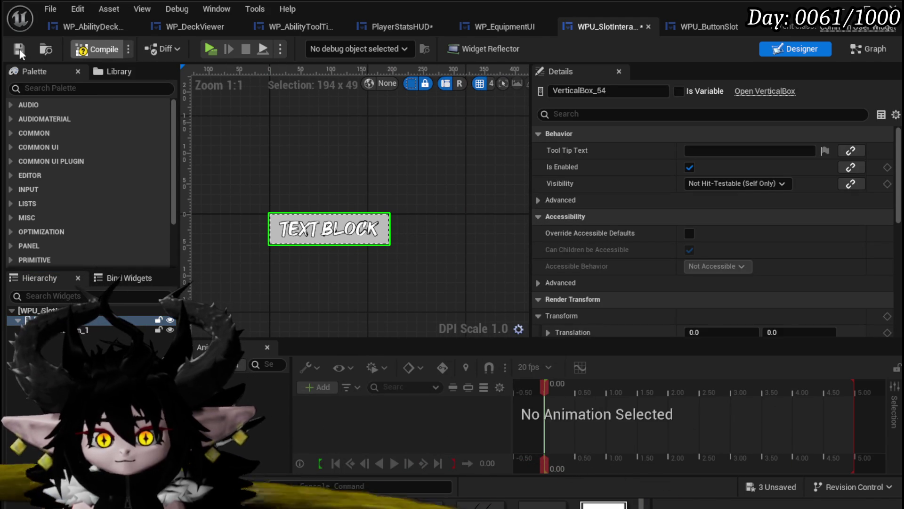
left_click(19, 48)
left_click(839, 379)
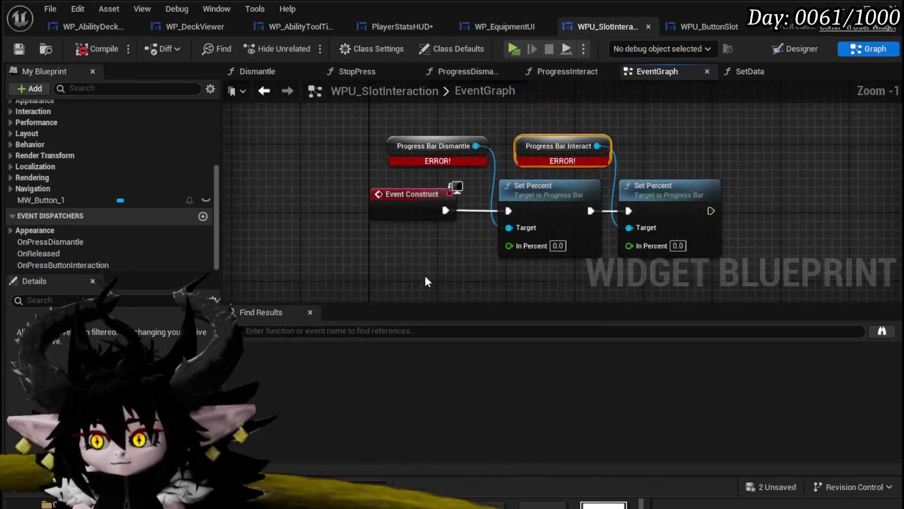
Delete all nodes in the EventGraph and save the blueprint
left_click_drag(286, 265, 612, 169)
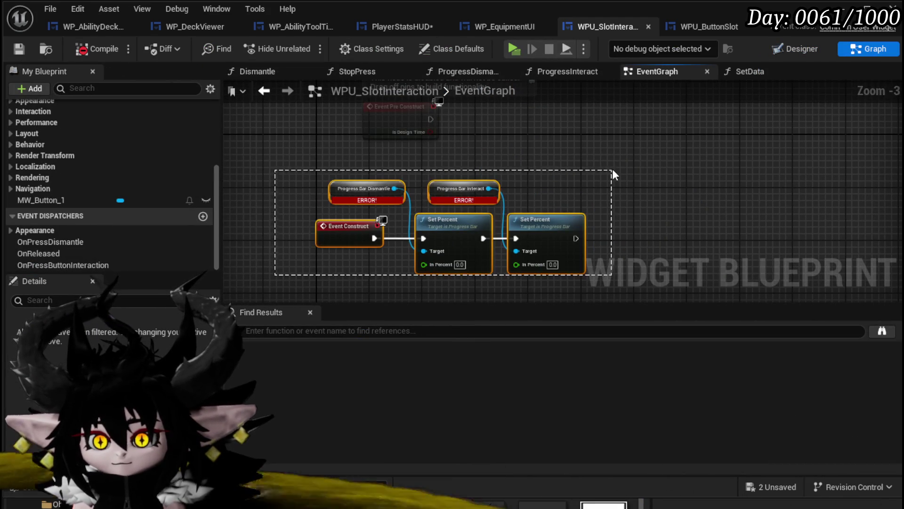
key("Delete")
left_click(18, 49)
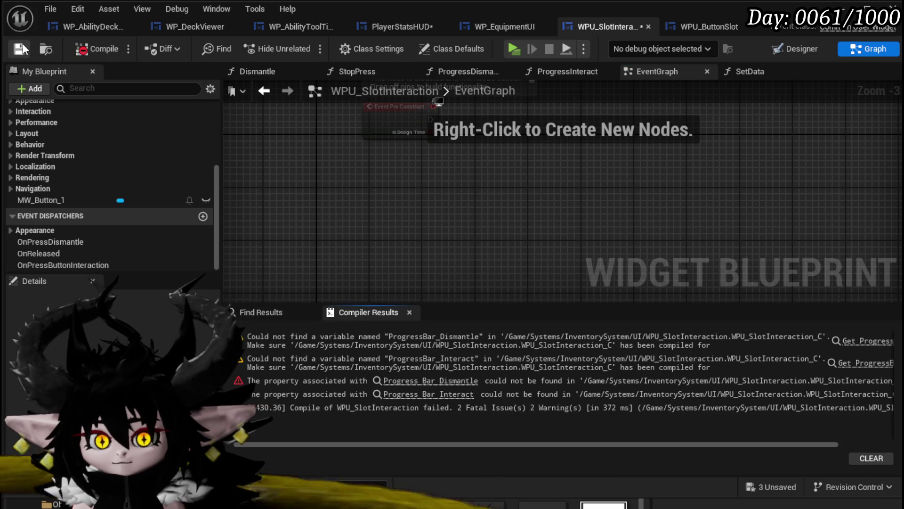
Delete the in-use ProgressDismantle function, confirming the warning, then save and recompile
left_click(838, 340)
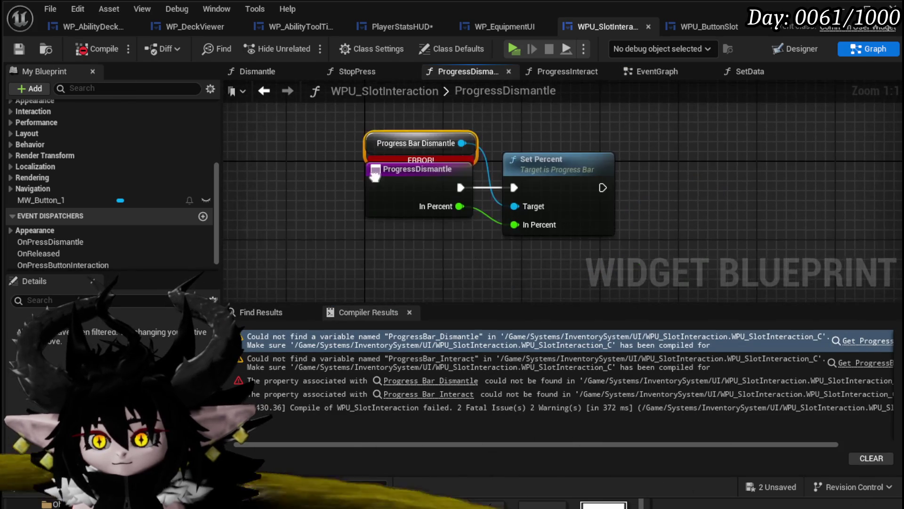
scroll(103, 155, "up", 5)
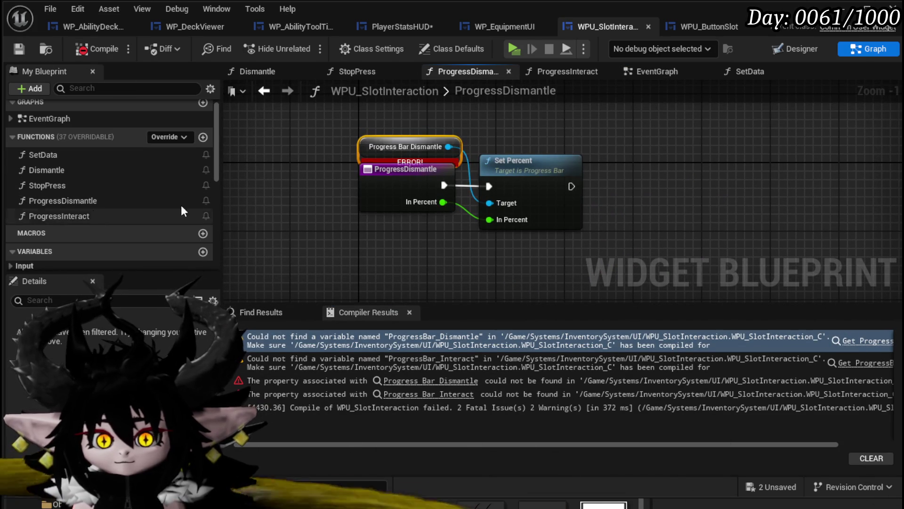
left_click(139, 200)
key("Delete")
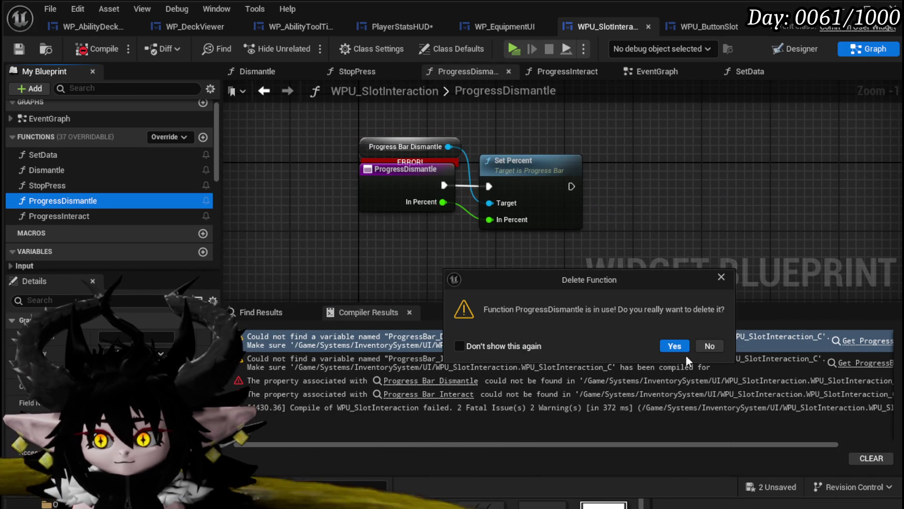
left_click(679, 347)
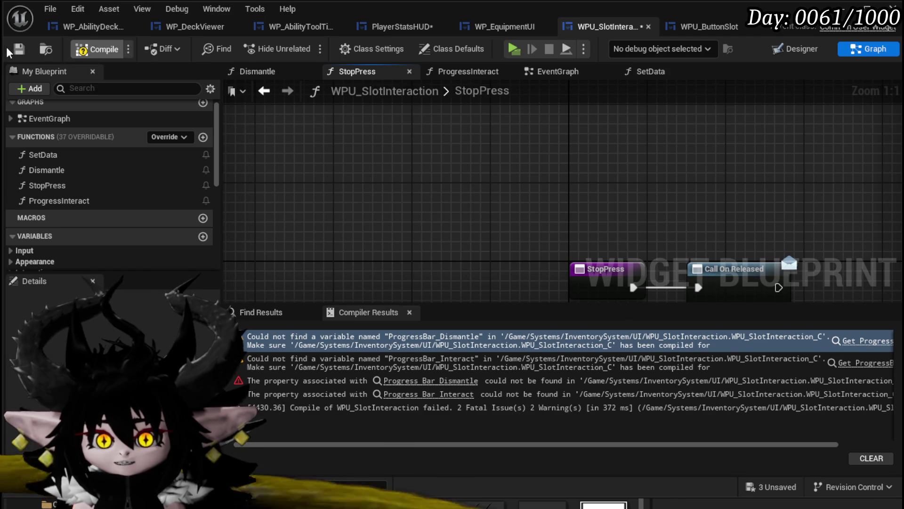
left_click(19, 49)
left_click(854, 349)
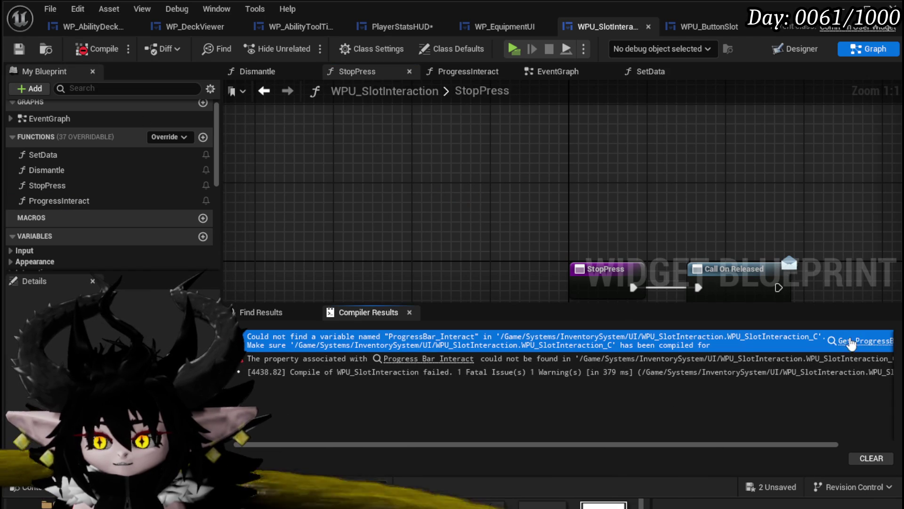
Delete the ProgressInteract, StopPress and Dismantle functions, then compile and save cleanly
left_click(857, 340)
left_click(131, 198)
key("Delete")
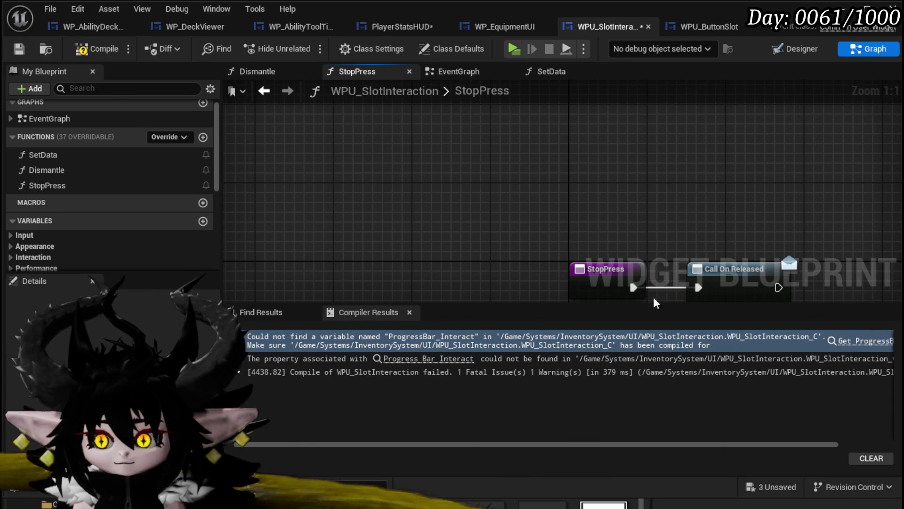
left_click(92, 49)
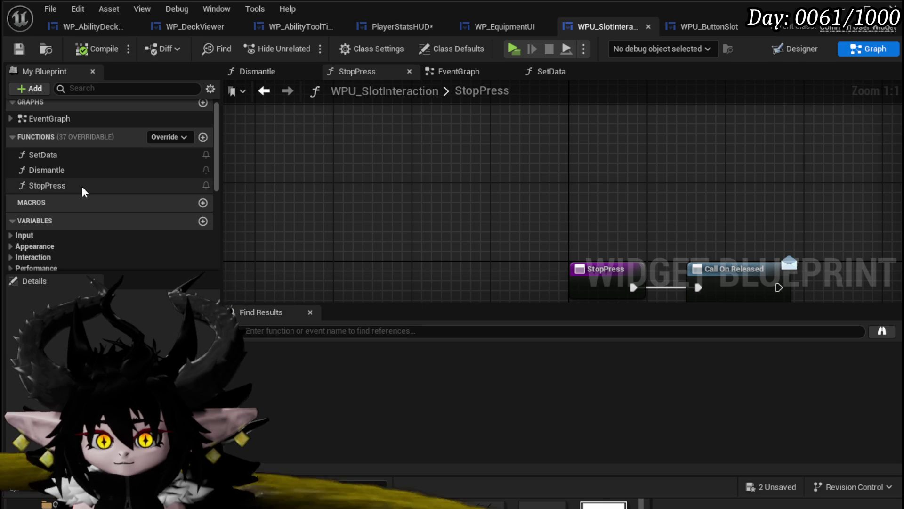
left_click(97, 189)
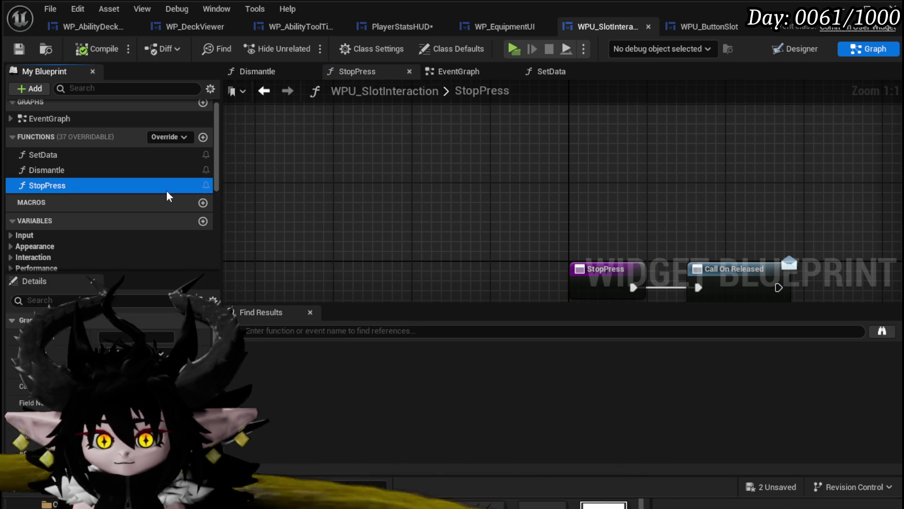
key("Delete")
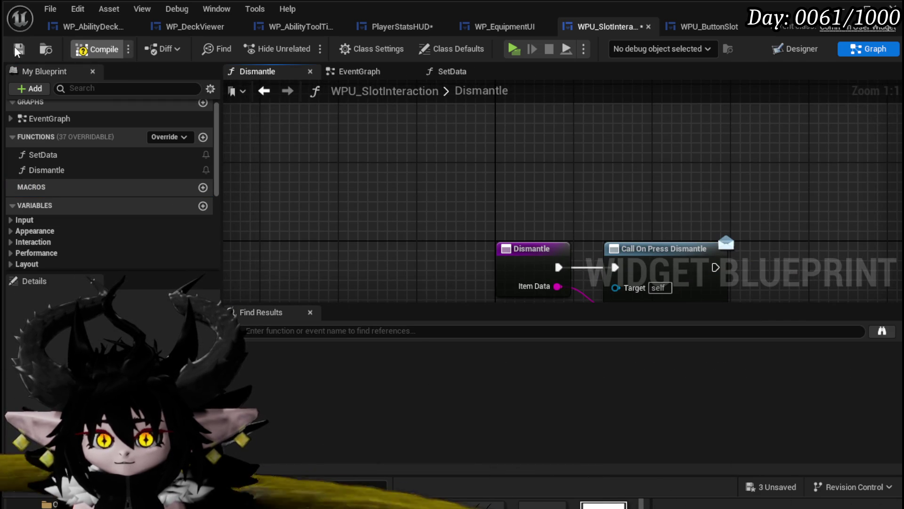
left_click(28, 170)
key("Delete")
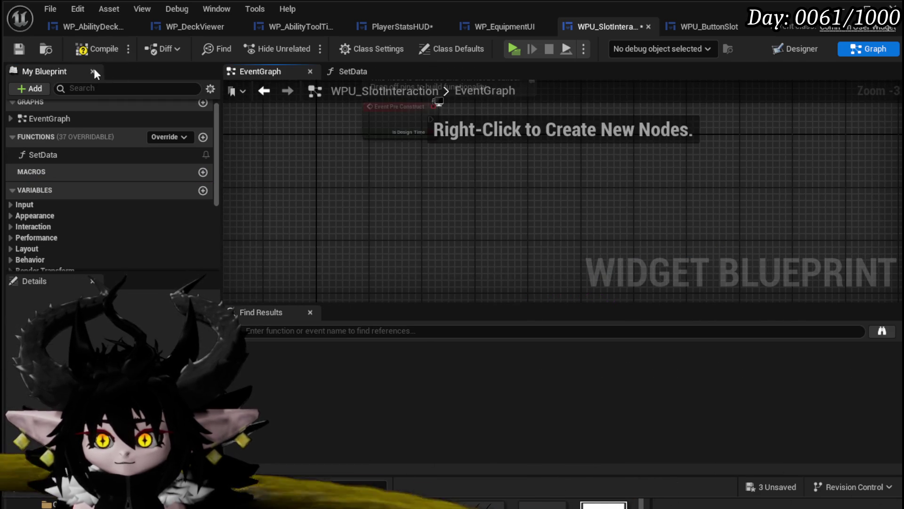
left_click(96, 48)
left_click(19, 48)
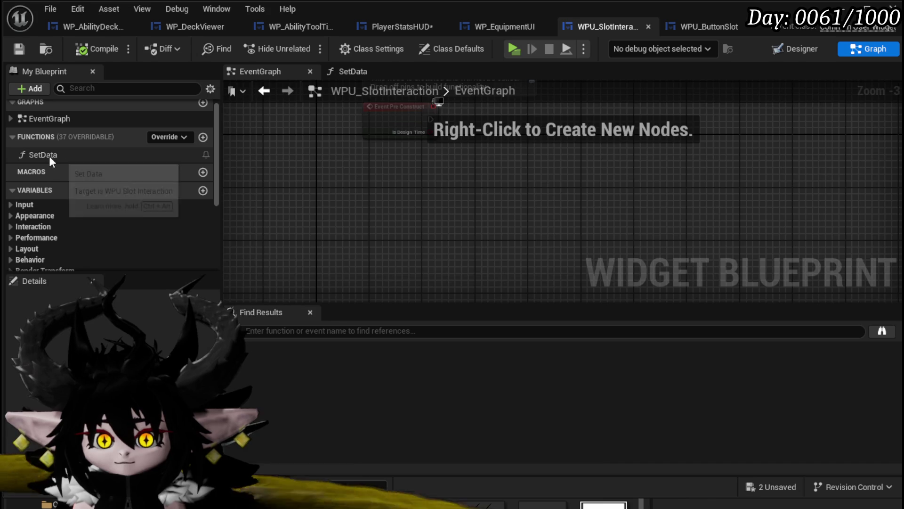
Open the SetData graph and move MW Button 1 and Set Button Info leftward together
double_click(42, 154)
mouse_move(301, 159)
left_mouse_down()
mouse_move(302, 166)
mouse_move(270, 155)
left_mouse_up()
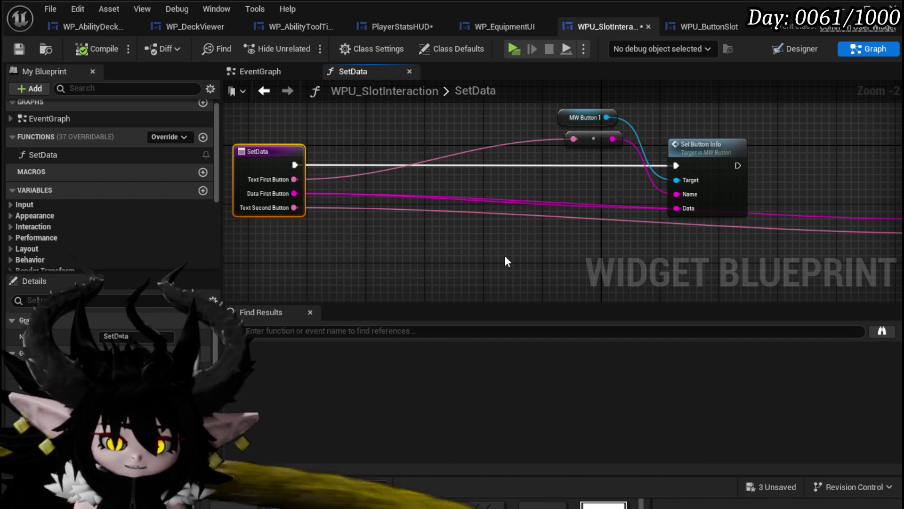
left_click_drag(515, 240, 334, 185)
left_click_drag(565, 203, 395, 203)
left_click_drag(490, 219, 342, 230)
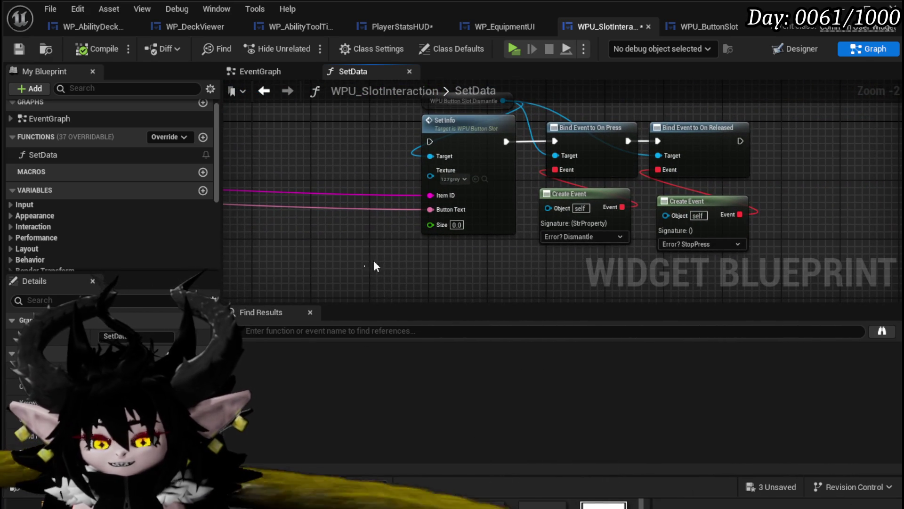
left_click_drag(367, 273, 763, 105)
mouse_move(333, 141)
left_mouse_down()
mouse_move(480, 158)
mouse_move(488, 177)
left_mouse_up()
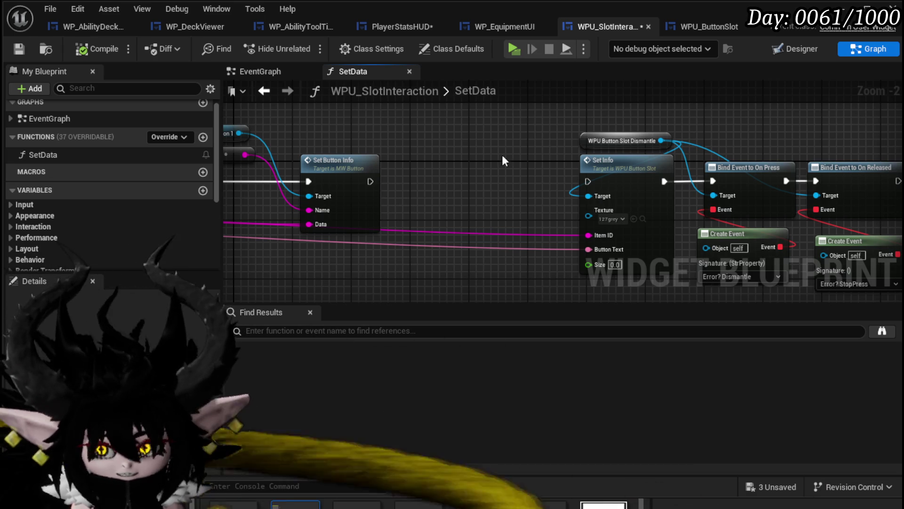
left_click_drag(544, 160, 520, 164)
left_click_drag(583, 188, 580, 151)
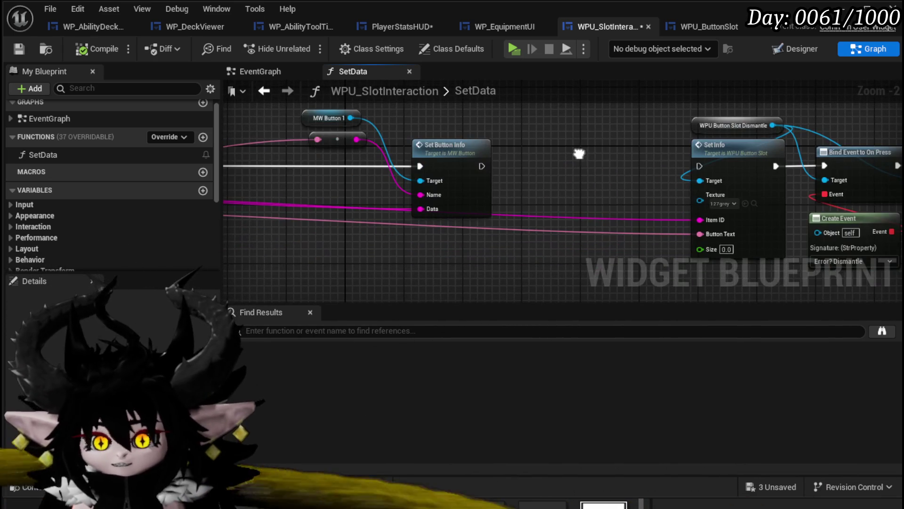
left_click_drag(464, 157, 318, 152)
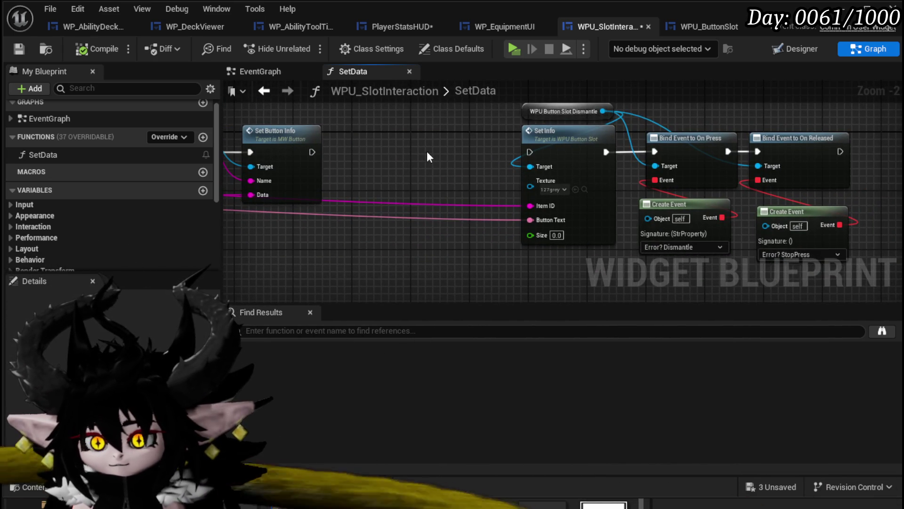
left_click_drag(426, 151, 639, 145)
left_click_drag(336, 186, 479, 221)
mouse_move(644, 167)
left_mouse_down()
mouse_move(397, 162)
mouse_move(409, 154)
left_mouse_up()
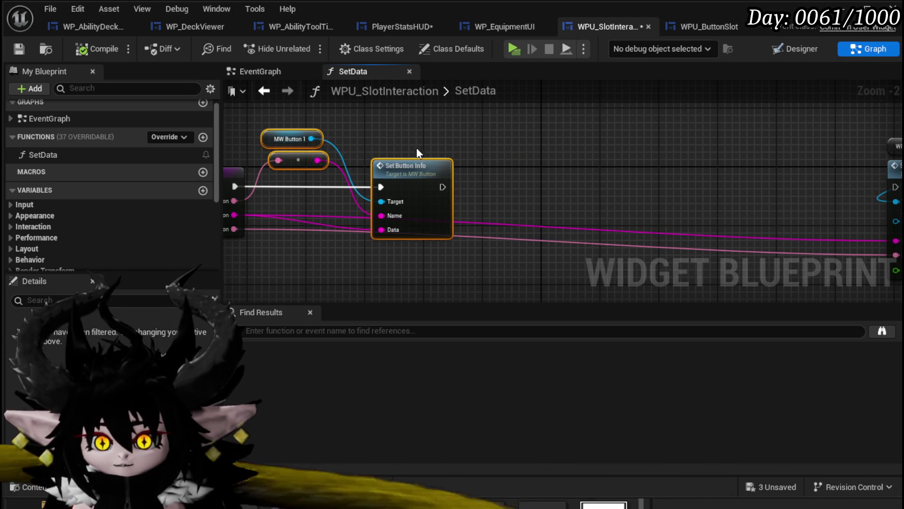
Place the MW Button 1 reference just above Set Button Info and save
left_click(288, 132)
left_click_drag(287, 133, 382, 125)
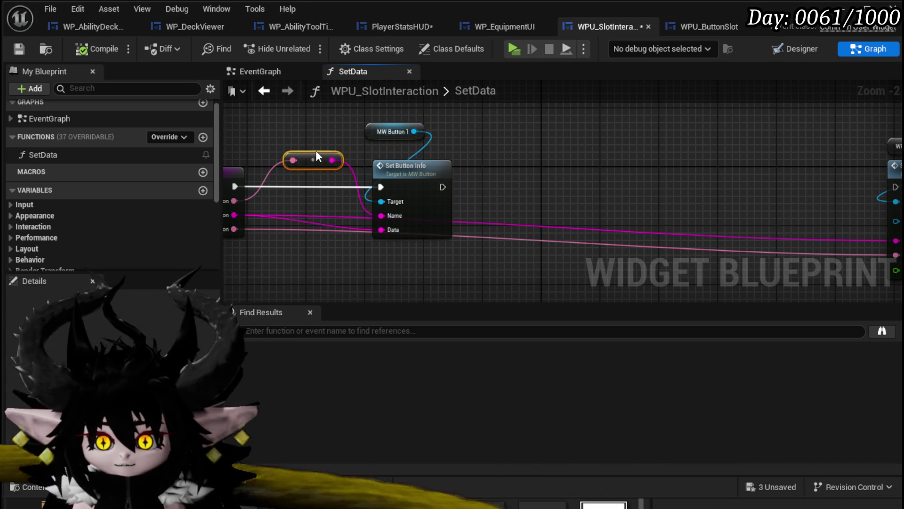
left_click(563, 163)
scroll(417, 151, "up", 1)
left_click_drag(374, 150, 391, 159)
left_click(20, 48)
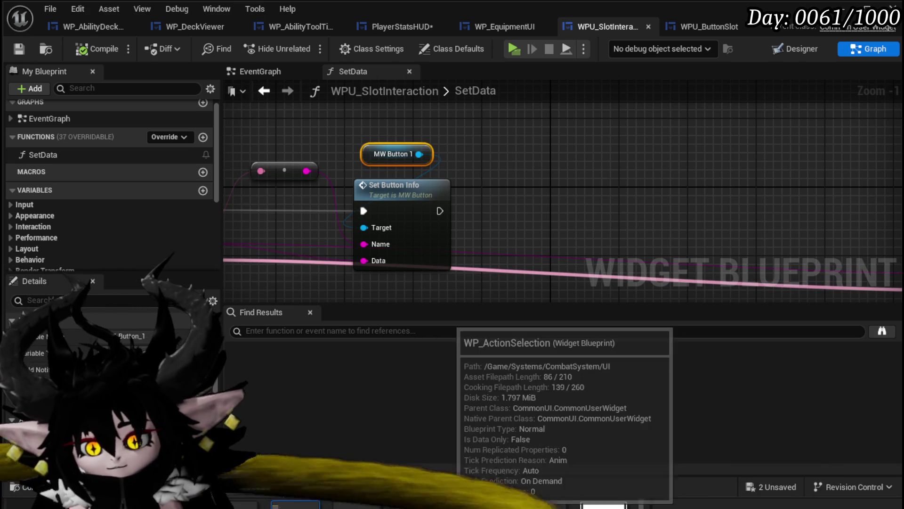
Move the reroute knot and MW Button 1 closer to the SetData entry node
left_click(531, 261)
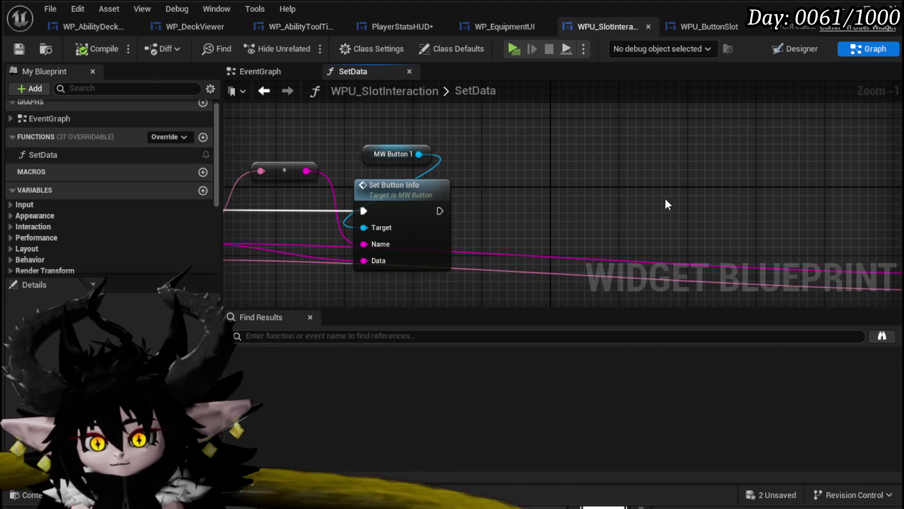
left_click_drag(471, 118, 304, 116)
scroll(304, 115, "down", 1)
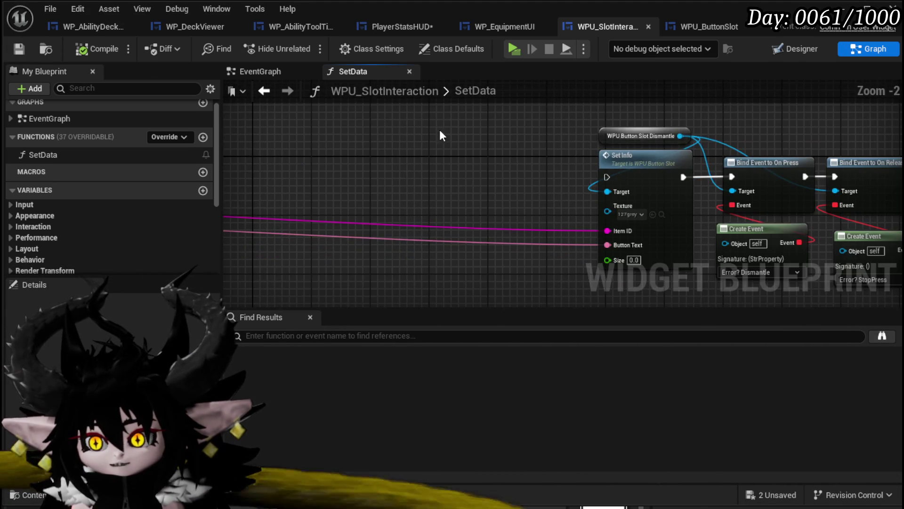
left_click_drag(425, 128, 504, 120)
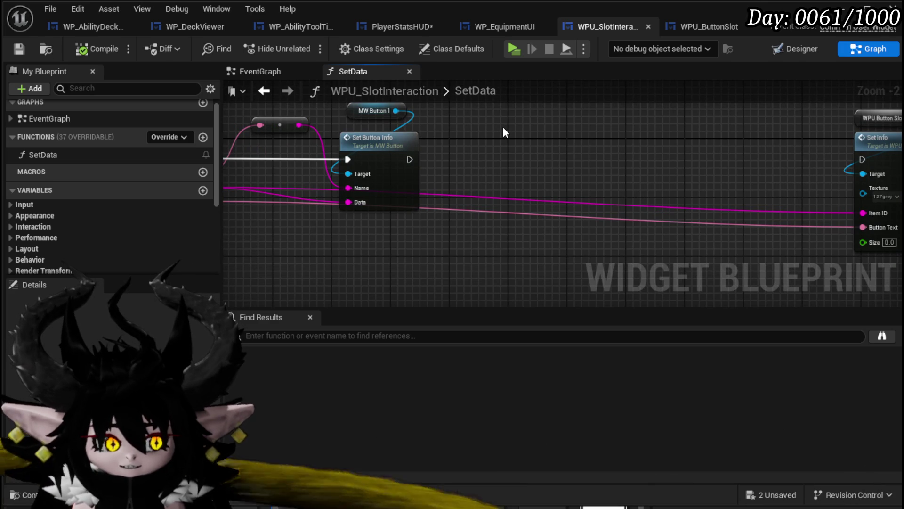
left_click_drag(501, 125, 575, 133)
left_click_drag(358, 136, 351, 144)
left_click_drag(430, 120, 407, 122)
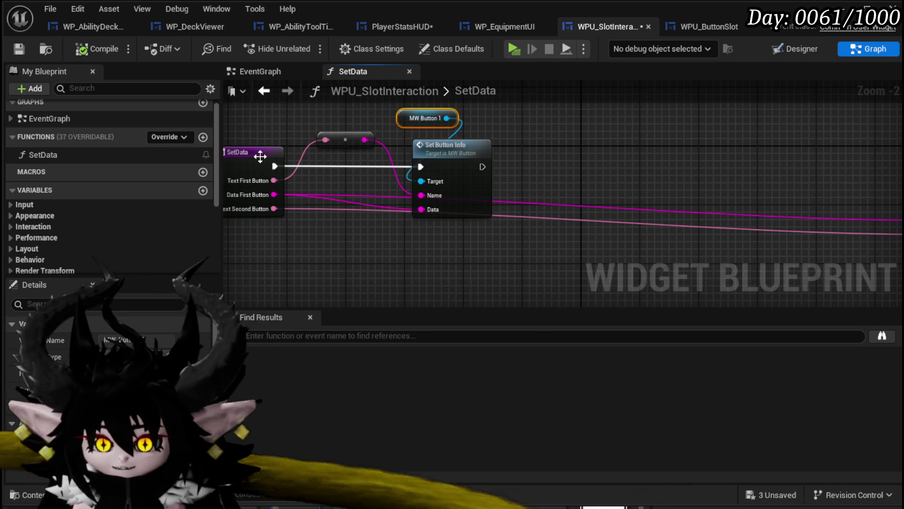
left_click(250, 160)
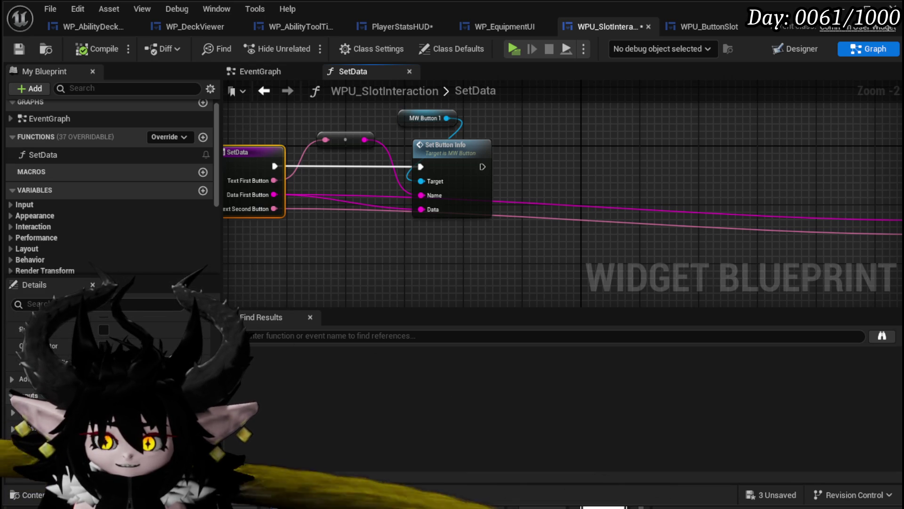
right_click(361, 256)
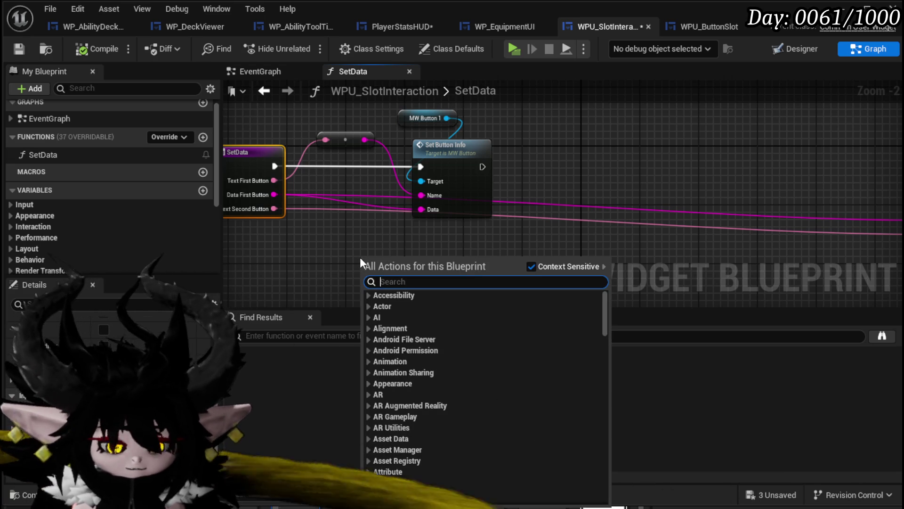
Add a For Each Loop after SetData whose Loop Body runs Set Button Info
type("Loop")
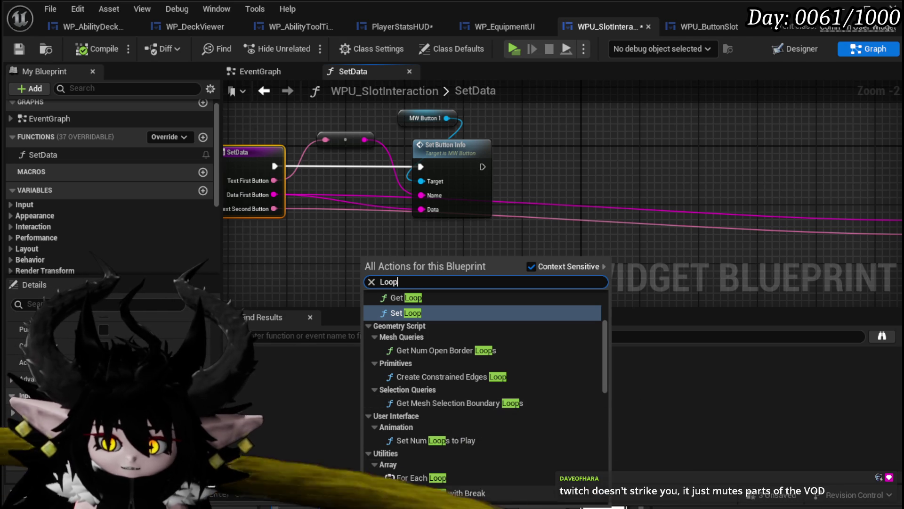
left_click(425, 476)
left_click_drag(407, 299, 366, 263)
mouse_move(340, 130)
left_mouse_down()
mouse_move(394, 206)
mouse_move(519, 200)
left_mouse_up()
mouse_move(331, 262)
left_mouse_down()
mouse_move(388, 215)
mouse_move(355, 250)
mouse_move(397, 185)
left_mouse_up()
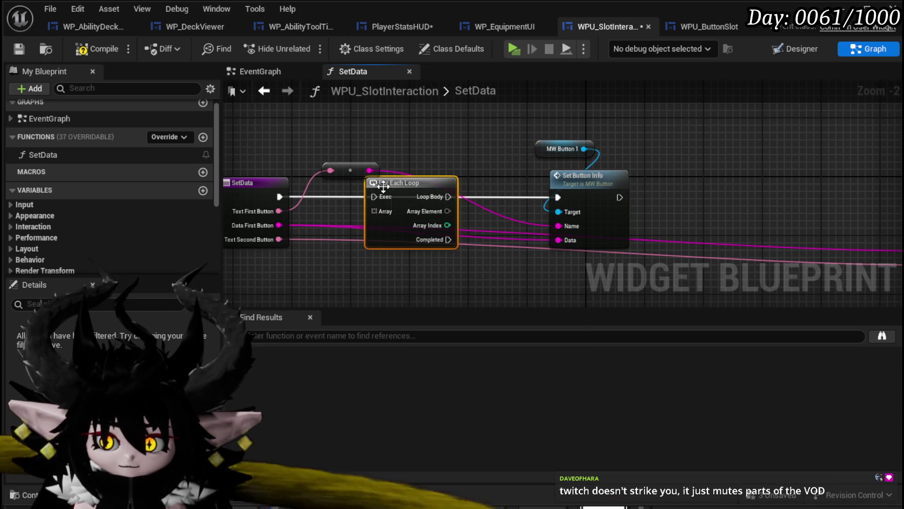
left_click_drag(280, 197, 374, 196)
left_click_drag(449, 196, 559, 197)
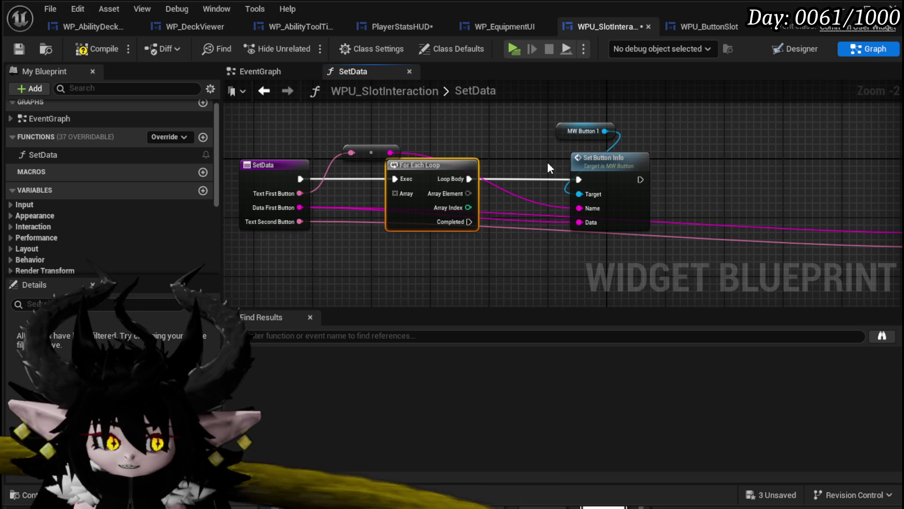
Break the old Name and Data wires; loop over Text First Button, feeding each element into Name
mouse_move(389, 151)
left_mouse_down()
mouse_move(389, 178)
mouse_move(437, 157)
left_mouse_up()
scroll(309, 225, "up", 2)
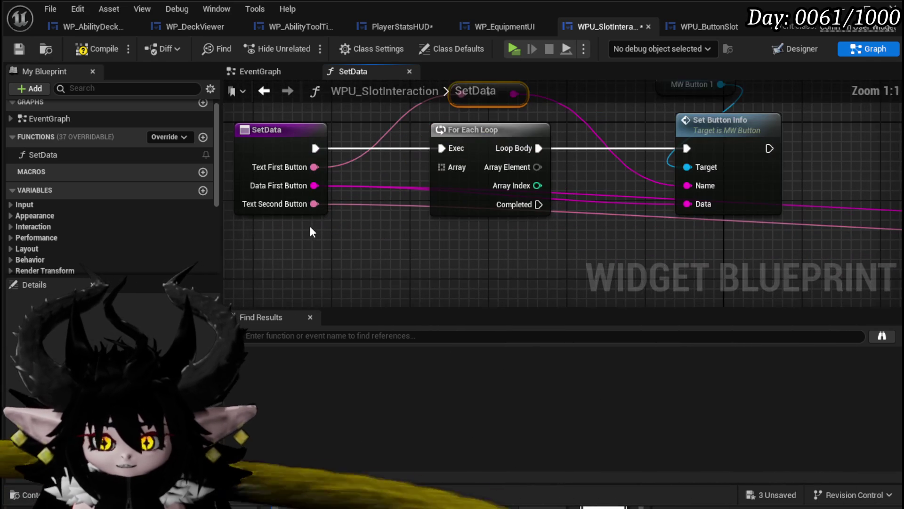
left_click_drag(333, 226, 431, 231)
left_click_drag(359, 151, 267, 148)
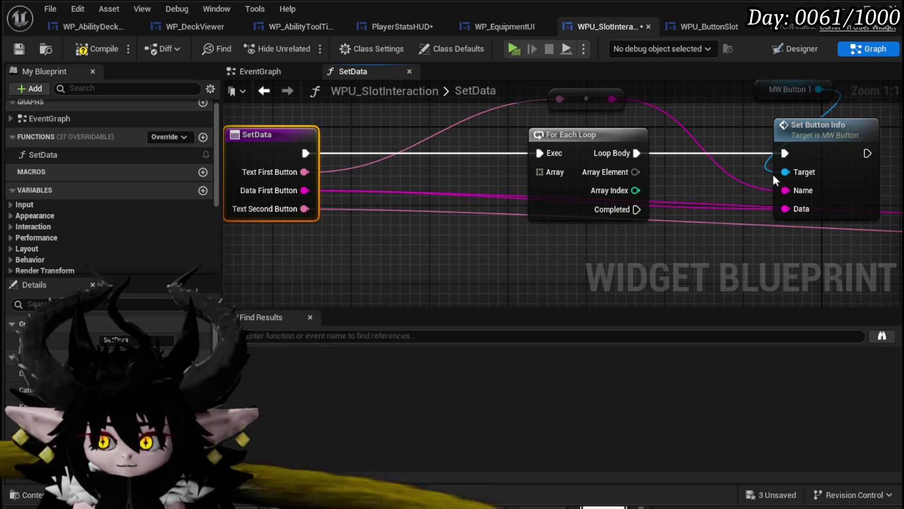
left_click(792, 189, "alt")
left_click(792, 213, "alt")
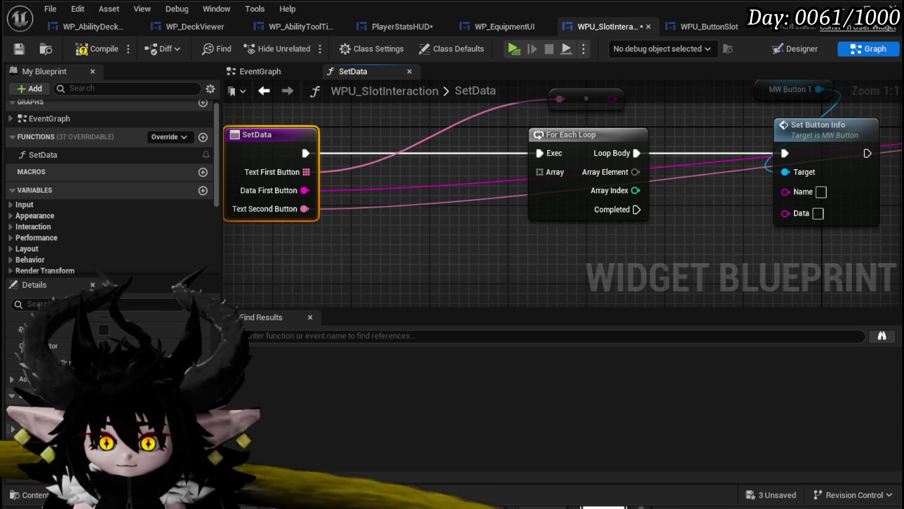
mouse_move(385, 208)
left_mouse_down()
mouse_move(299, 257)
mouse_move(342, 242)
left_mouse_up()
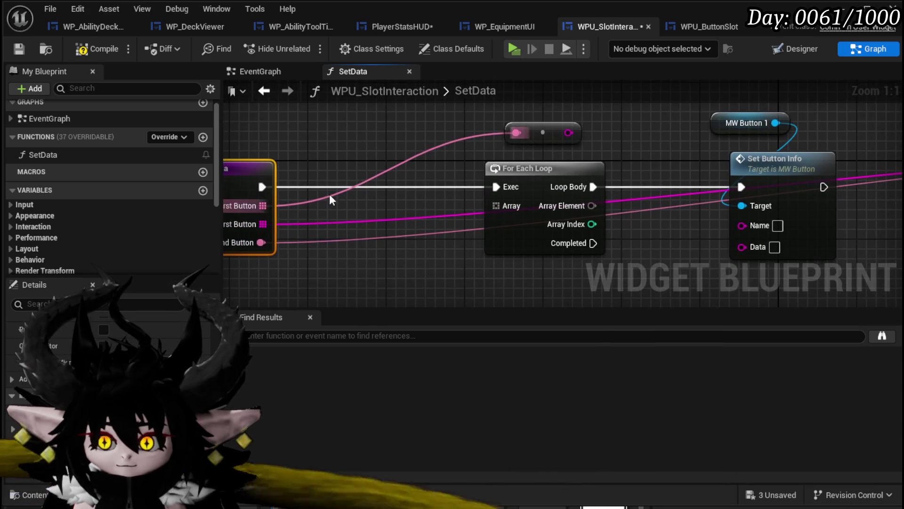
left_click_drag(262, 206, 496, 206)
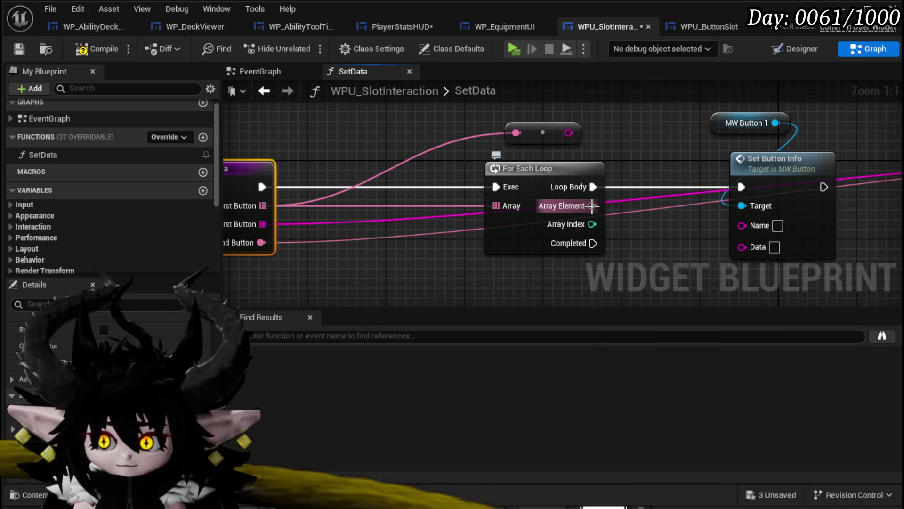
left_click_drag(592, 205, 743, 224)
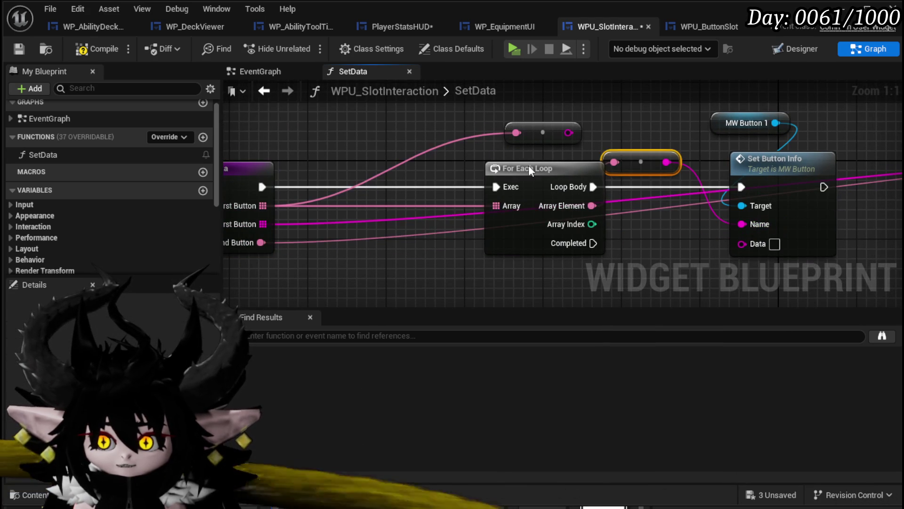
Add a GET on Data First Button by loop index and feed it into Data
left_click_drag(529, 165, 441, 166)
mouse_move(263, 224)
left_mouse_down()
mouse_move(467, 270)
mouse_move(527, 262)
left_mouse_up()
type("get")
key("Return")
mouse_move(502, 230)
left_mouse_down()
mouse_move(556, 307)
mouse_move(513, 157)
mouse_move(543, 176)
mouse_move(542, 162)
left_mouse_up()
mouse_move(546, 222)
left_mouse_down()
mouse_move(660, 176)
mouse_move(675, 183)
left_mouse_up()
mouse_move(514, 212)
left_mouse_down()
mouse_move(573, 143)
mouse_move(574, 153)
mouse_move(472, 179)
left_mouse_up()
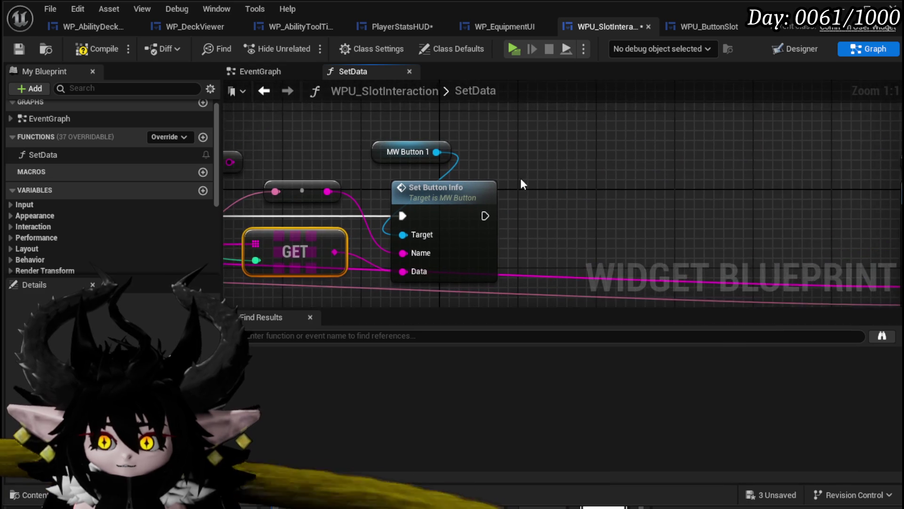
Add a Create Widget node set to class MW_Button, placed beside Set Button Info
right_click(597, 159)
type("Create")
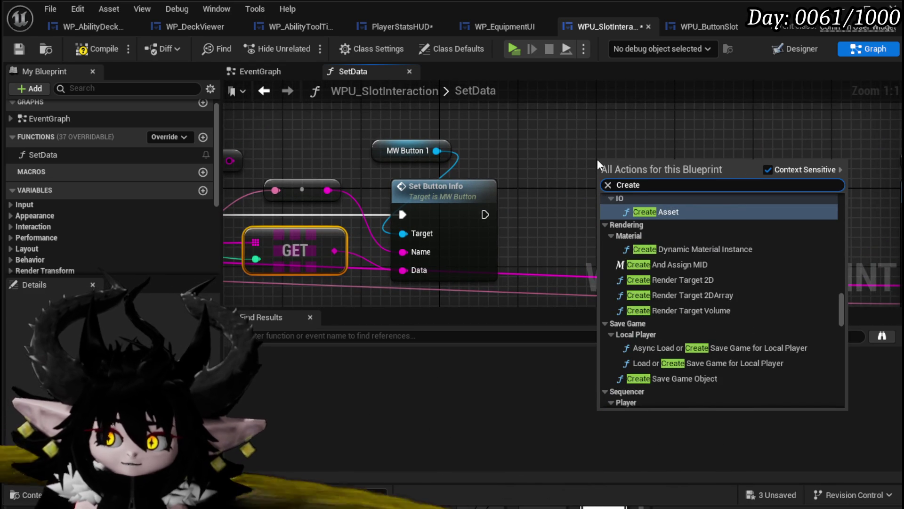
type(" widg")
key("Return")
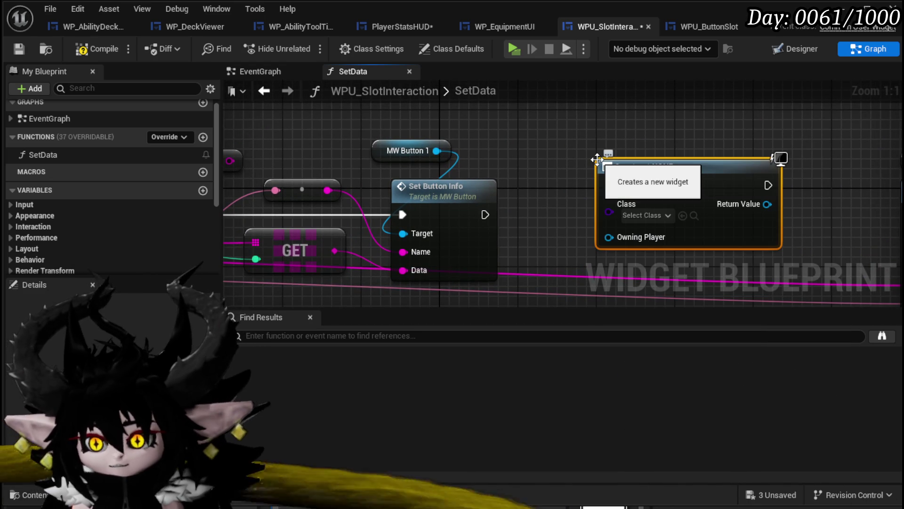
left_click(641, 216)
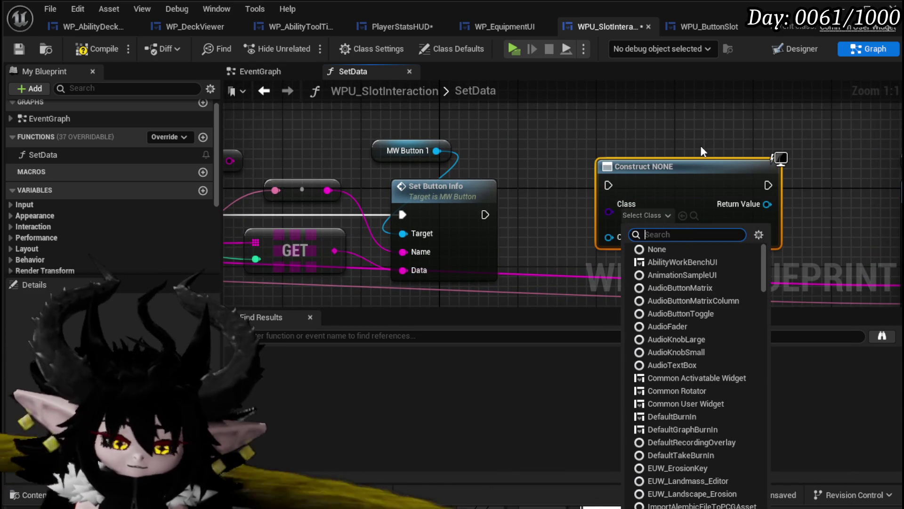
type("MW Button")
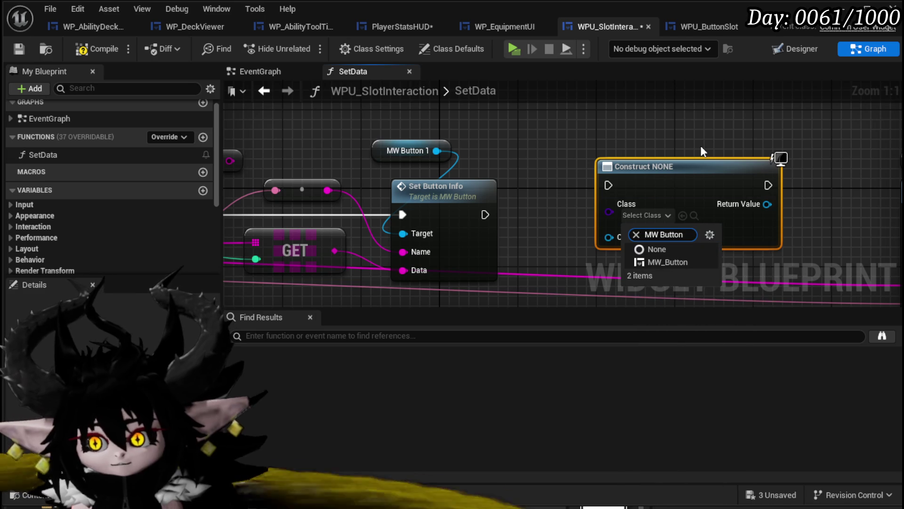
left_click(668, 262)
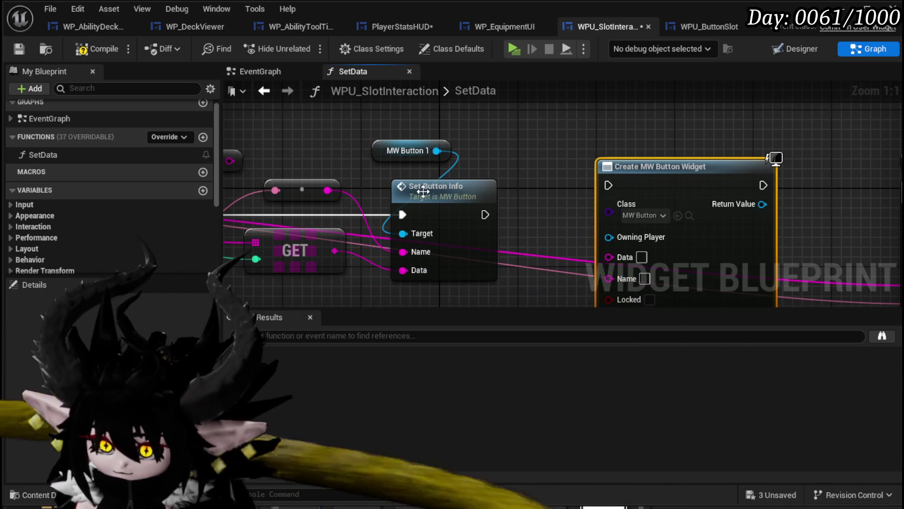
left_click_drag(655, 195, 580, 197)
scroll(579, 197, "down", 2)
scroll(702, 124, "down", 1)
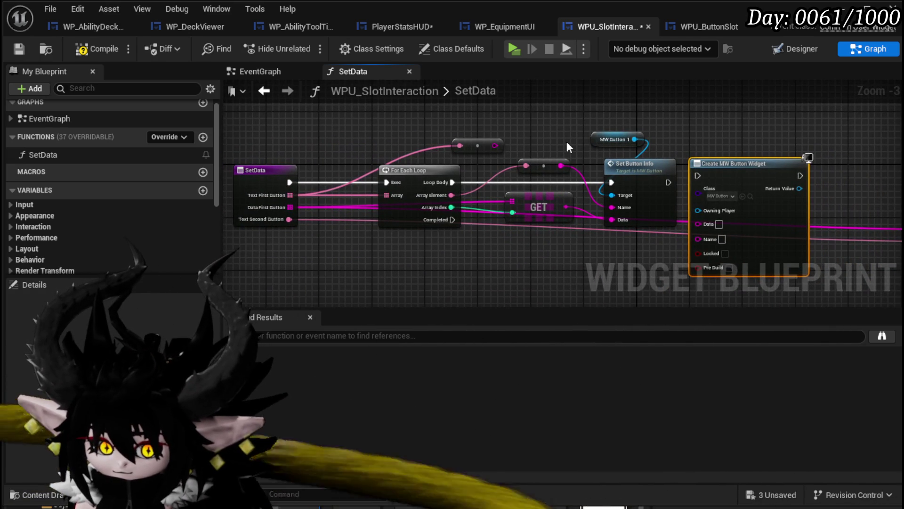
key("ctrl+shift+d")
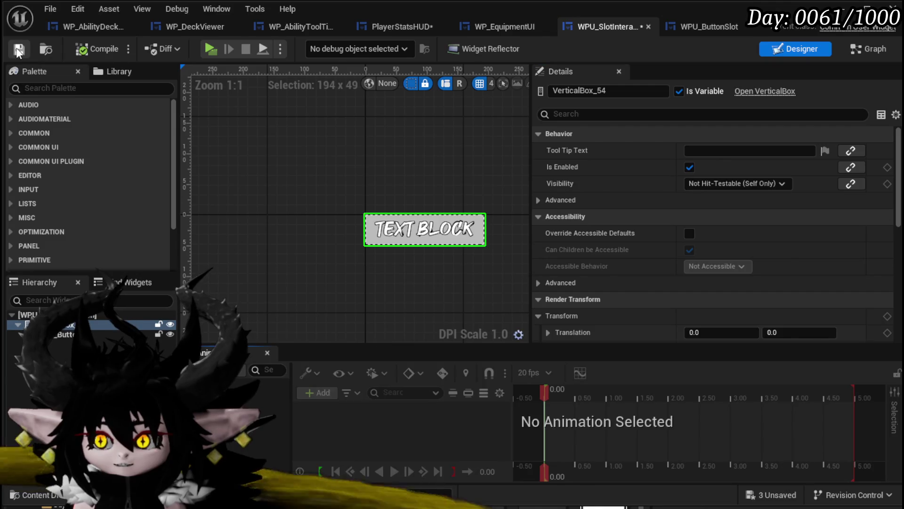
Add Clear Children on Vertical Box 54, wired SetData → Clear Children → For Each Loop
left_click(868, 49)
mouse_move(57, 228)
left_mouse_down()
mouse_move(314, 268)
mouse_move(286, 256)
mouse_move(319, 275)
left_mouse_up()
type("Cle")
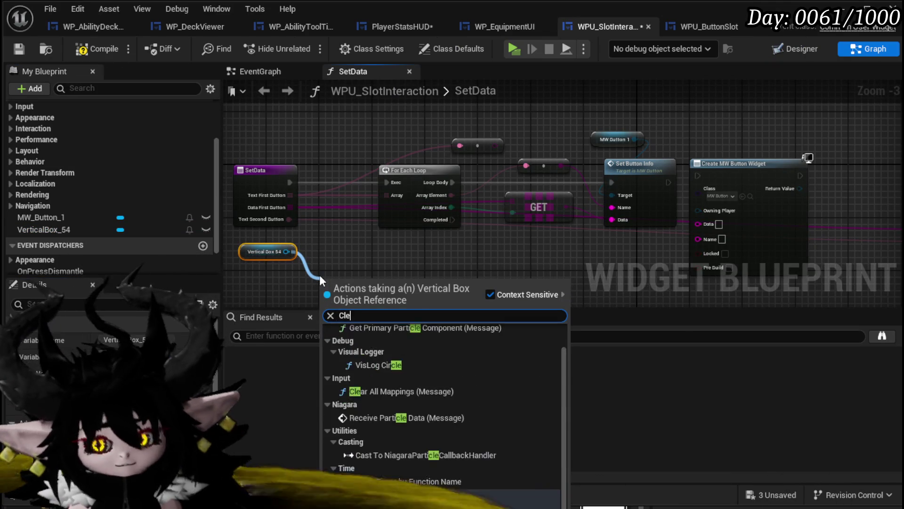
type("ar")
left_click(370, 411)
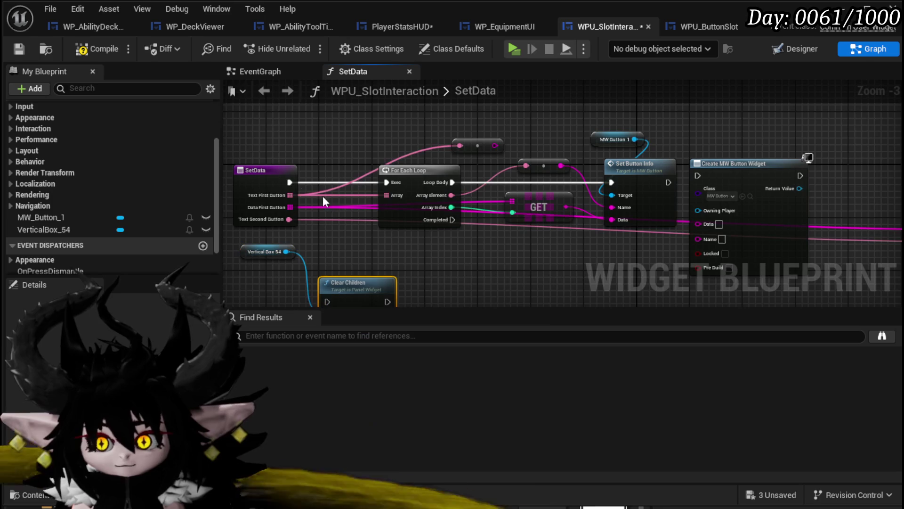
left_click_drag(270, 180, 228, 180)
left_click_drag(380, 285, 347, 172)
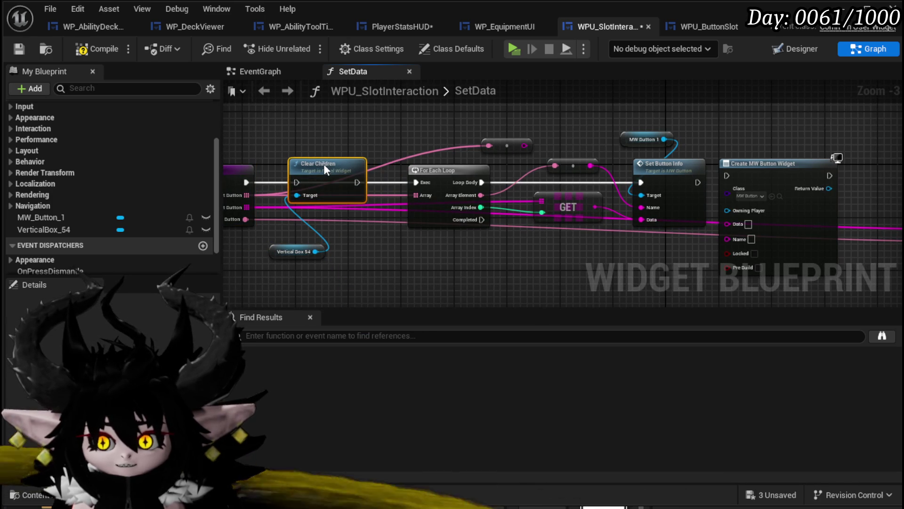
left_click_drag(246, 182, 296, 183)
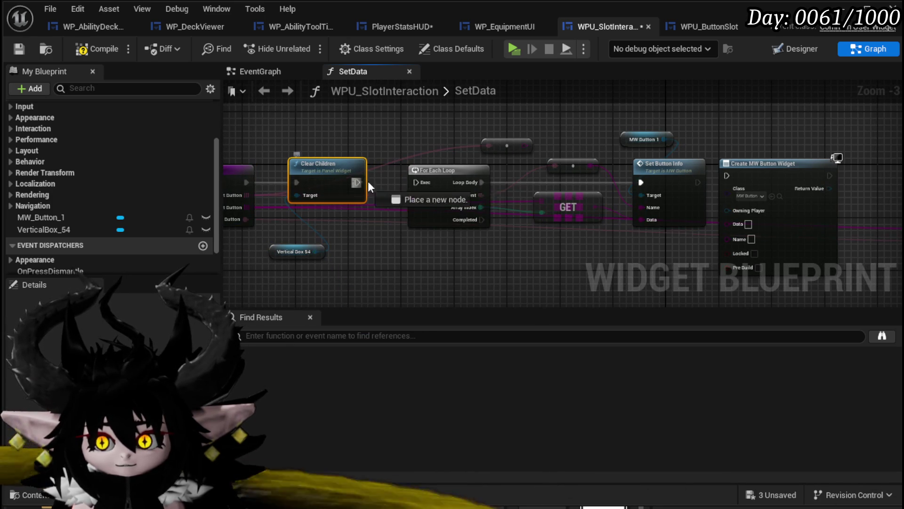
left_click_drag(357, 183, 417, 184)
left_click_drag(288, 253, 302, 132)
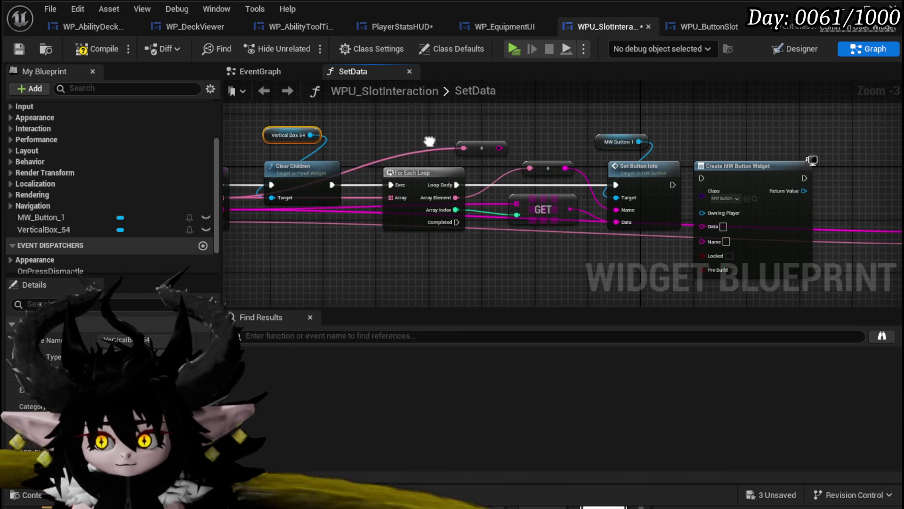
left_click_drag(476, 147, 238, 115)
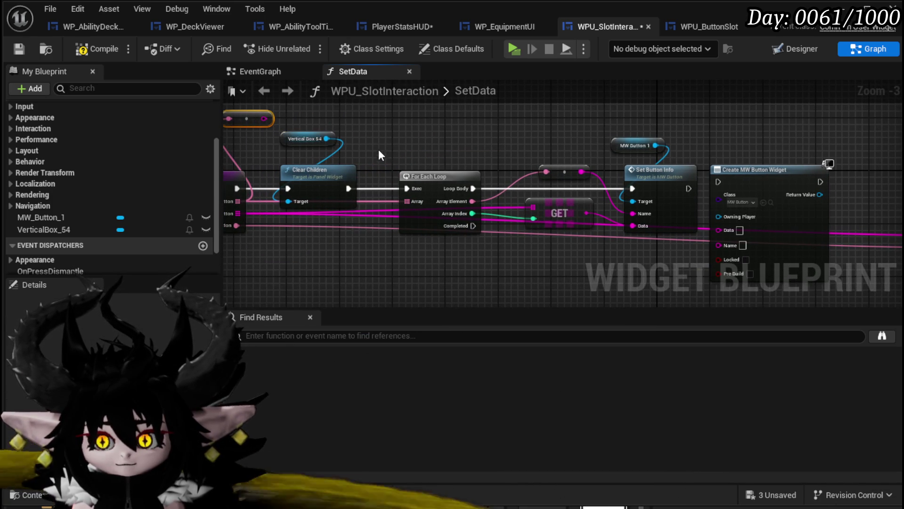
left_click_drag(326, 138, 447, 136)
Add Vertical Box 54's Add Child node, feeding the created widget into it and Set Button Info's target
type("add")
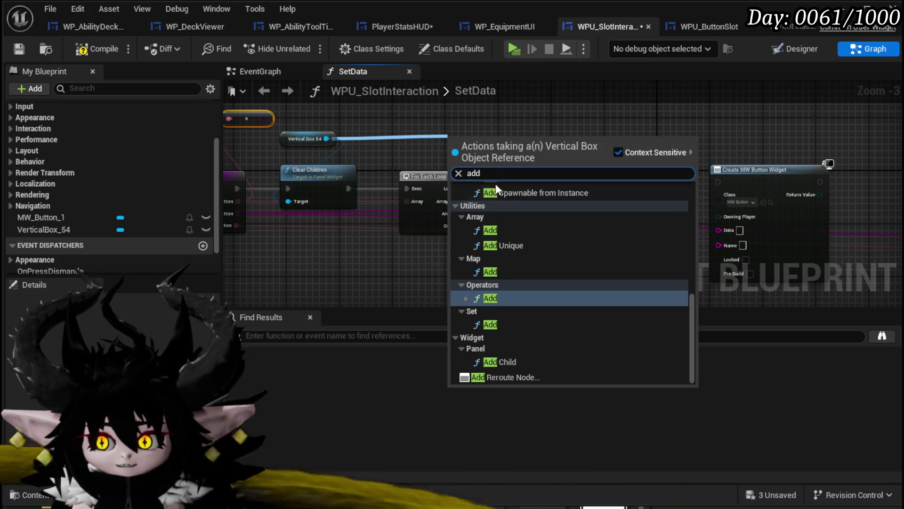
left_click(498, 361)
mouse_move(443, 186)
left_mouse_down()
mouse_move(407, 150)
mouse_move(667, 129)
mouse_move(645, 112)
left_mouse_up()
left_click_drag(686, 202, 611, 154)
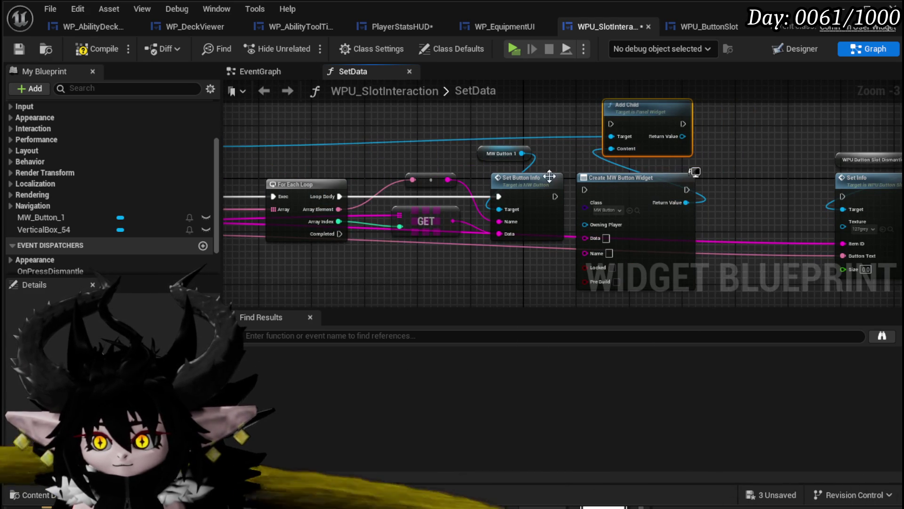
left_click_drag(685, 202, 599, 198)
left_click_drag(506, 211, 759, 190)
mouse_move(663, 189)
left_mouse_down()
mouse_move(547, 181)
mouse_move(562, 188)
left_mouse_up()
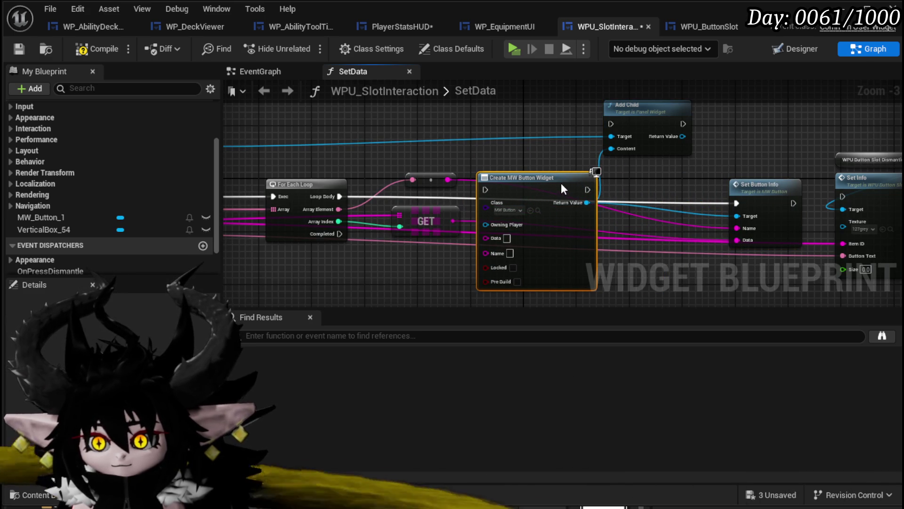
Delete the old Set Info nodes and chain Loop Body → Create Widget → Set Button Info → Add Child
left_click_drag(339, 196, 429, 204)
left_click_drag(488, 190, 487, 190)
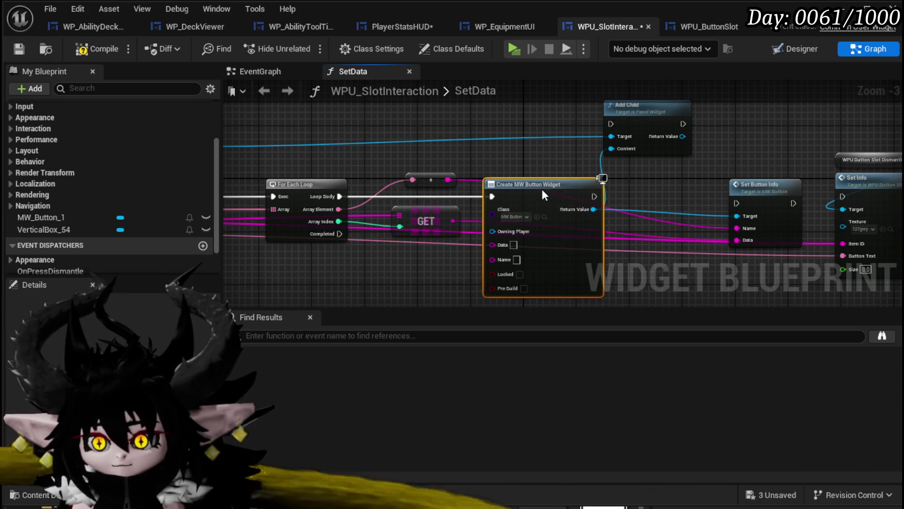
mouse_move(642, 118)
left_mouse_down()
mouse_move(832, 128)
mouse_move(591, 148)
left_mouse_up()
scroll(504, 163, "down", 1)
key("Delete")
mouse_move(389, 115)
left_mouse_down()
mouse_move(459, 151)
mouse_move(461, 173)
left_mouse_up()
left_click_drag(403, 181, 441, 181)
left_click_drag(267, 177, 453, 178)
left_click_drag(455, 140, 589, 212)
left_click_drag(566, 173, 537, 168)
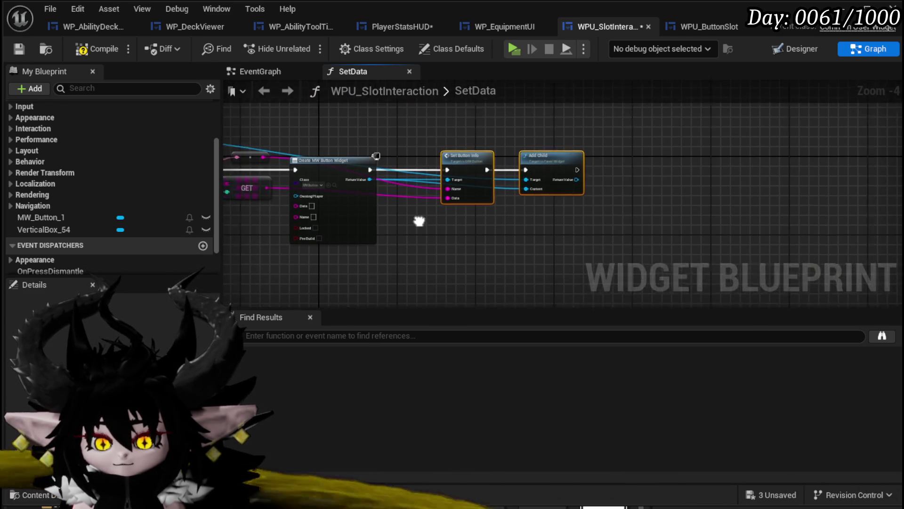
Feed the name and data into Create MW Button Widget, then compile
scroll(470, 201, "up", 5)
mouse_move(264, 196)
left_mouse_down()
mouse_move(461, 208)
mouse_move(317, 203)
left_mouse_up()
left_click_drag(681, 169, 376, 222)
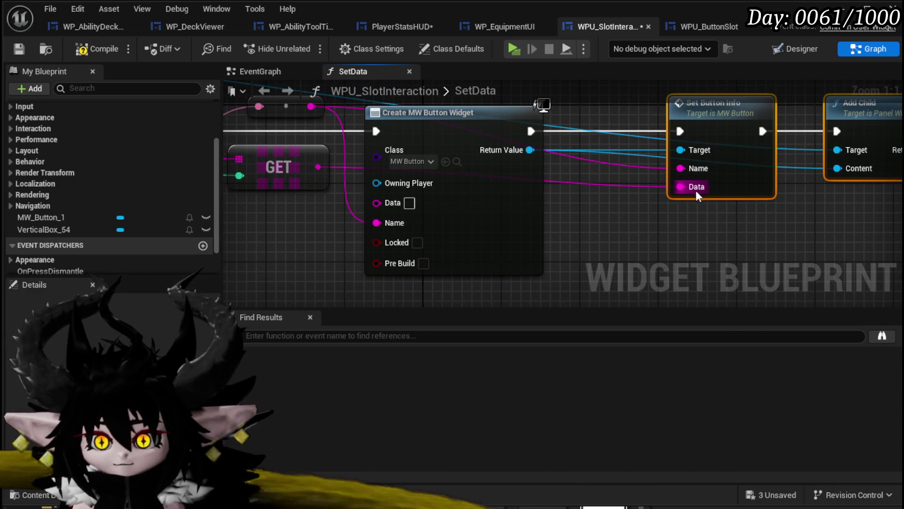
left_click_drag(681, 187, 386, 203)
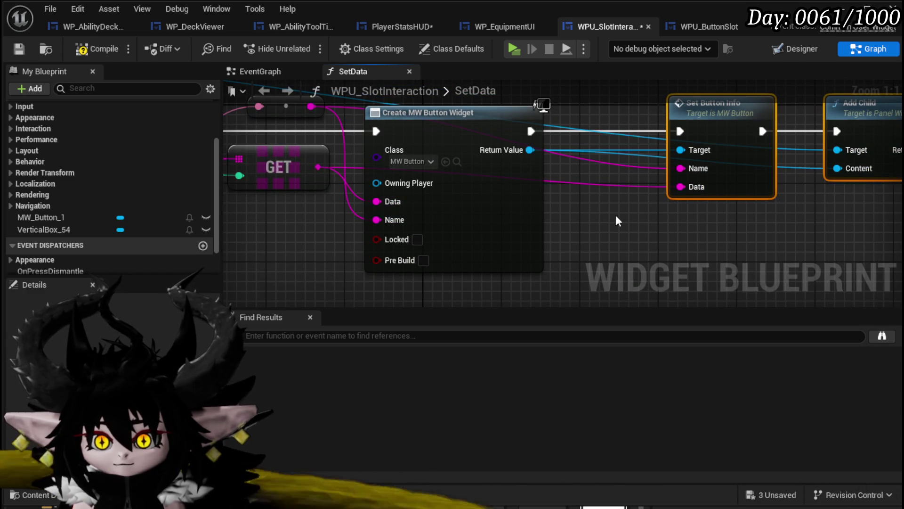
left_click_drag(716, 123, 687, 124)
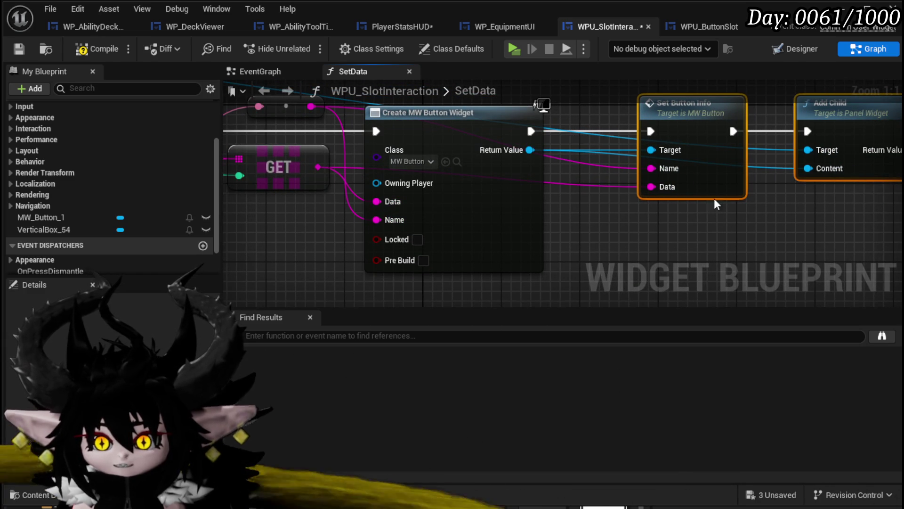
scroll(696, 216, "down", 1)
left_click_drag(696, 216, 599, 220)
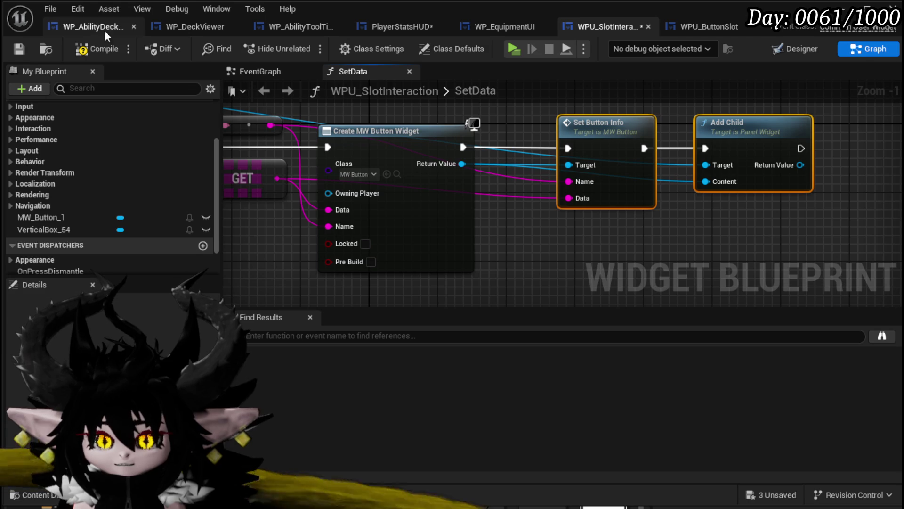
left_click(93, 46)
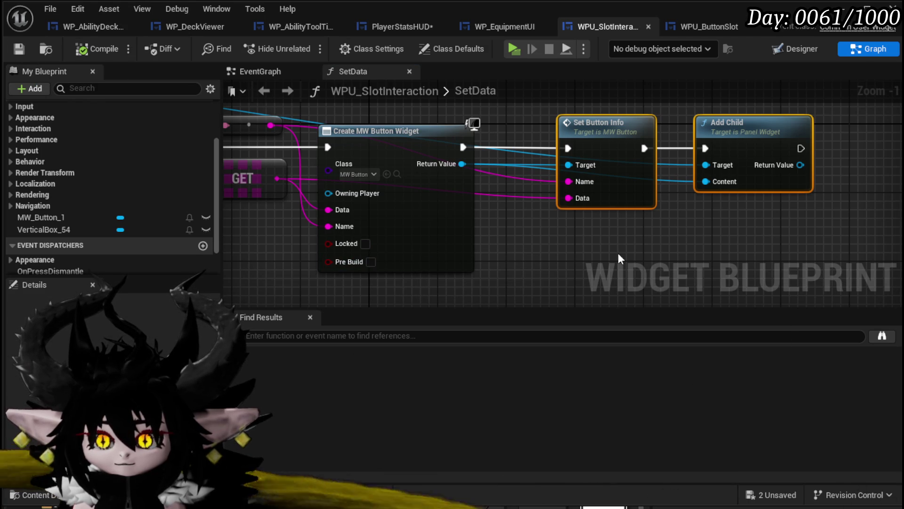
Enable Pre Build on the Create MW Button Widget node and compile the blueprint
left_click(371, 262)
left_click_drag(632, 247, 897, 247)
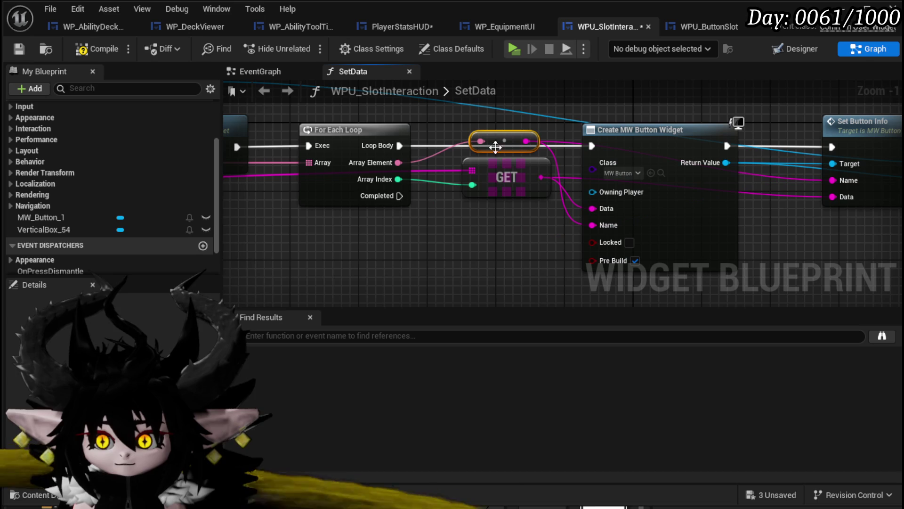
left_click(83, 51)
Delete the unused ToString (Text) node, tidy the reroute and GET nodes, and save
scroll(299, 225, "down", 2)
left_click_drag(226, 132, 304, 137)
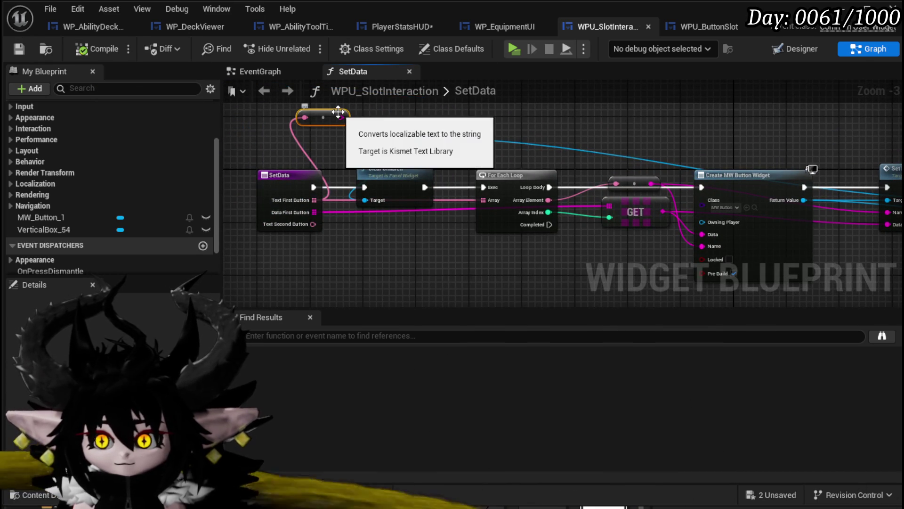
key("Delete")
mouse_move(636, 157)
left_mouse_down()
mouse_move(440, 165)
mouse_move(486, 191)
mouse_move(482, 209)
mouse_move(470, 208)
left_mouse_up()
left_click(407, 116)
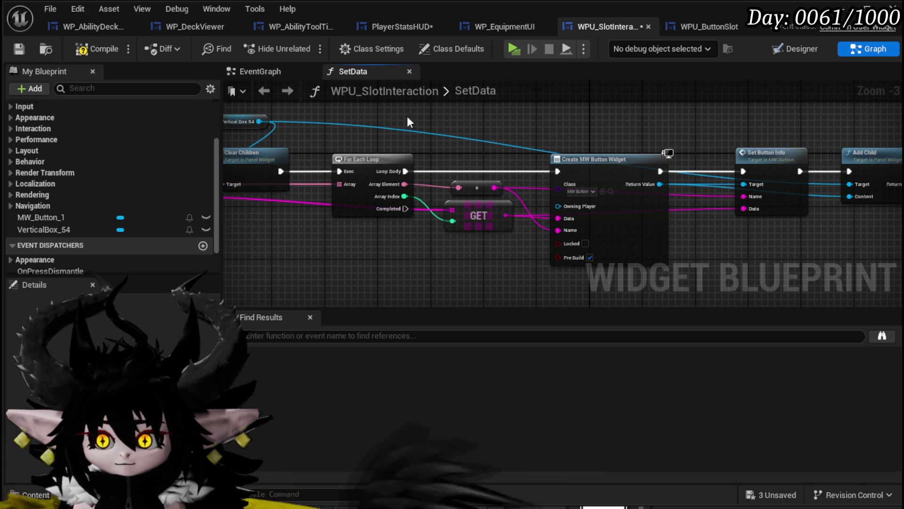
left_click(21, 44)
Review the chain from Clear Children through Set Button Info to Add Child and recompile
left_click_drag(448, 153, 373, 151)
left_click_drag(725, 197, 528, 234)
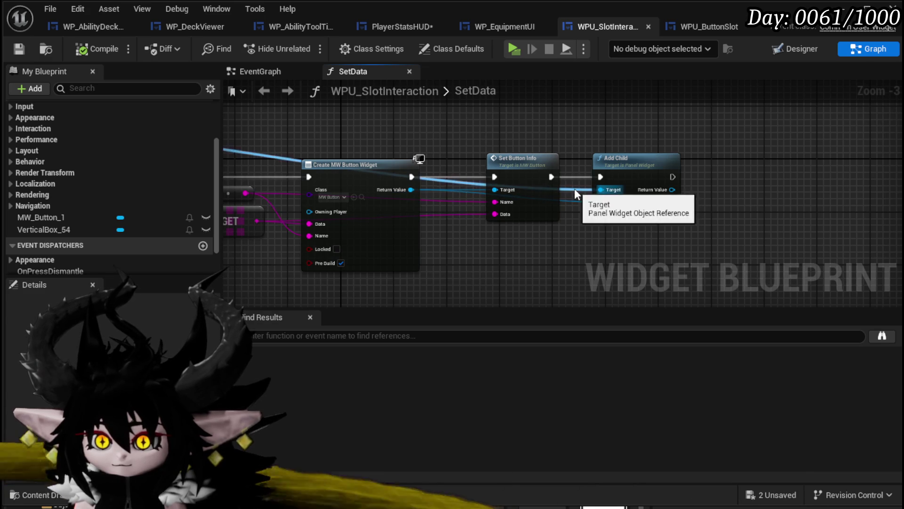
left_click_drag(575, 189, 841, 214)
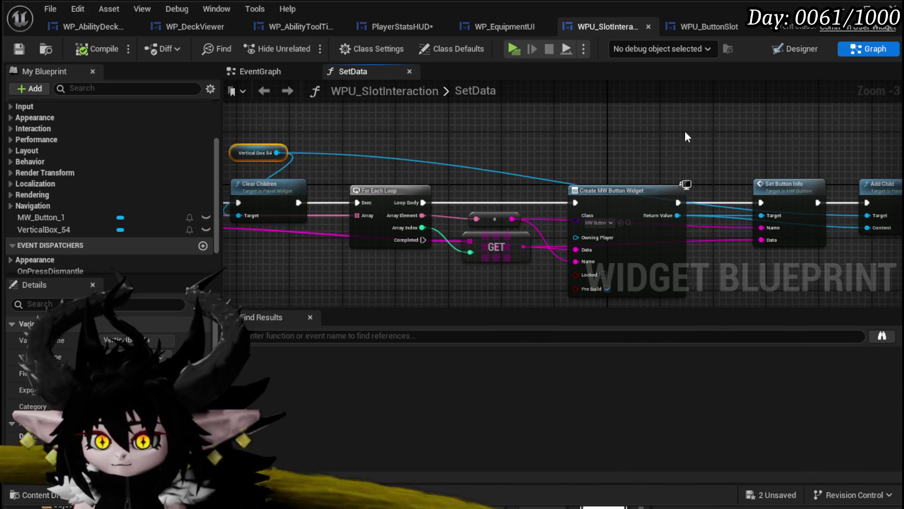
mouse_move(829, 148)
left_mouse_down()
mouse_move(702, 149)
mouse_move(734, 176)
mouse_move(718, 214)
left_mouse_up()
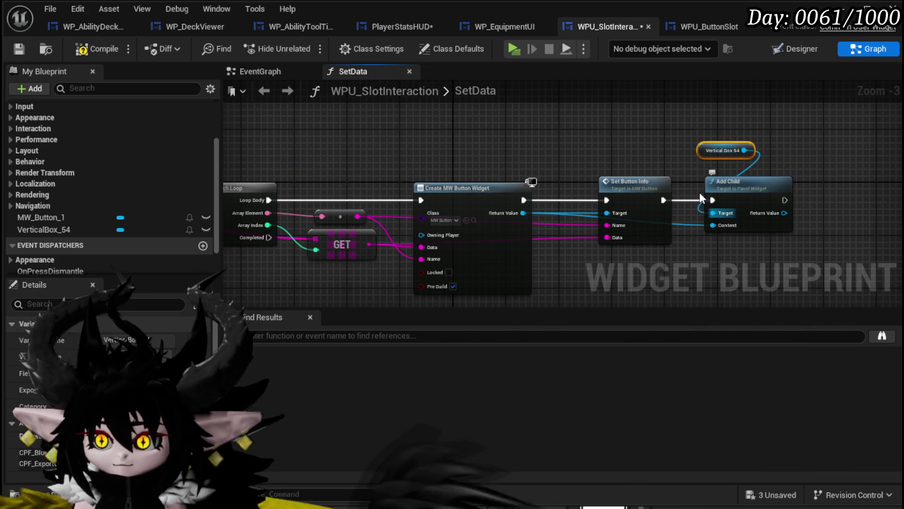
left_click(85, 50)
mouse_move(487, 134)
left_mouse_down()
mouse_move(392, 107)
mouse_move(595, 116)
mouse_move(563, 126)
left_mouse_up()
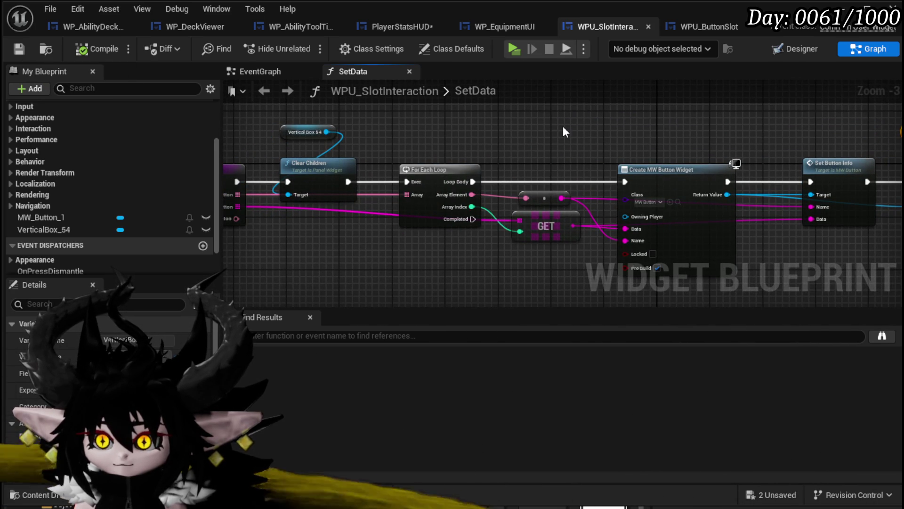
mouse_move(563, 126)
left_mouse_down()
mouse_move(617, 129)
mouse_move(340, 118)
left_mouse_up()
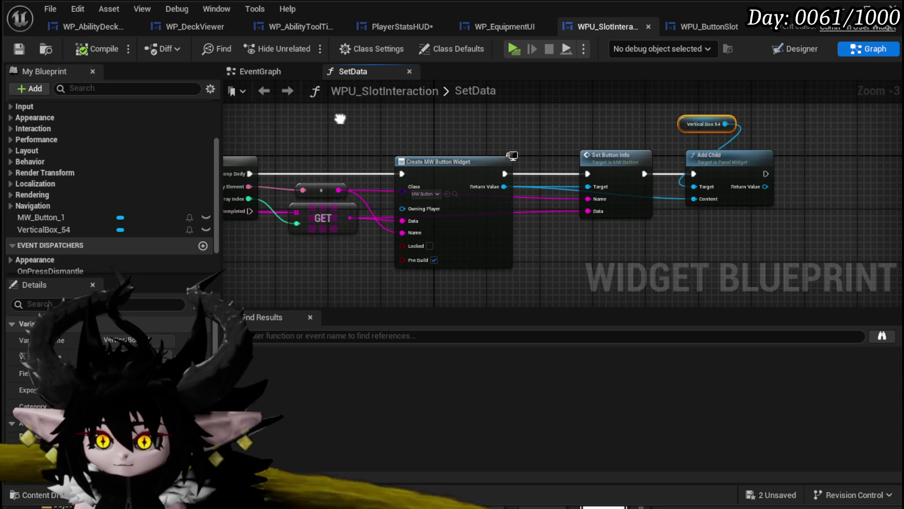
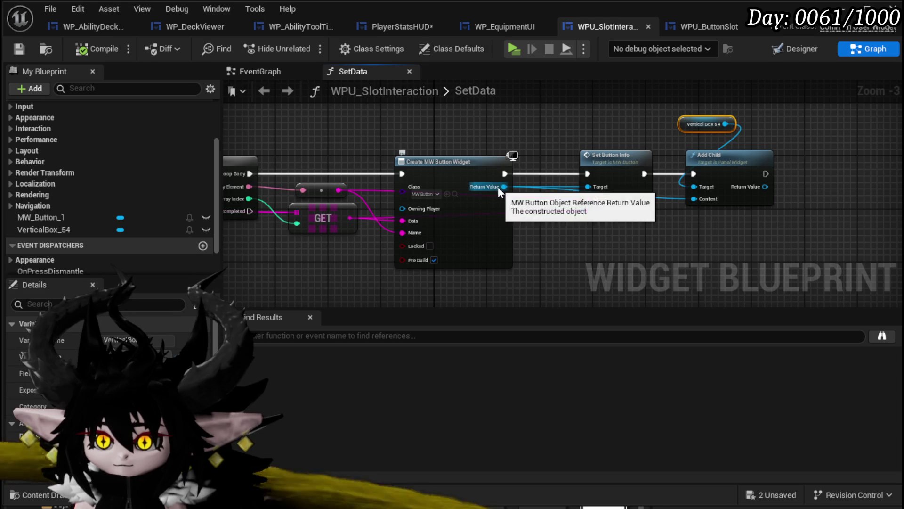
Add a Bind Event to On Pressed for the created button and place it after Add Child
left_click_drag(497, 186, 597, 276)
type("Bind")
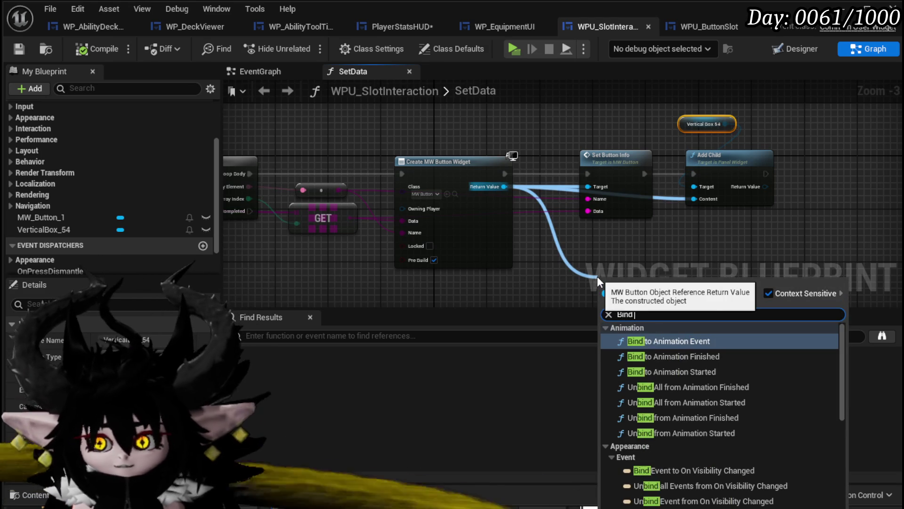
type(" on Pres")
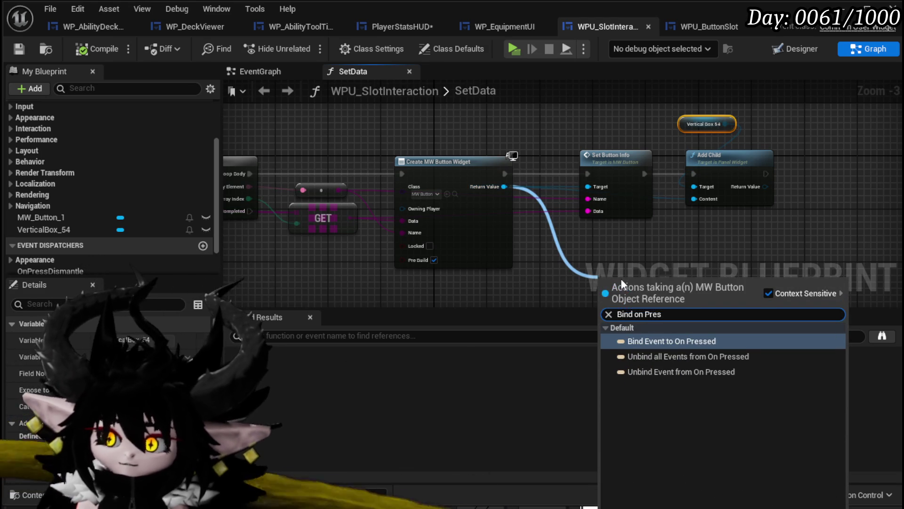
left_click(662, 341)
left_click_drag(467, 282, 673, 164)
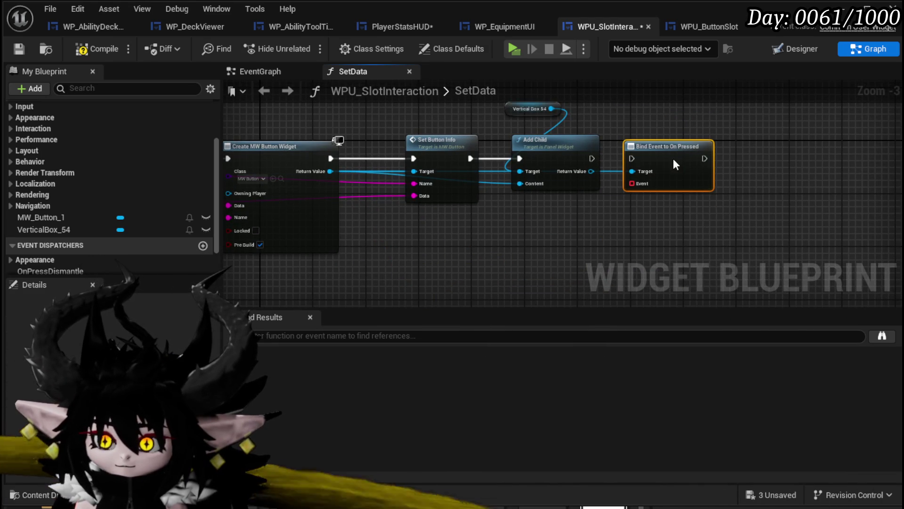
mouse_move(593, 158)
left_mouse_down()
mouse_move(612, 159)
mouse_move(578, 158)
mouse_move(632, 158)
mouse_move(621, 216)
left_mouse_up()
Feed the bind a Create Event that generates a matching function in WPU_SlotInteraction
type("Cr")
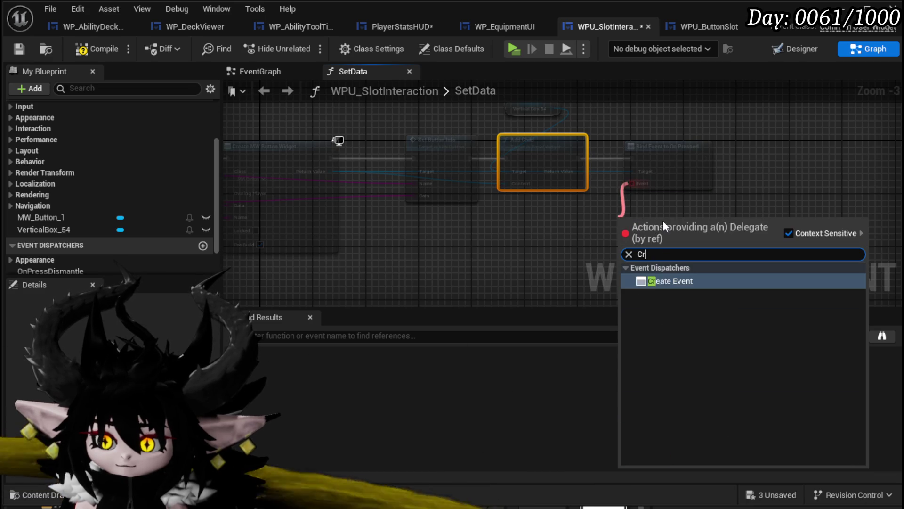
type("ea")
left_click(670, 288)
left_click(624, 258)
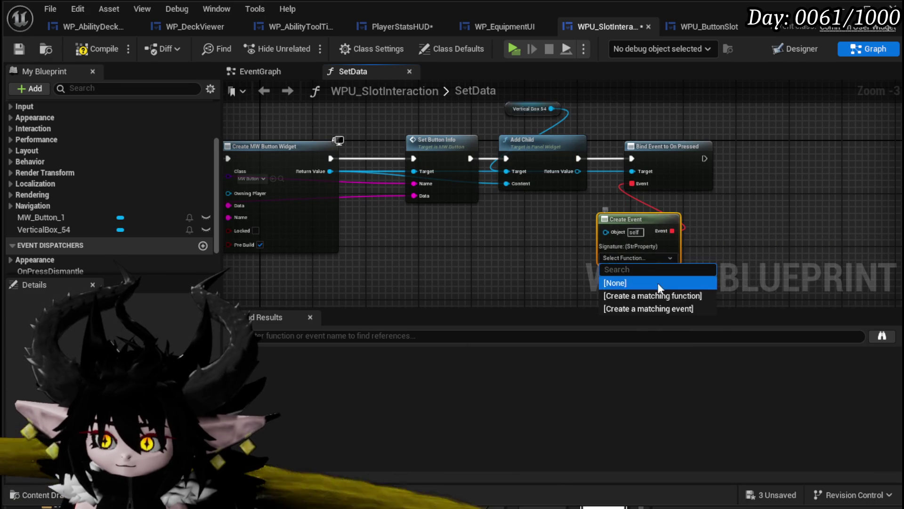
left_click(665, 295)
right_click(508, 203)
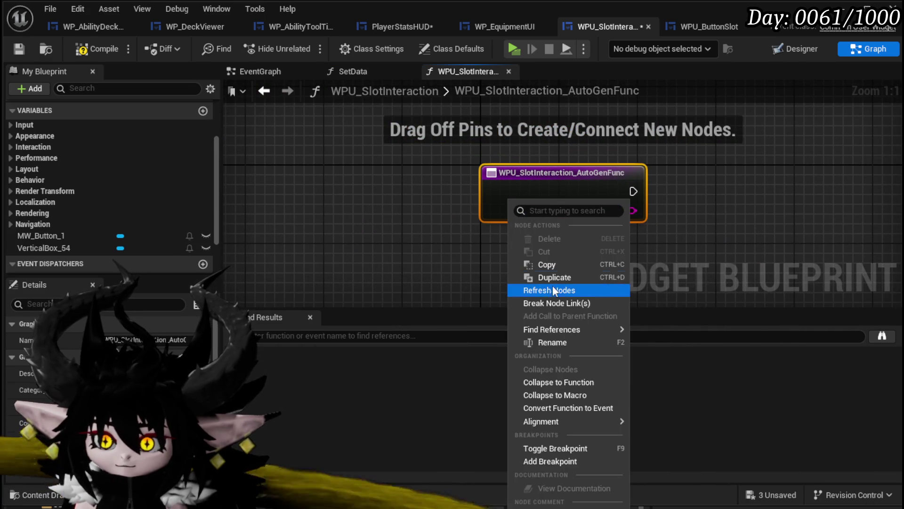
Rename the generated function to PressButton
left_click(543, 343)
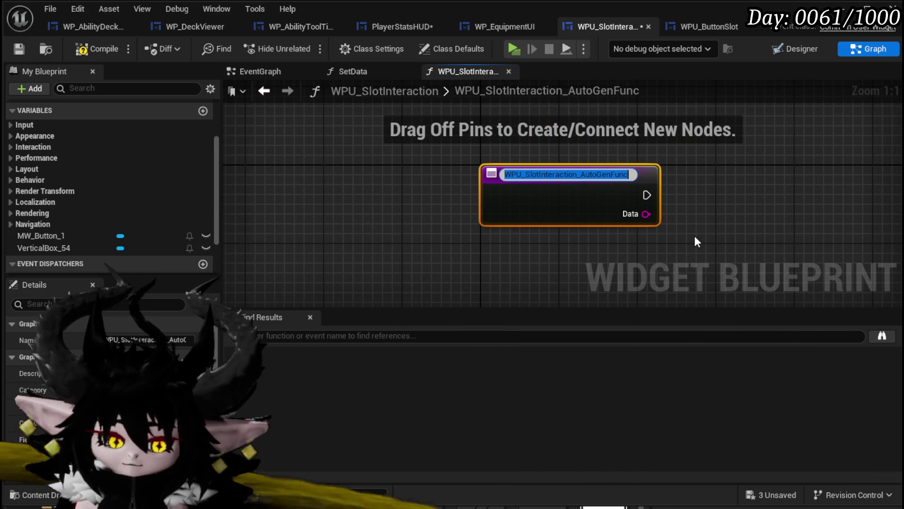
type("Press")
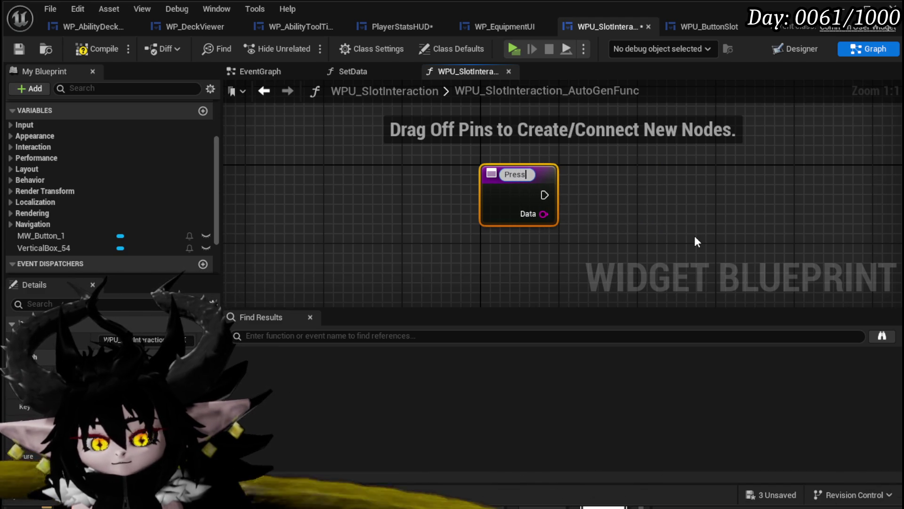
type("Button")
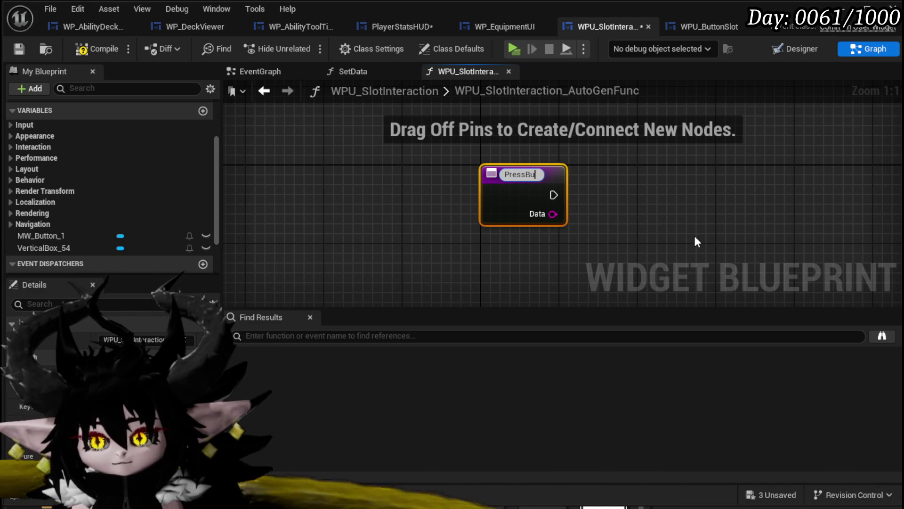
key("Return")
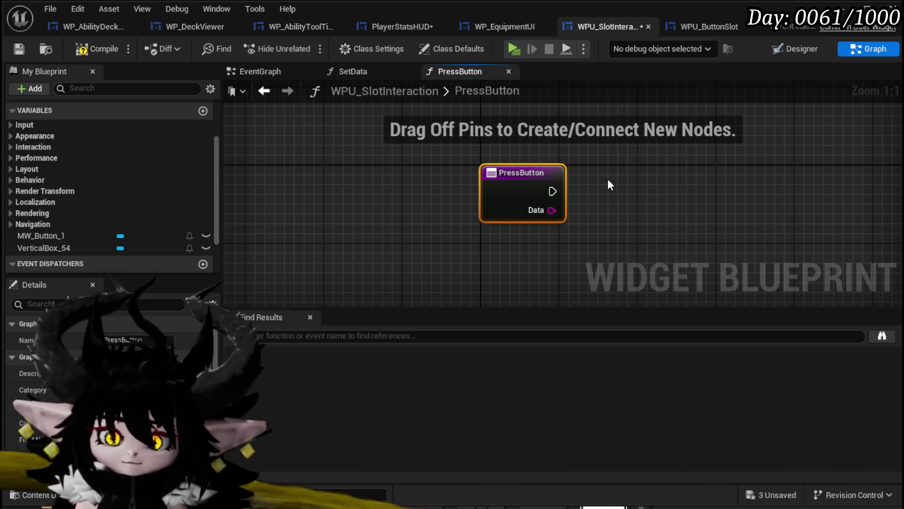
Add a new event dispatcher named OnPressInteractionButton
scroll(138, 216, "down", 3)
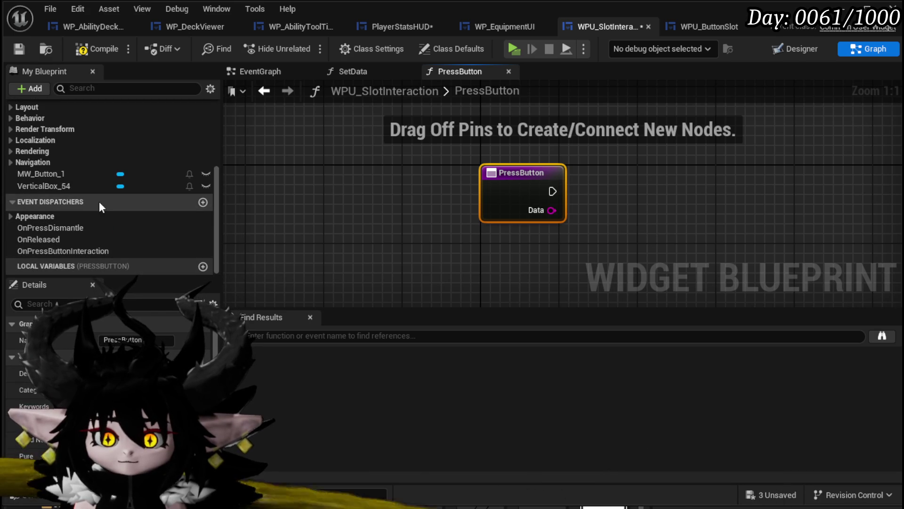
left_click(203, 201)
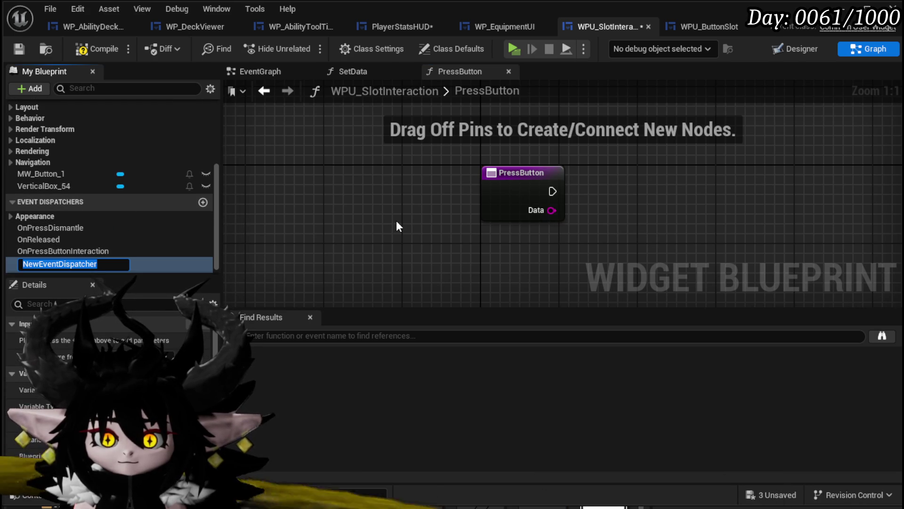
type("OnPre")
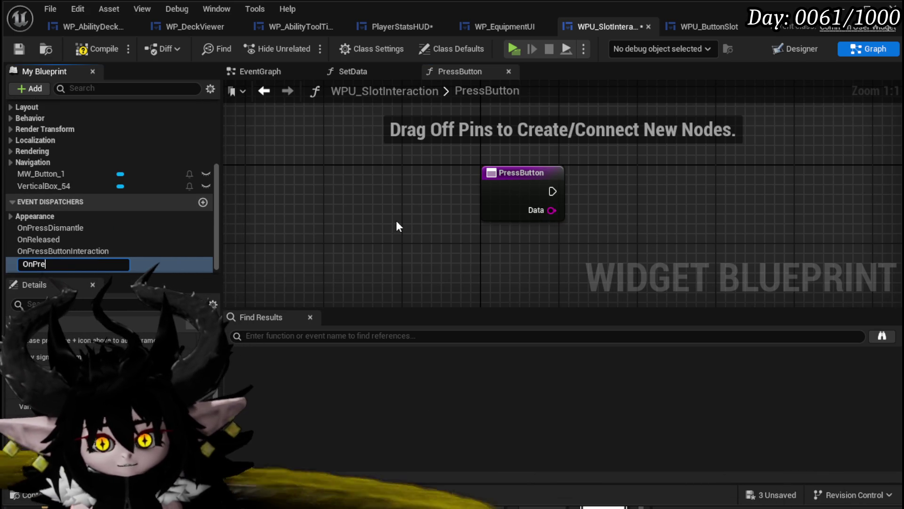
type("ss")
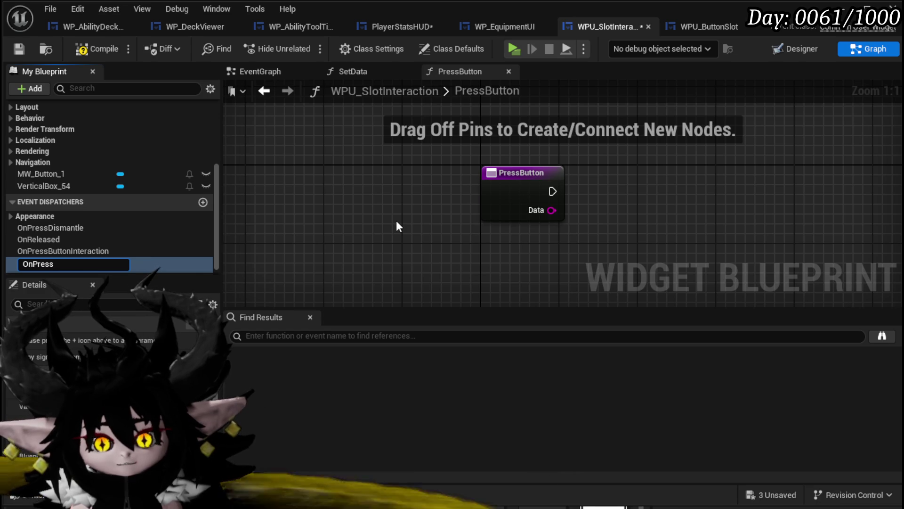
type("Se")
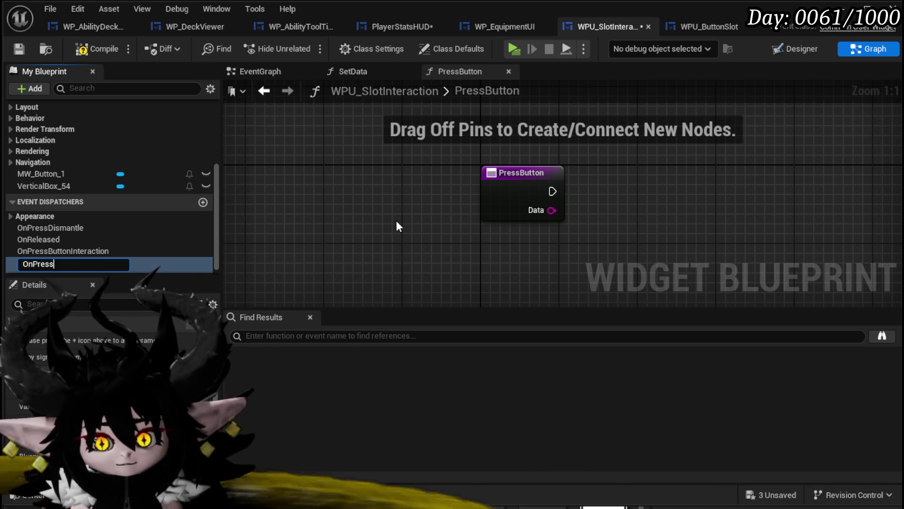
type("InteractionButton")
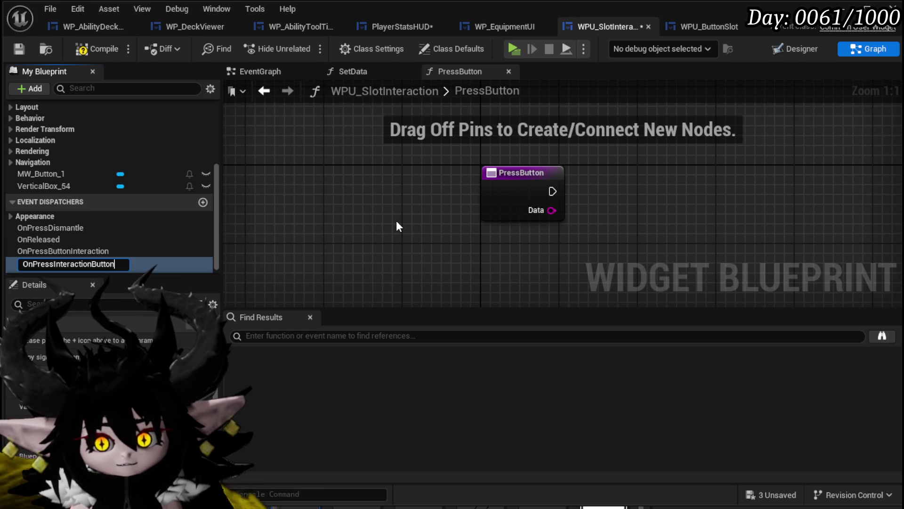
key("Return")
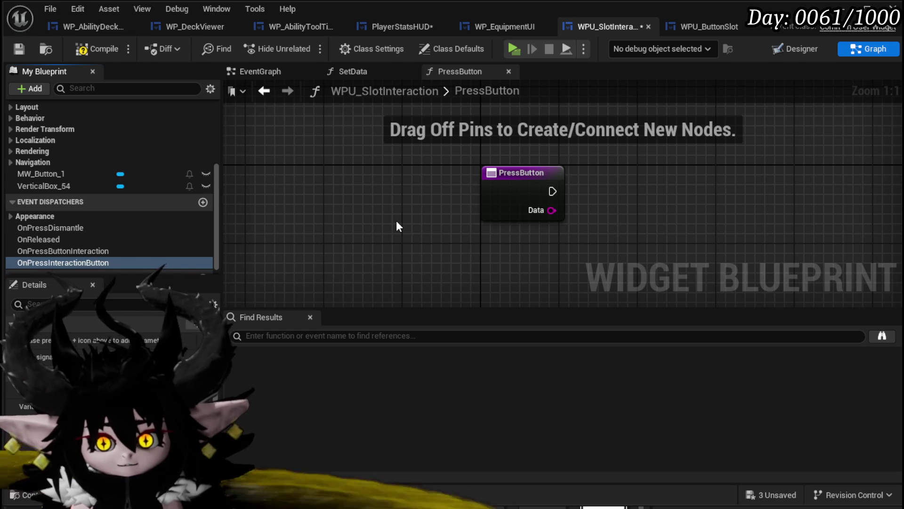
Give the OnPressInteractionButton dispatcher a String input
mouse_move(74, 259)
left_mouse_down()
mouse_move(606, 205)
mouse_move(616, 189)
left_mouse_up()
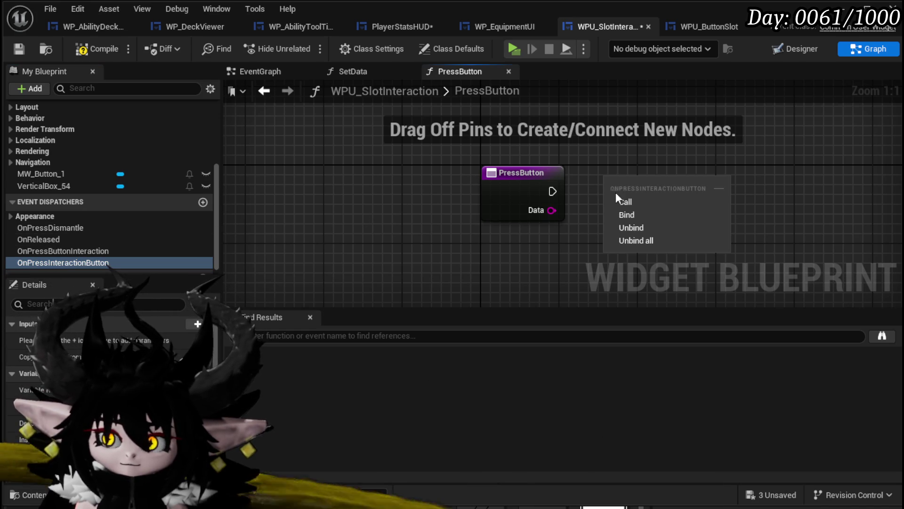
left_click(197, 323)
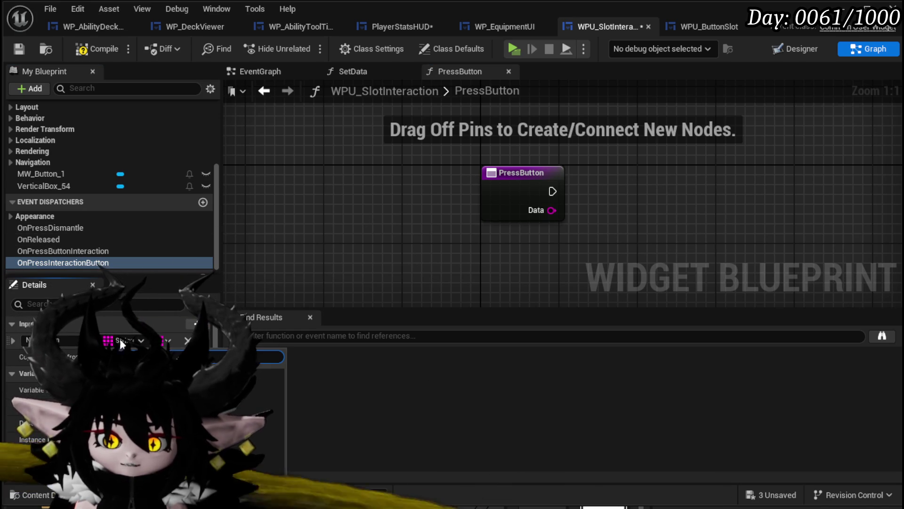
left_click(122, 341)
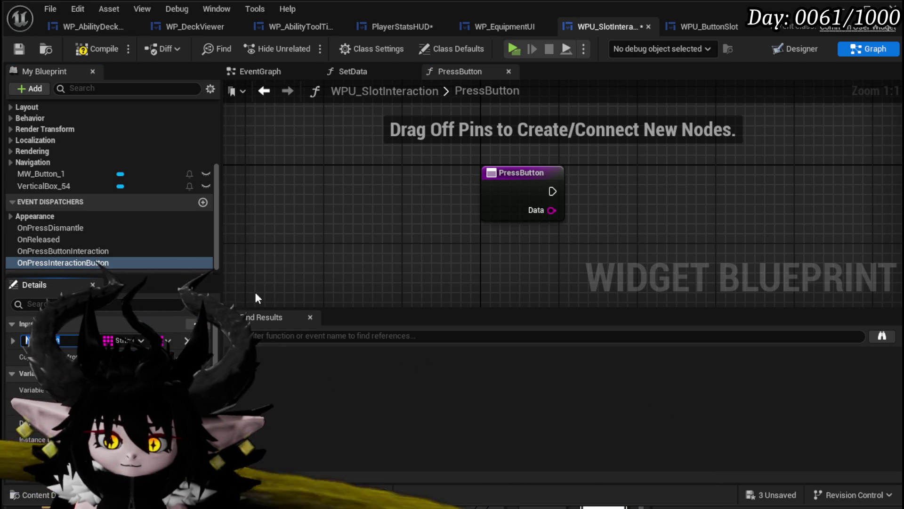
left_click(237, 228)
Call OnPressInteractionButton from PressButton, wiring its execution and Data string into the call
left_click_drag(50, 265, 619, 186)
left_click(634, 201)
mouse_move(552, 191)
left_mouse_down()
mouse_move(570, 210)
mouse_move(612, 202)
left_mouse_up()
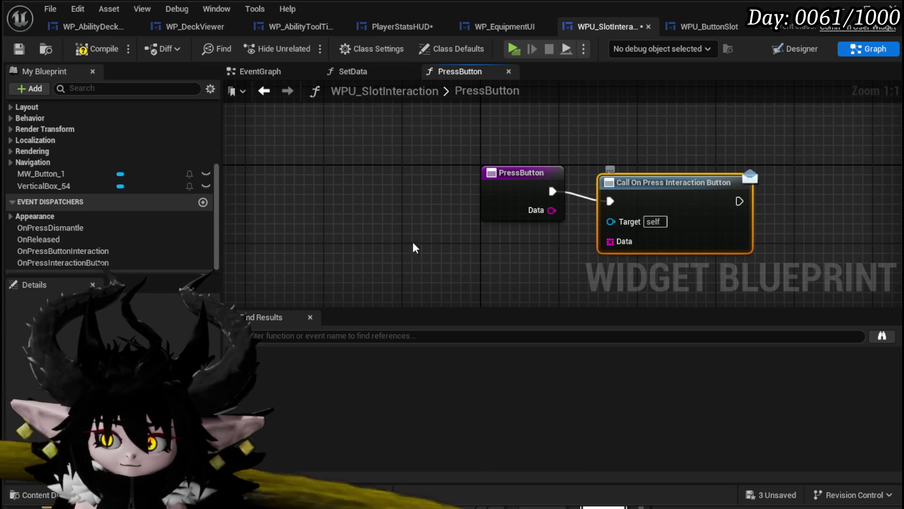
key("Delete")
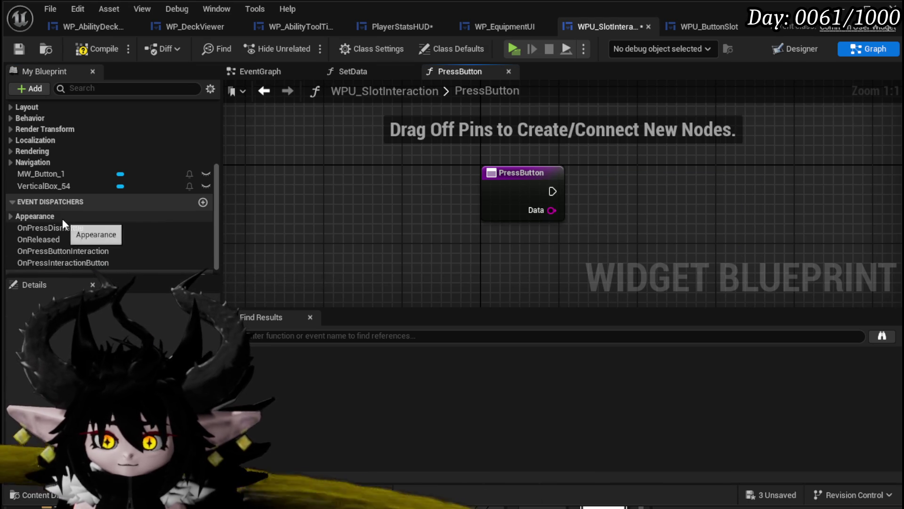
left_click(63, 262)
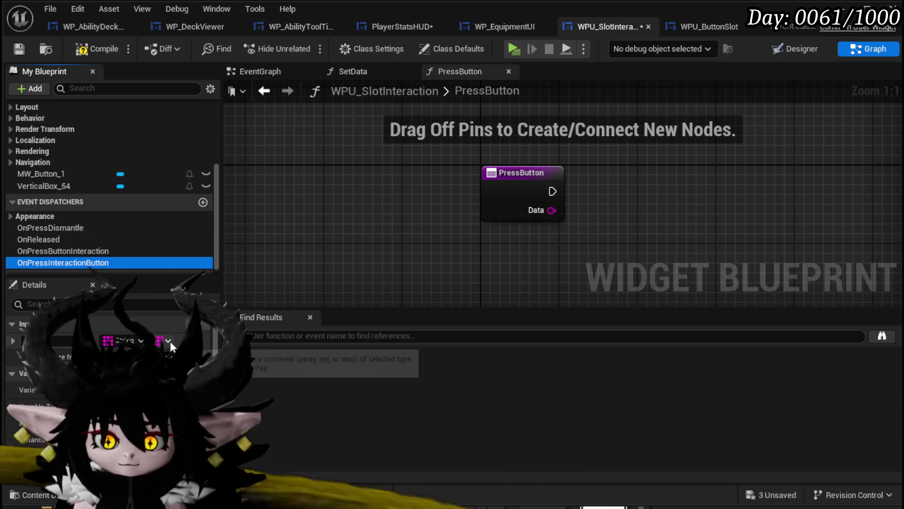
mouse_move(42, 266)
left_mouse_down()
mouse_move(650, 187)
mouse_move(594, 243)
left_mouse_up()
left_click(607, 261)
left_click_drag(553, 192, 604, 203)
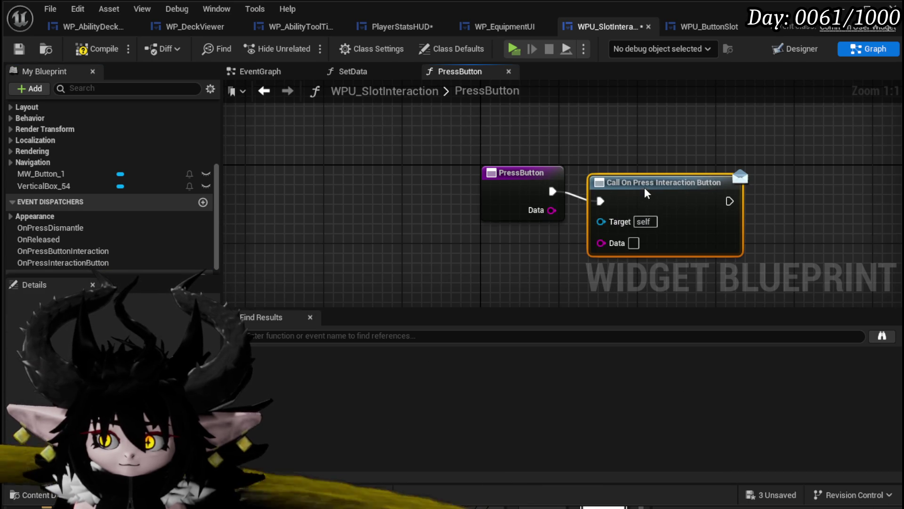
left_click_drag(669, 182, 689, 173)
mouse_move(551, 210)
left_mouse_down()
mouse_move(588, 229)
mouse_move(621, 231)
left_mouse_up()
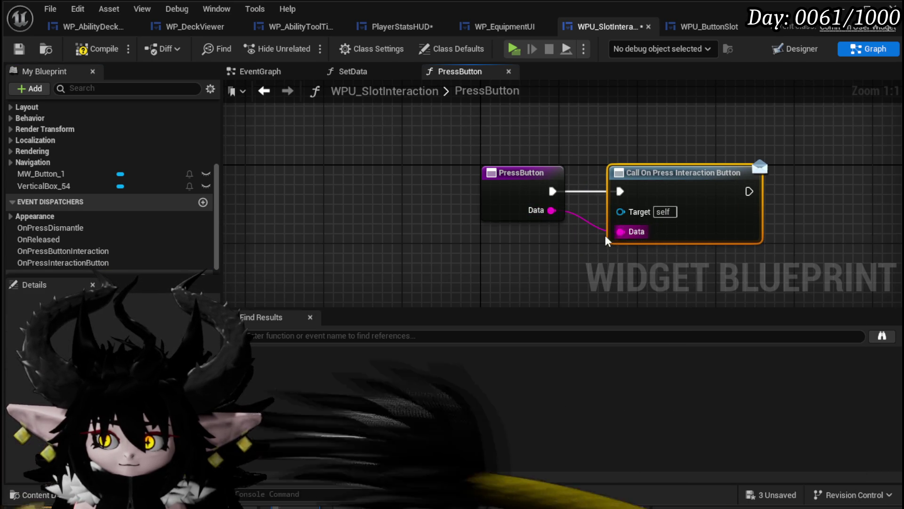
Delete the old OnPressButtonInteraction, OnReleased and OnPressDismantle dispatchers
left_click(56, 251)
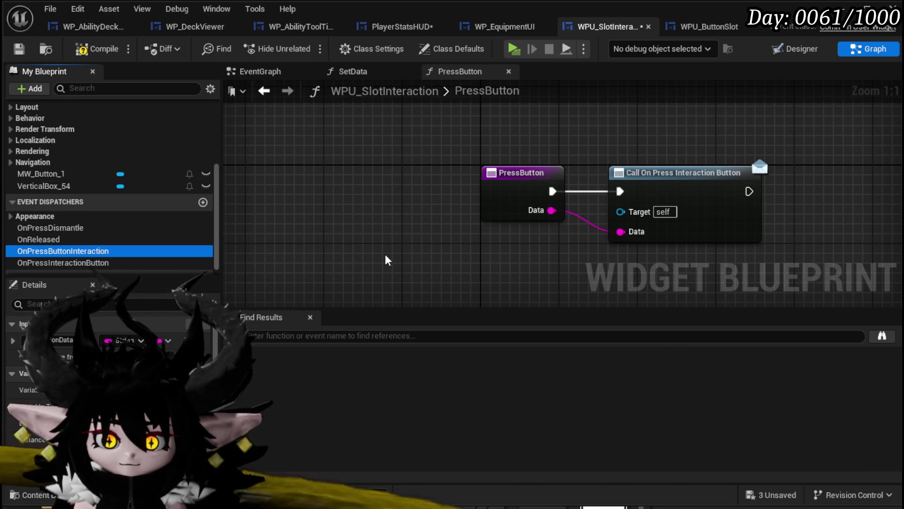
key("Delete")
left_click(127, 235)
key("Delete")
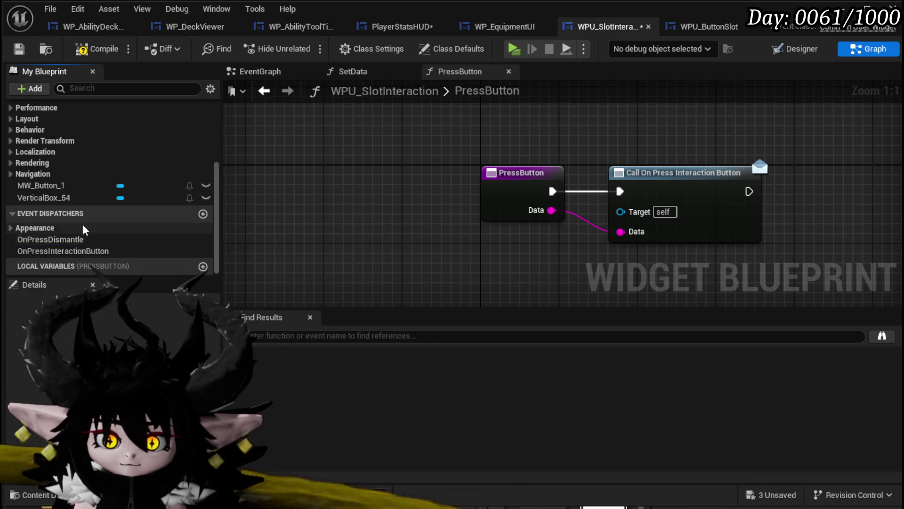
left_click(127, 239)
key("Delete")
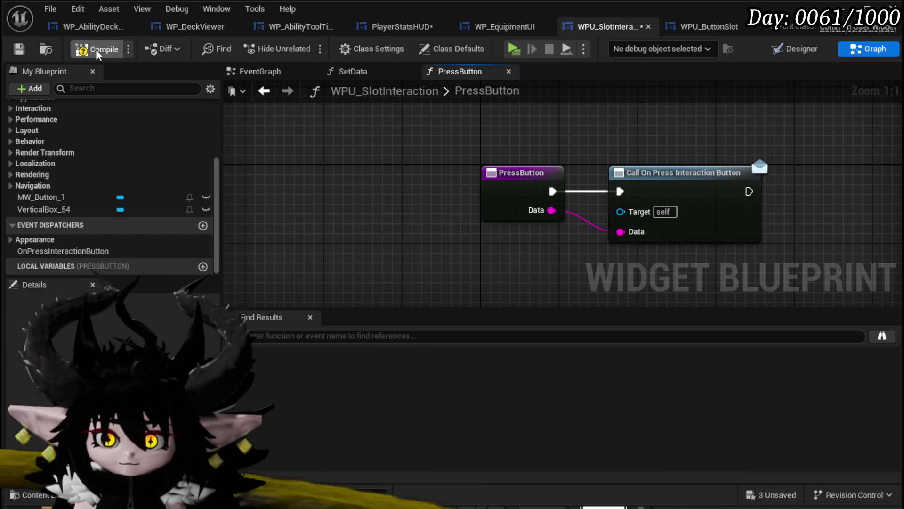
Compile the widget blueprint and bring up the list of unsaved assets
left_click(96, 49)
left_click(18, 49)
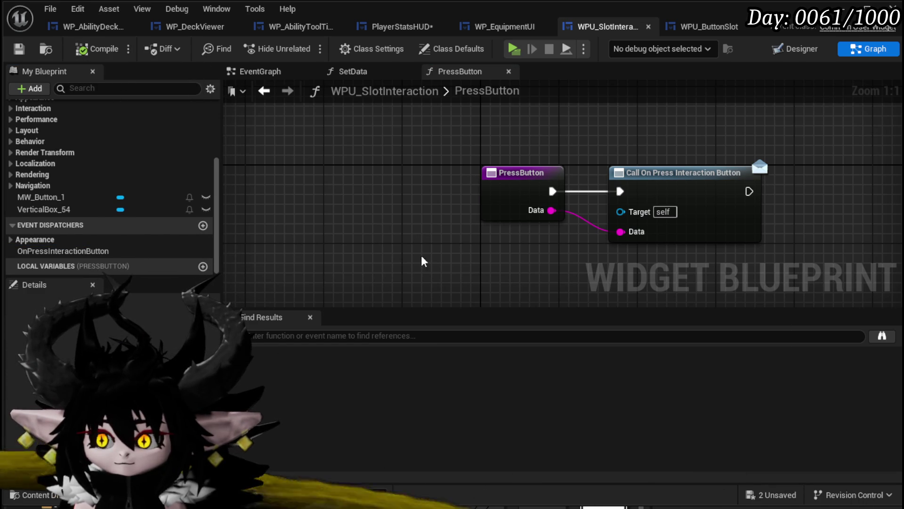
left_click_drag(434, 257, 748, 142)
left_click(772, 495)
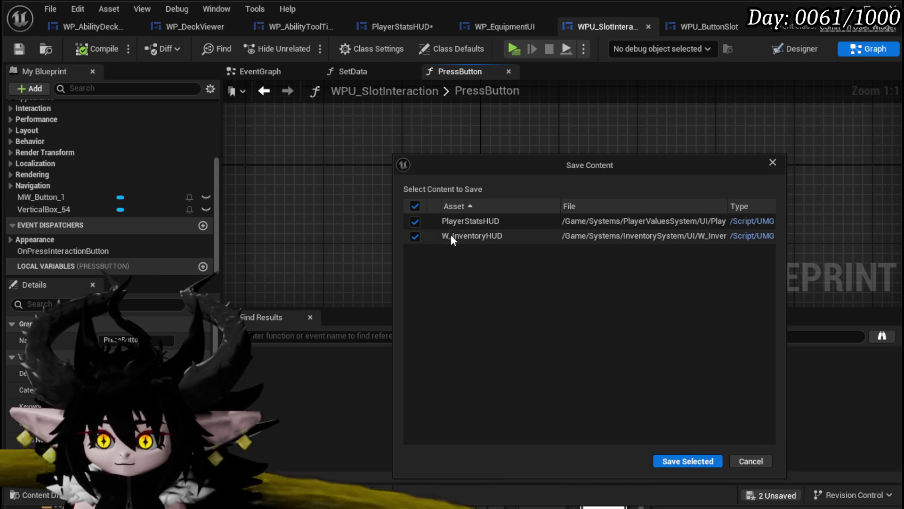
Save PlayerStatsHUD and W_InventoryHUD, then compile PlayerStatsHUD to list its errors
left_click(674, 462)
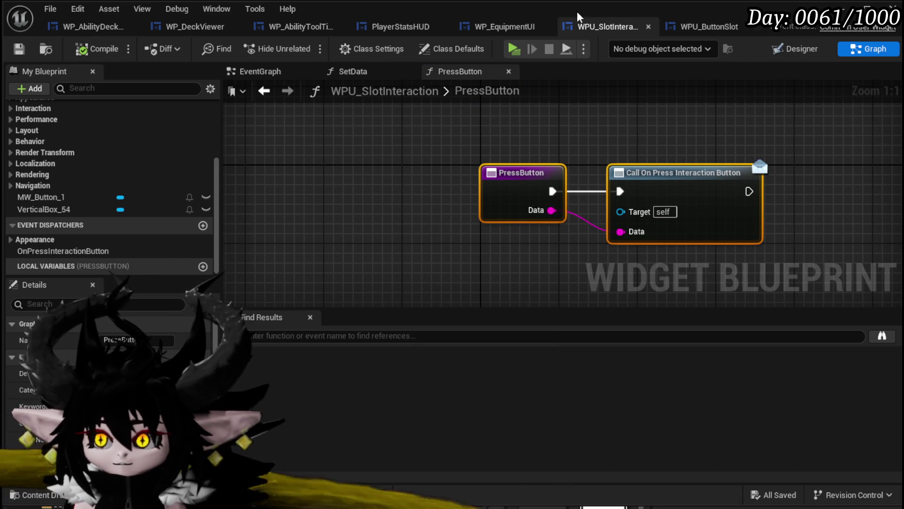
left_click(396, 28)
left_click(83, 51)
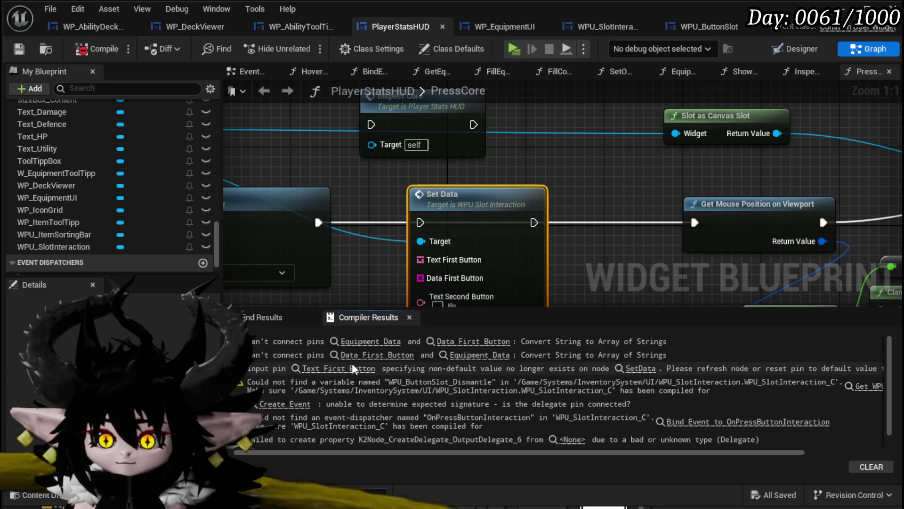
Jump to the first error in InspectEquipment, delete the stray Select node, and save
left_click(370, 341)
scroll(457, 236, "down", 1)
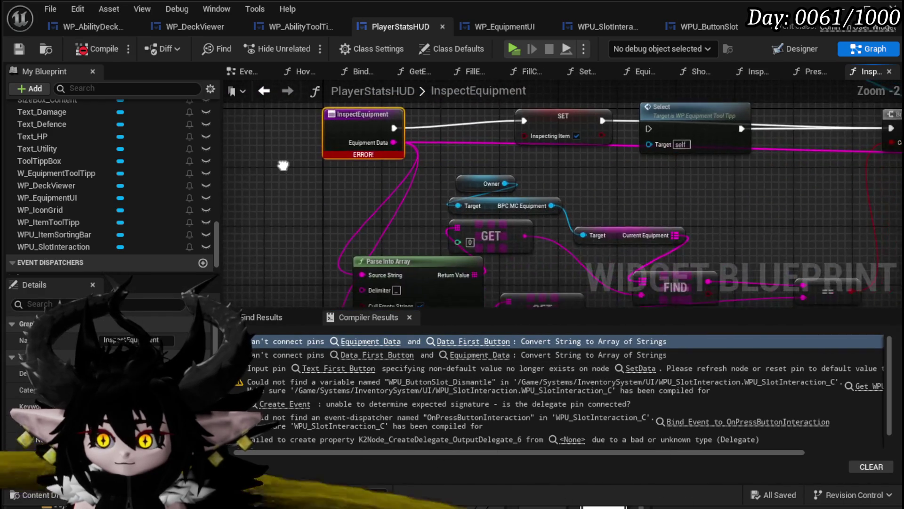
scroll(552, 224, "down", 2)
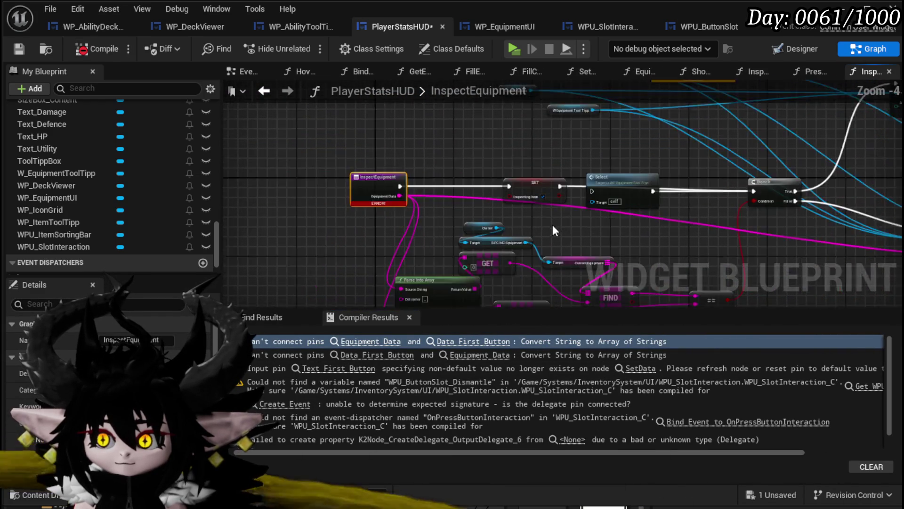
mouse_move(552, 224)
left_mouse_down()
mouse_move(445, 242)
mouse_move(579, 236)
left_mouse_up()
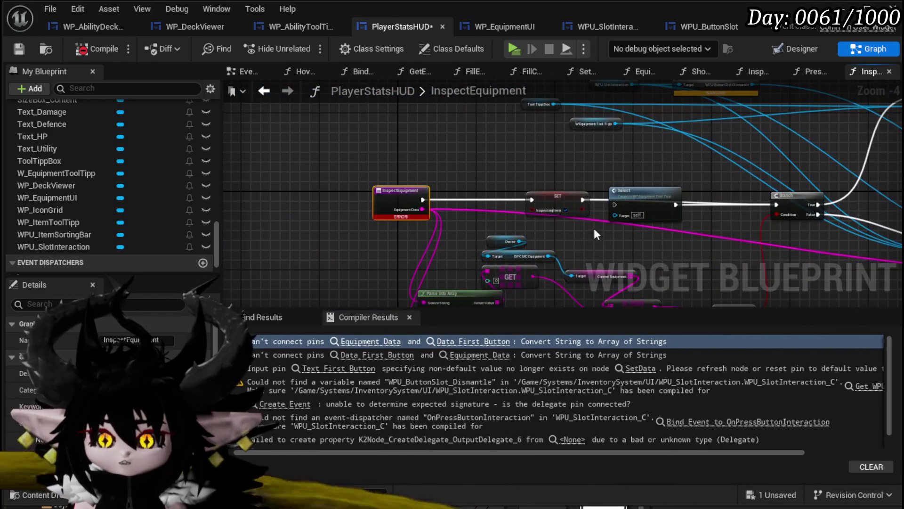
left_click_drag(630, 197, 649, 211)
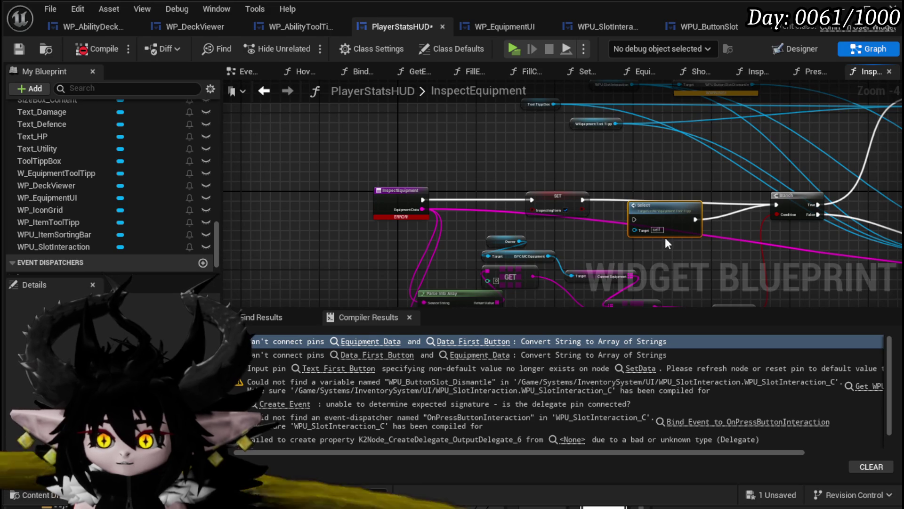
key("Delete")
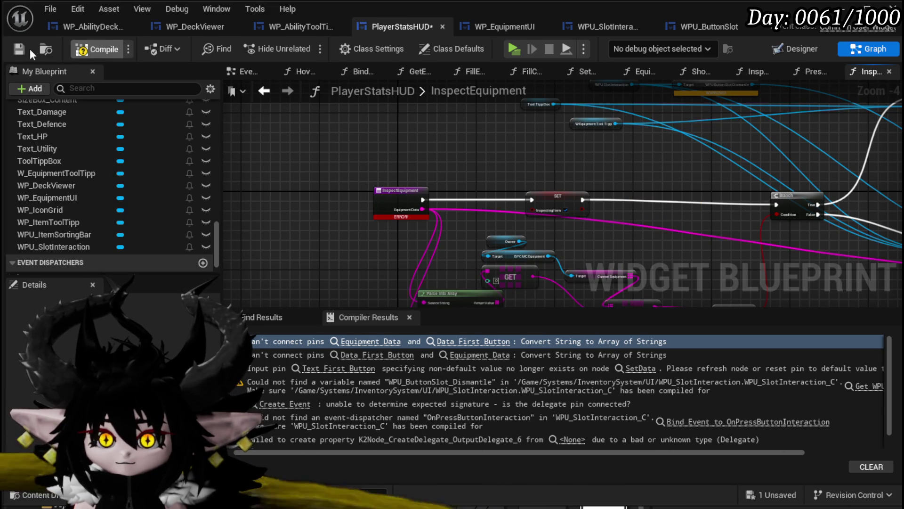
left_click(20, 49)
scroll(61, 176, "up", 3)
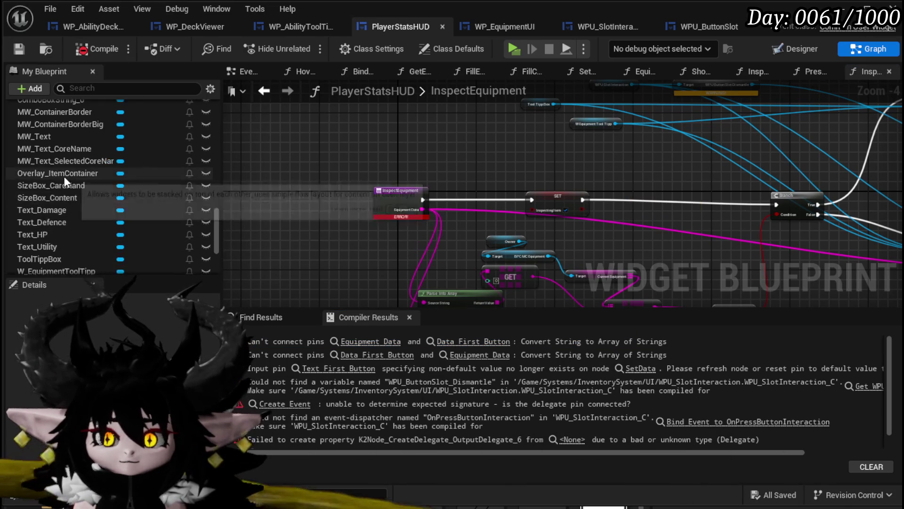
scroll(61, 177, "up", 15)
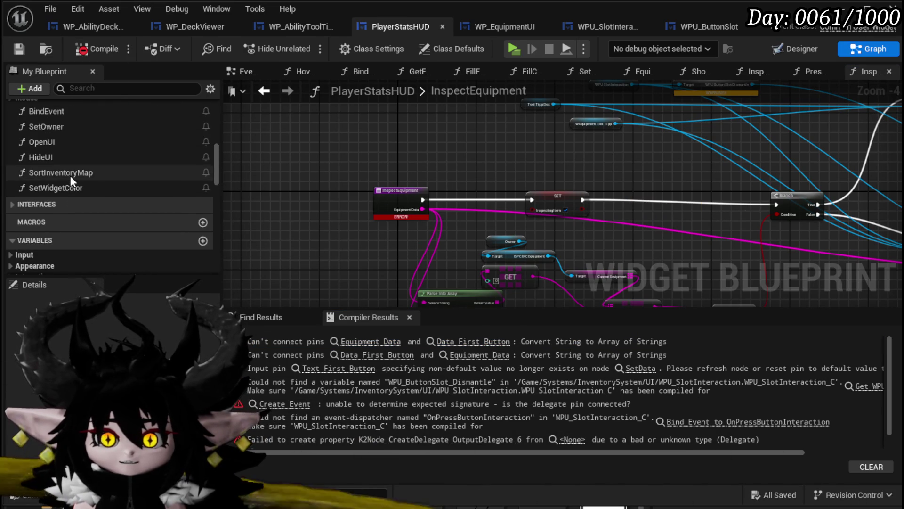
scroll(70, 177, "up", 3)
In BindEvent, add a Bind Event to On Press Interaction Button from the WPU Slot Interaction reference
double_click(67, 188)
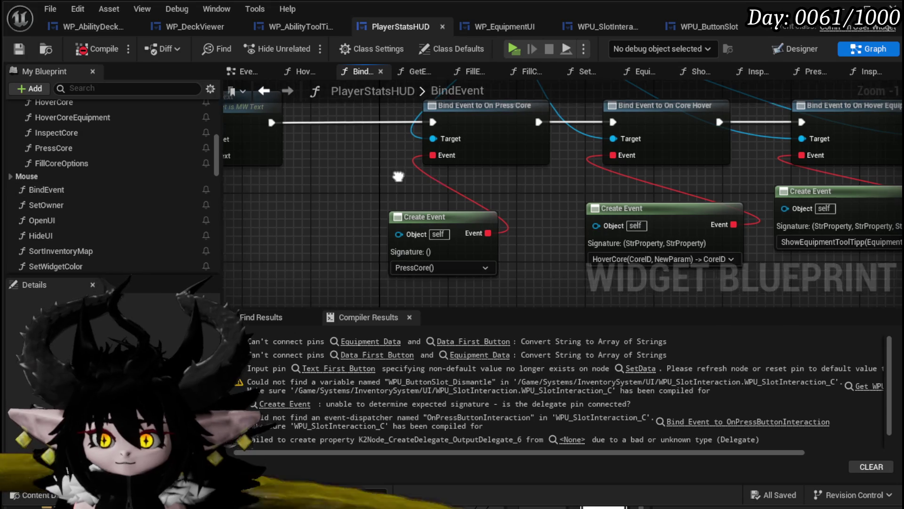
scroll(398, 174, "down", 5)
scroll(442, 174, "up", 4)
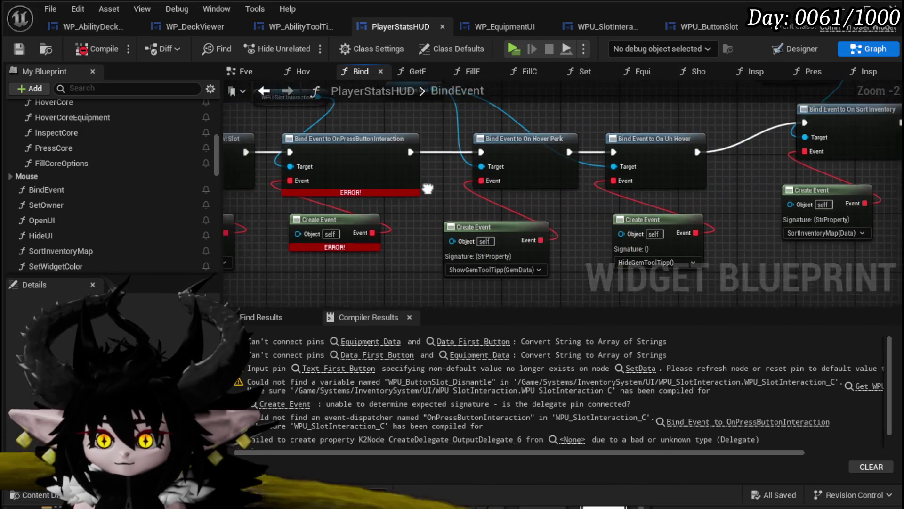
left_click(301, 130)
left_click_drag(322, 127, 360, 132)
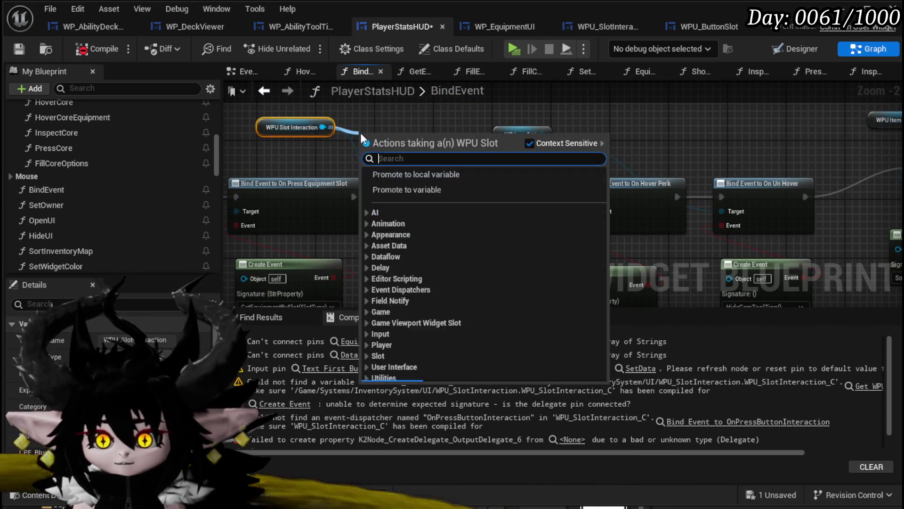
type("Bind on Pres")
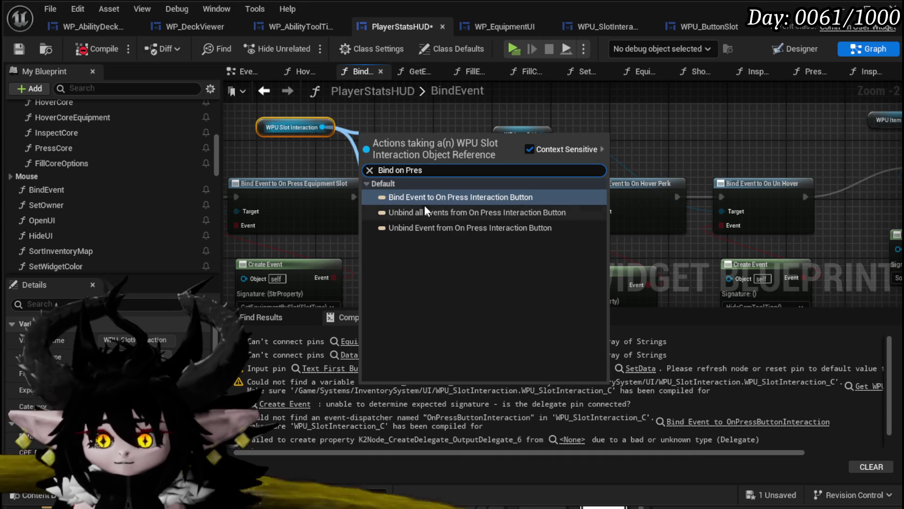
left_click(424, 198)
Move the old binding aside and chain the new one between Equipment Slot and On Hover Perk bindings
mouse_move(436, 163)
left_mouse_down()
mouse_move(456, 225)
mouse_move(443, 280)
left_mouse_up()
left_click_drag(403, 116, 446, 161)
left_click_drag(335, 137, 389, 137)
left_click_drag(513, 137, 572, 137)
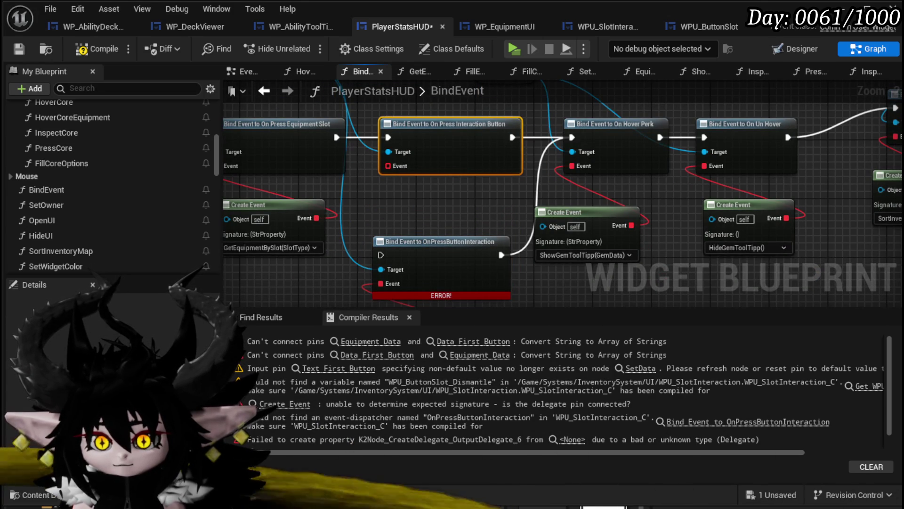
scroll(91, 176, "up", 4)
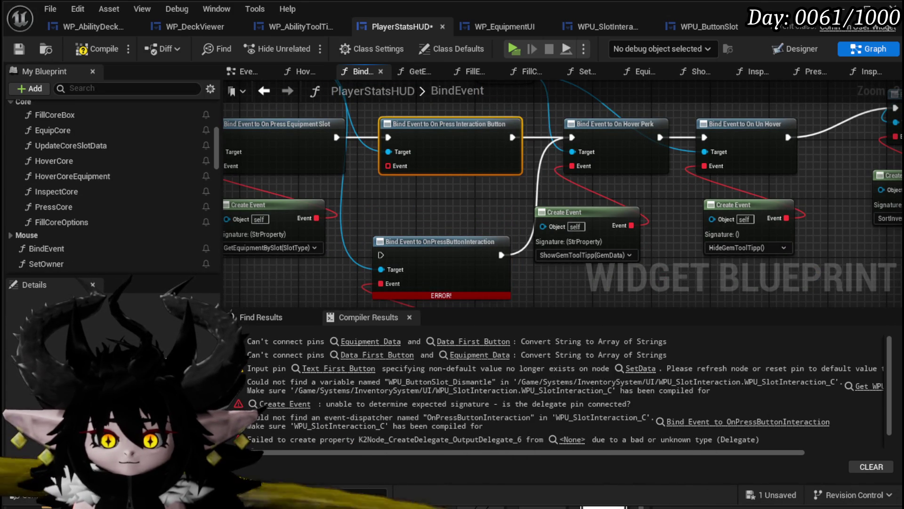
scroll(163, 183, "up", 5)
scroll(163, 184, "up", 5)
scroll(162, 179, "up", 1)
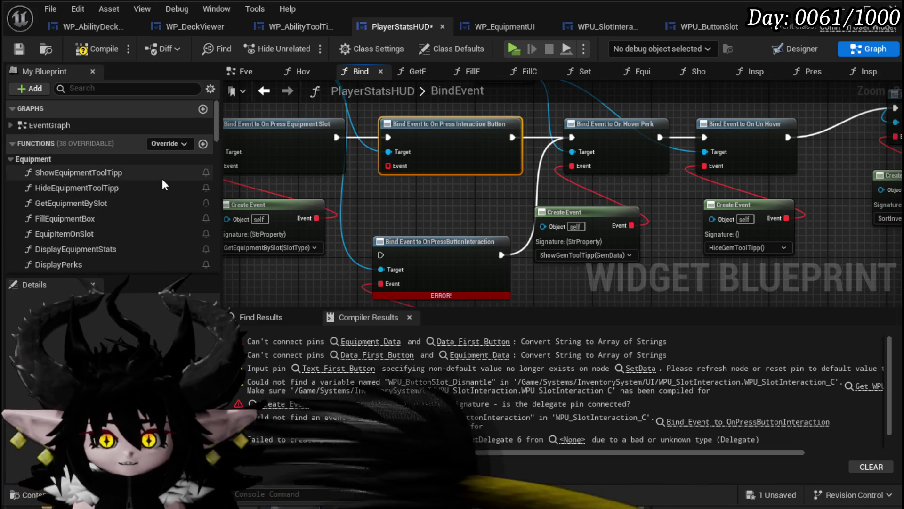
left_click(203, 144)
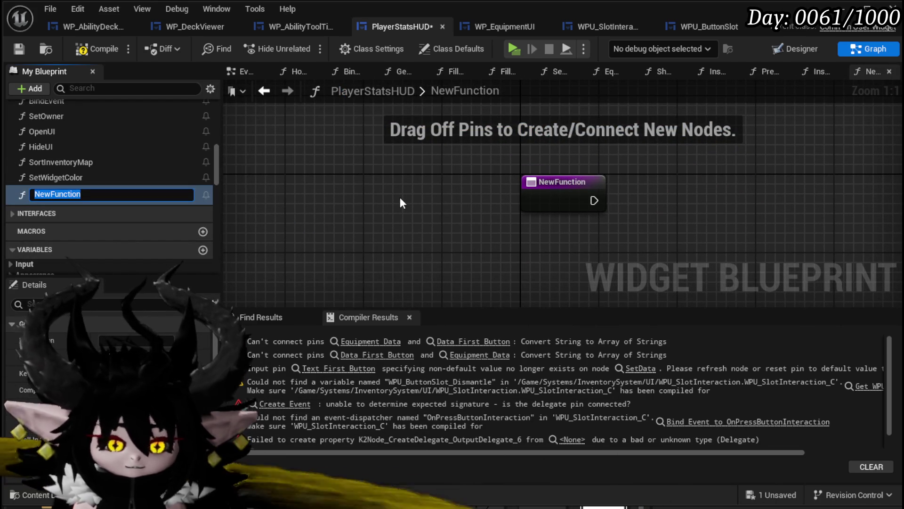
Name the new function InteractWithSelectedSlot and give it a String input
type("Interacti")
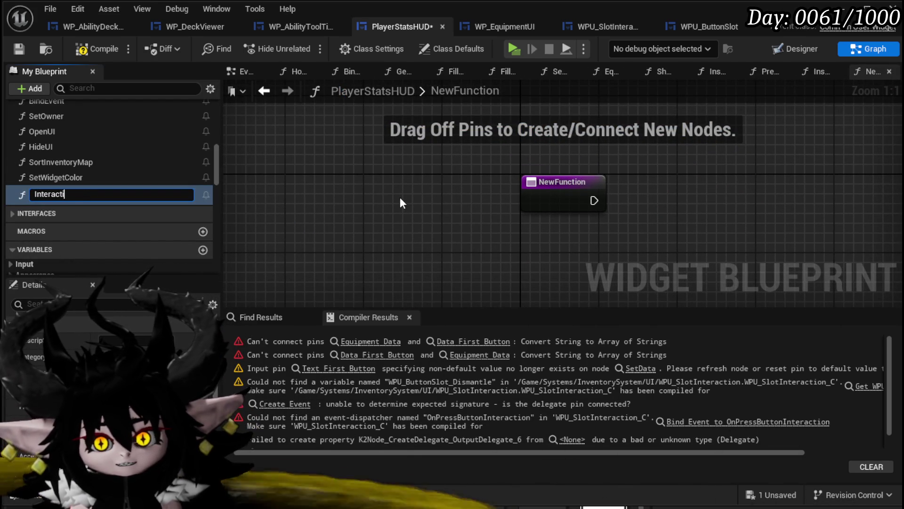
key("BackSpace")
type("With")
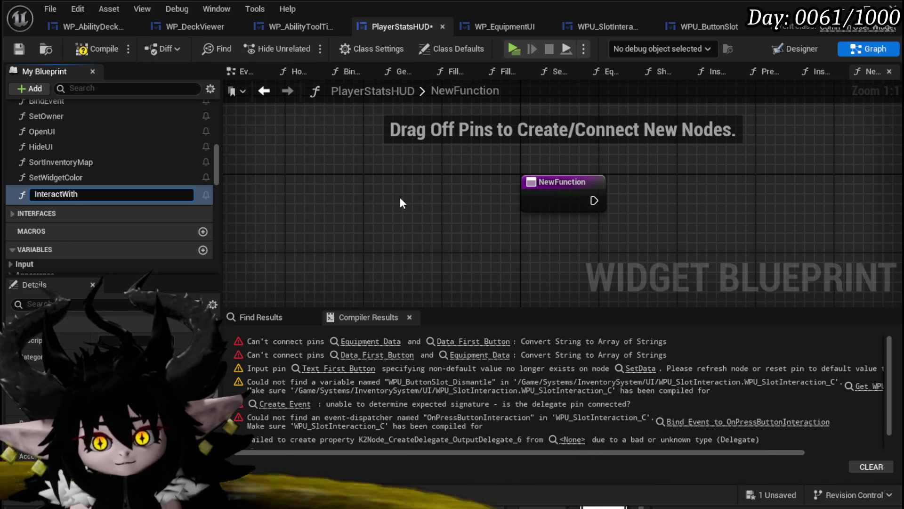
type("Sel")
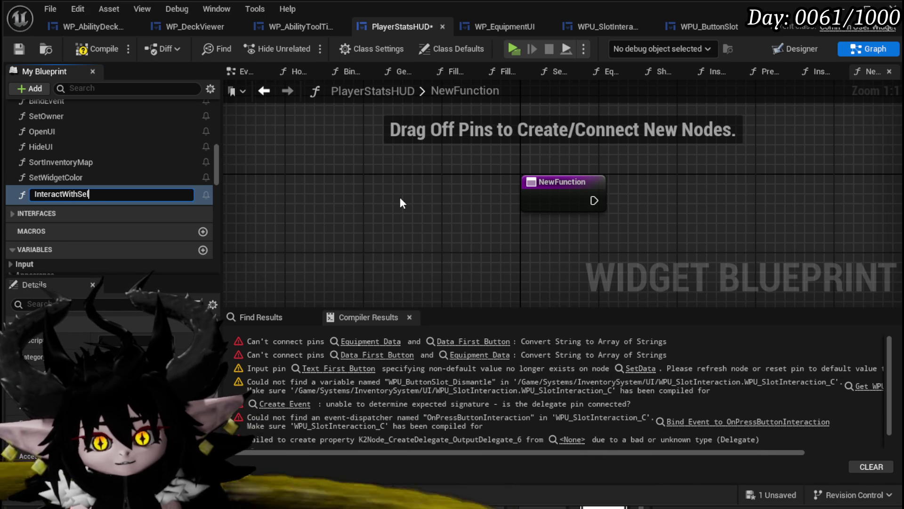
type("ectedSlot")
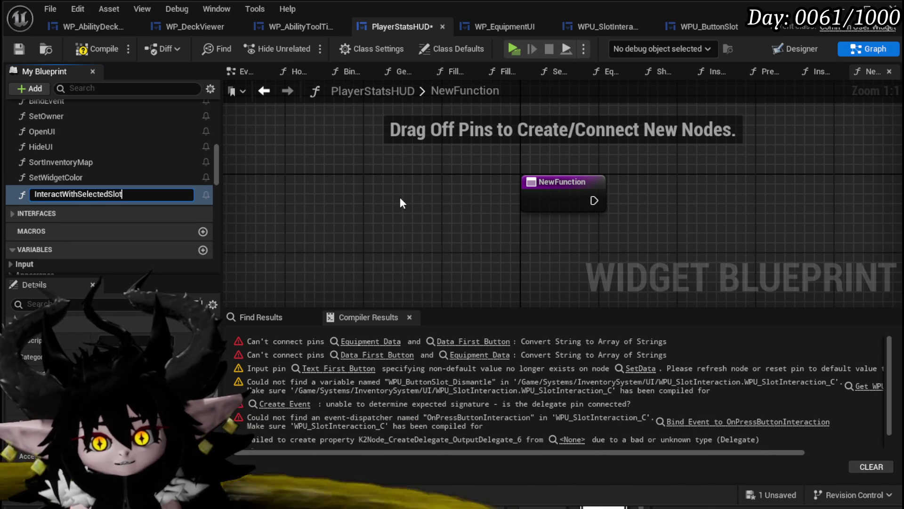
key("Return")
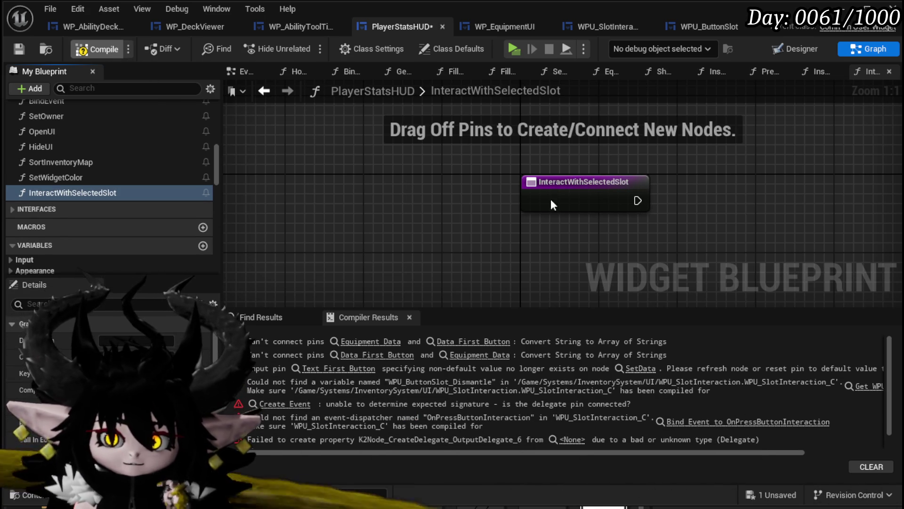
left_click(567, 200)
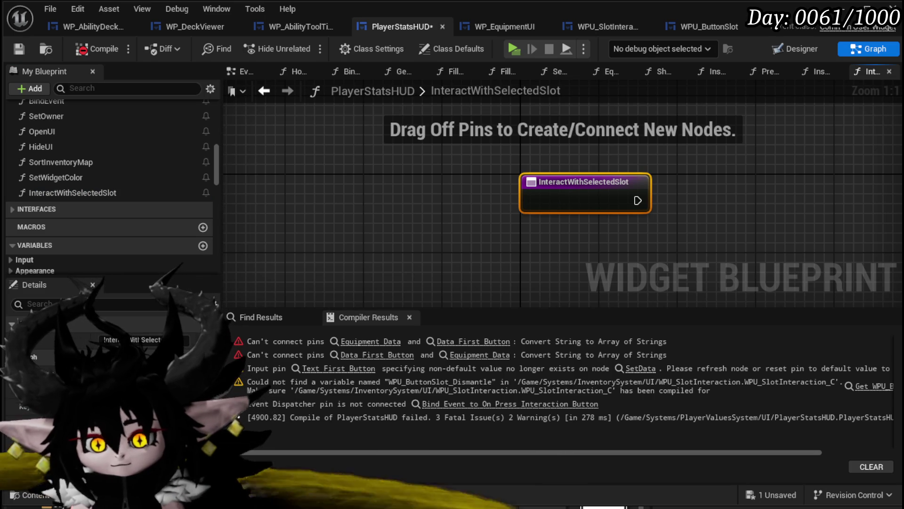
left_click(202, 429)
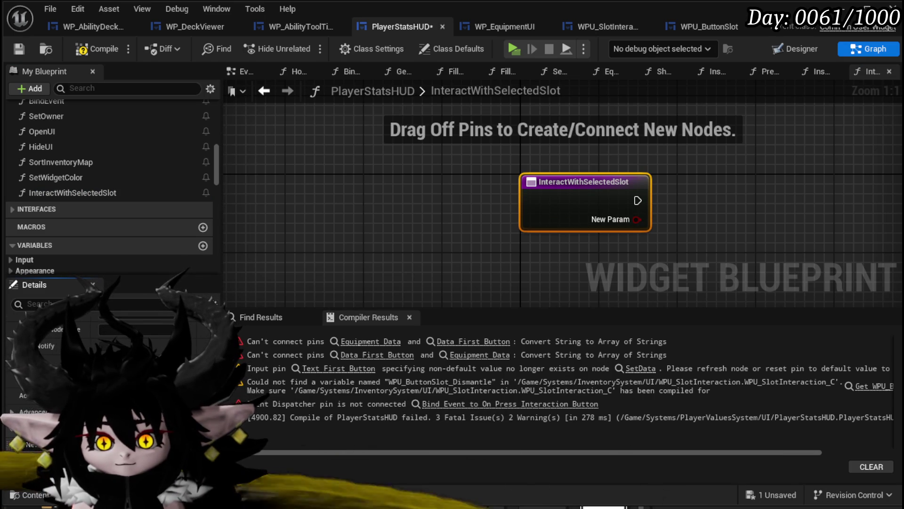
left_click(122, 444)
left_click(152, 287)
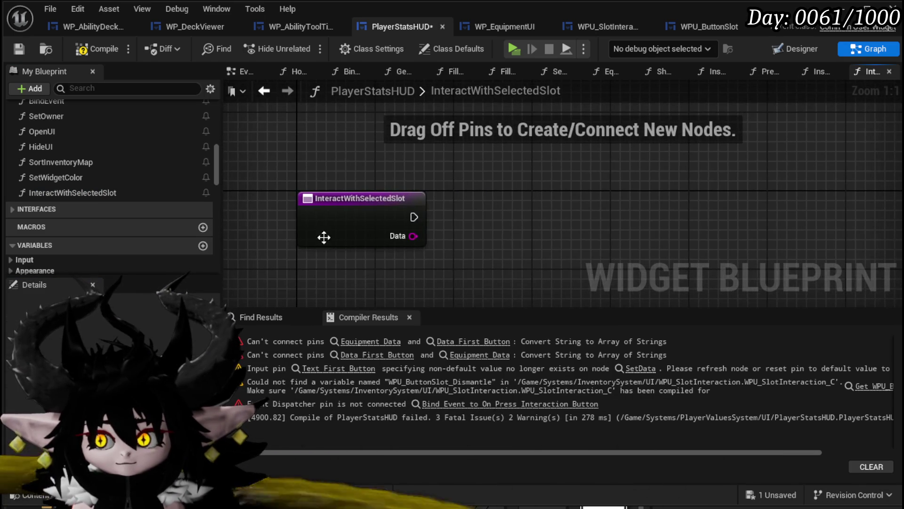
Add a Print String fed by the Data input, then compile
left_click_drag(414, 217, 545, 216)
type("print string")
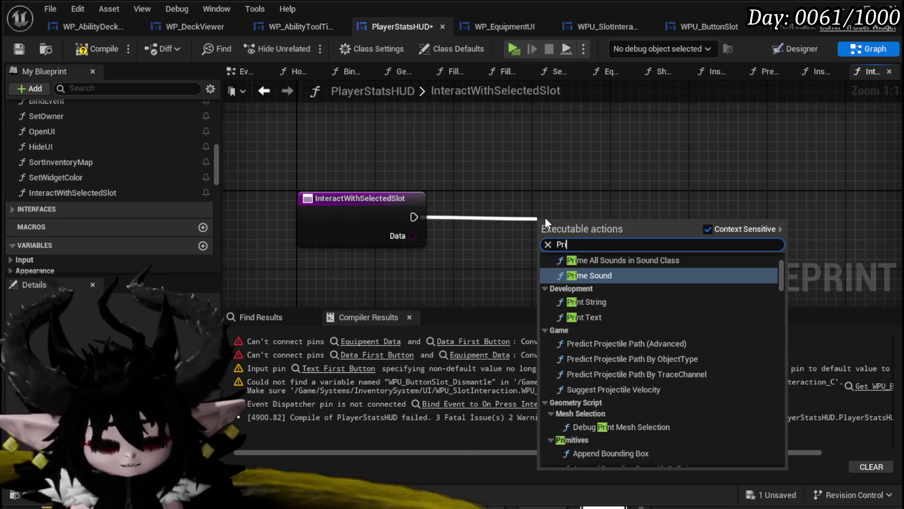
key("Return")
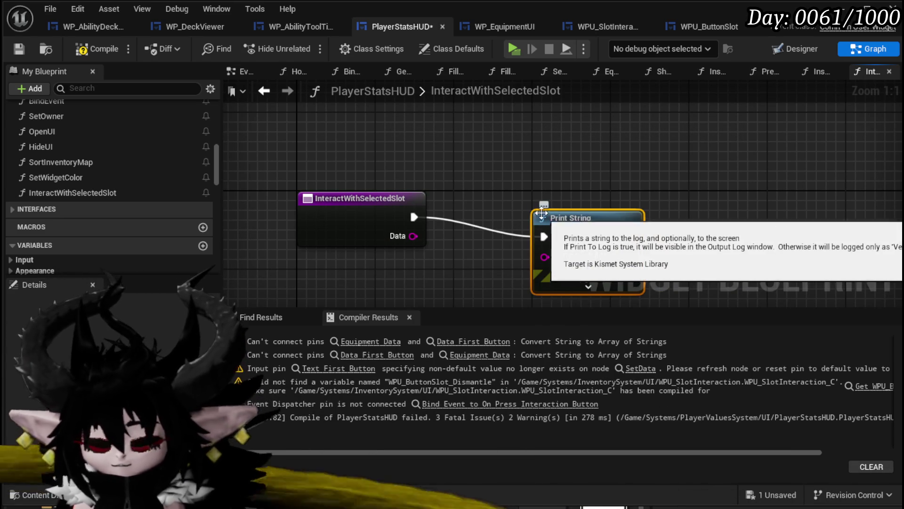
left_click_drag(414, 235, 565, 258)
left_click_drag(559, 217, 520, 198)
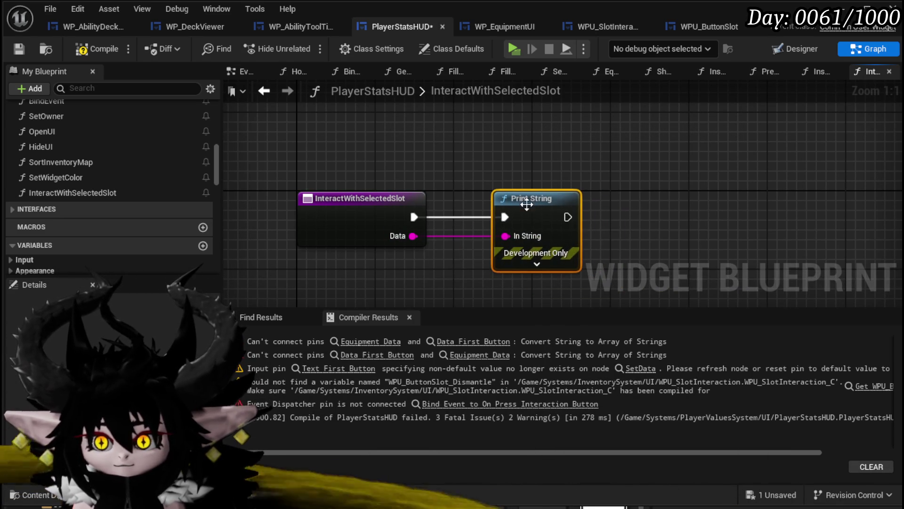
left_click(109, 50)
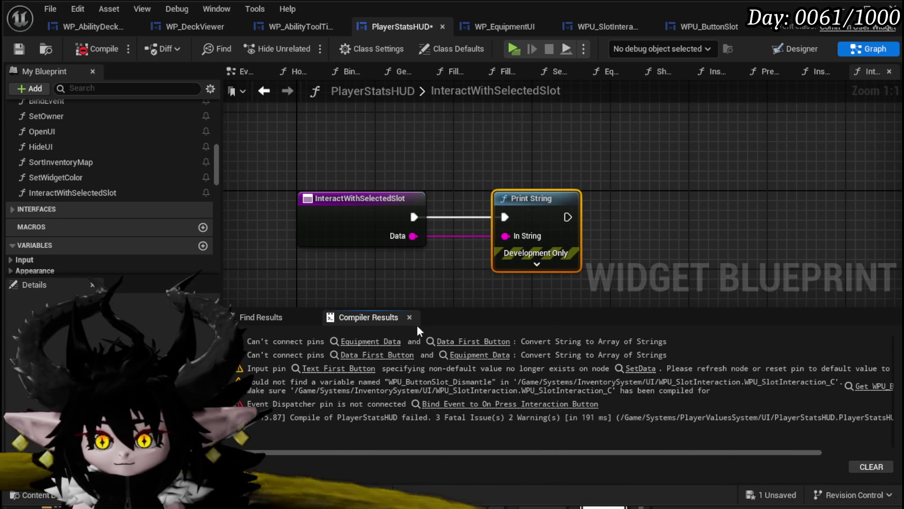
Replace the broken binding with a Create Event calling InteractWithSelectedSlot for the press binding
left_click(509, 404)
mouse_move(479, 268)
left_mouse_down()
mouse_move(442, 103)
mouse_move(504, 259)
left_mouse_up()
key("Delete")
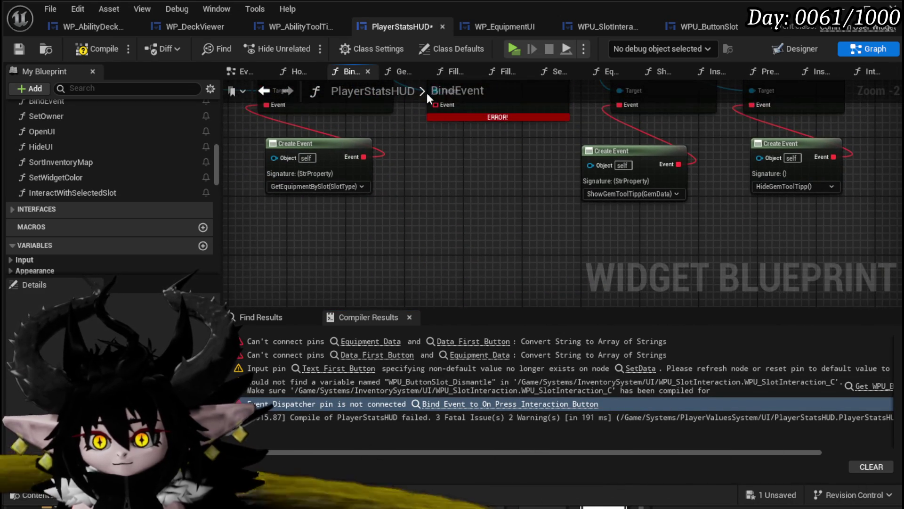
left_click_drag(433, 105, 451, 185)
type("Crea")
left_click(508, 248)
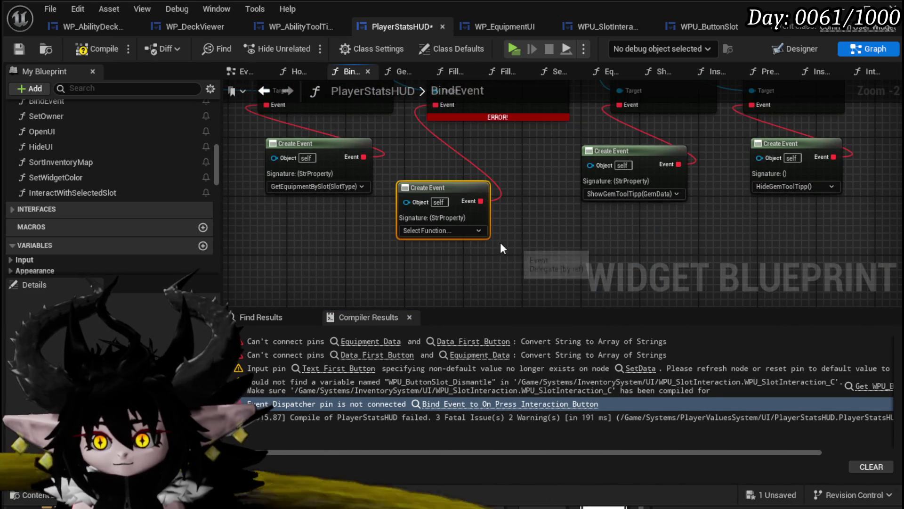
left_click(438, 231)
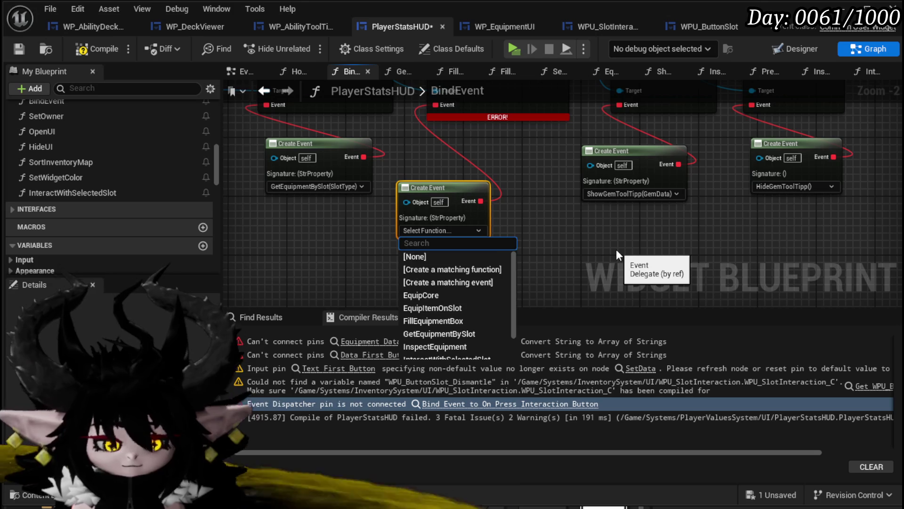
type("Inter")
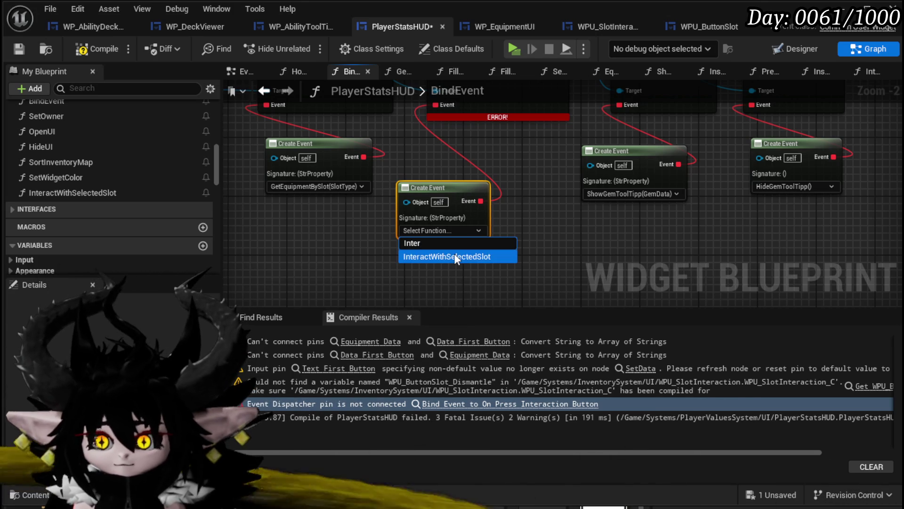
left_click(454, 255)
Align the Create Event node, then recompile and save PlayerStatsHUD
left_click_drag(437, 193, 462, 159)
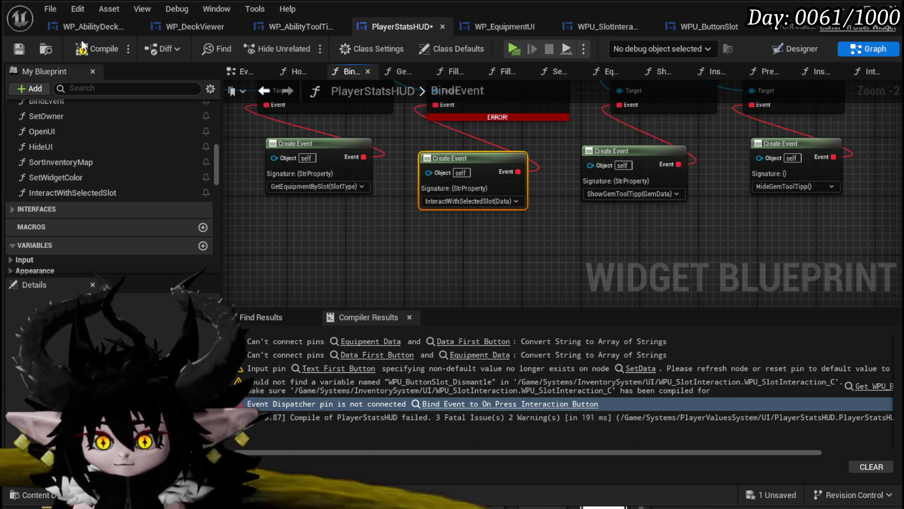
left_click(99, 49)
left_click(21, 47)
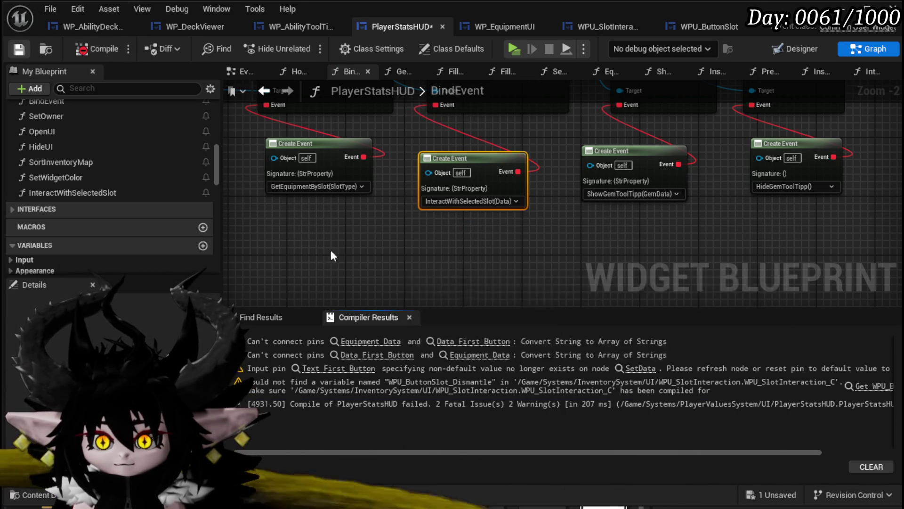
left_click(371, 341)
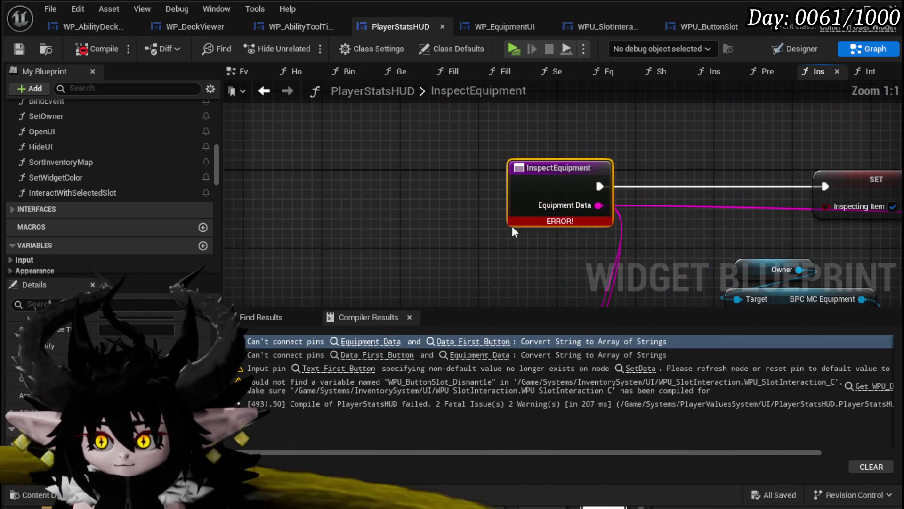
Delete the erroring Set Data node in InspectEquipment, then recompile and save PlayerStatsHUD
left_click(450, 342)
scroll(468, 200, "down", 5)
scroll(358, 216, "up", 3)
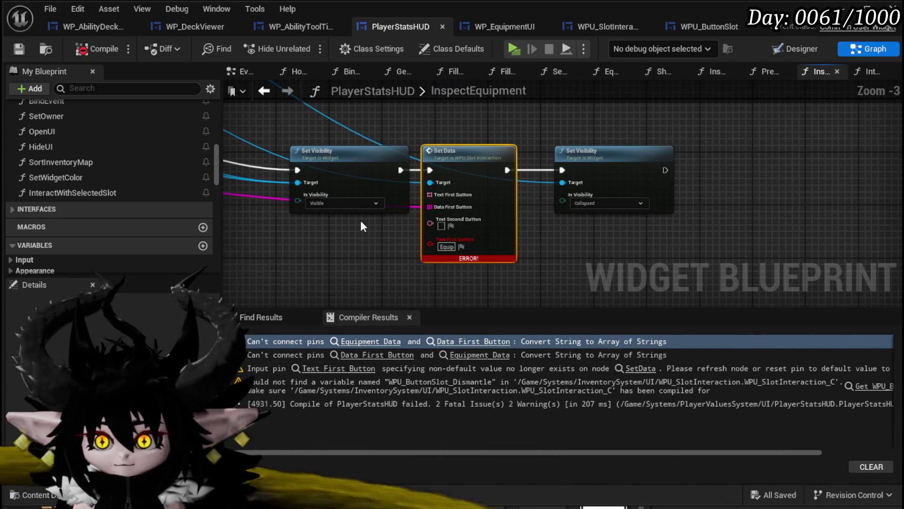
scroll(360, 220, "down", 2)
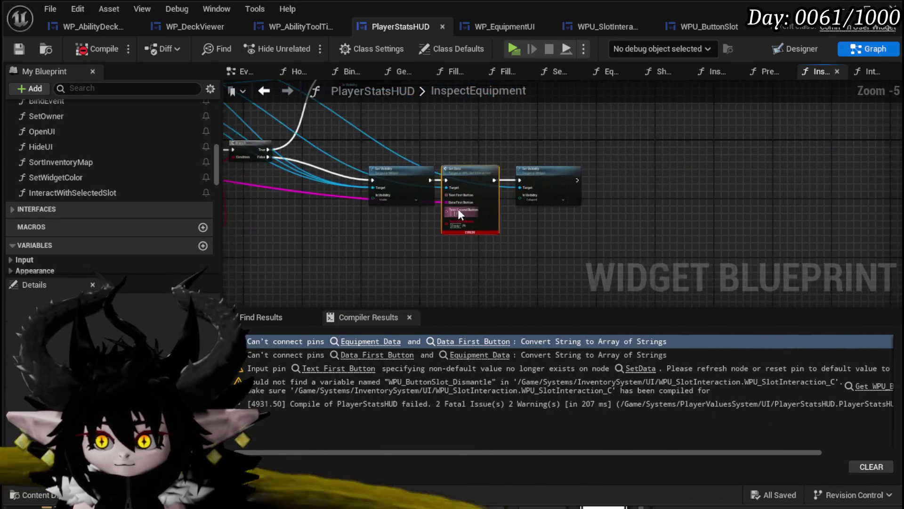
scroll(440, 207, "up", 2)
key("Delete")
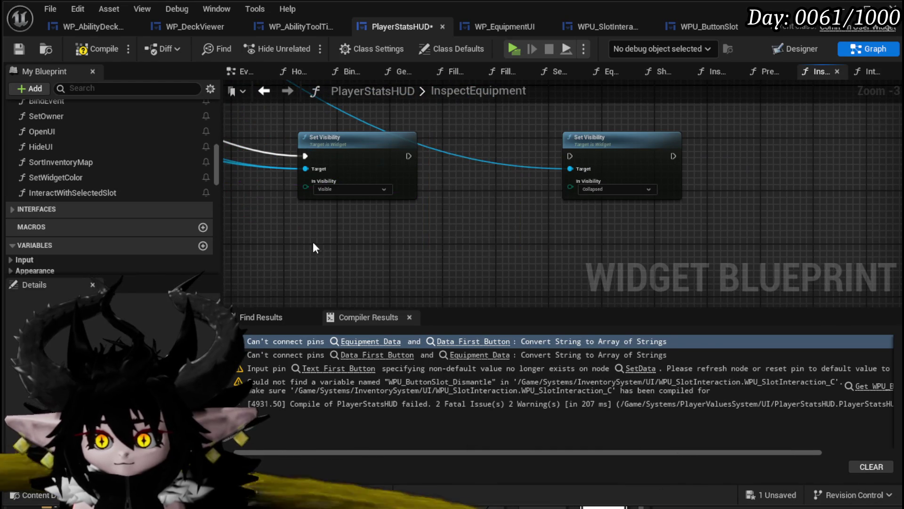
scroll(312, 241, "down", 1)
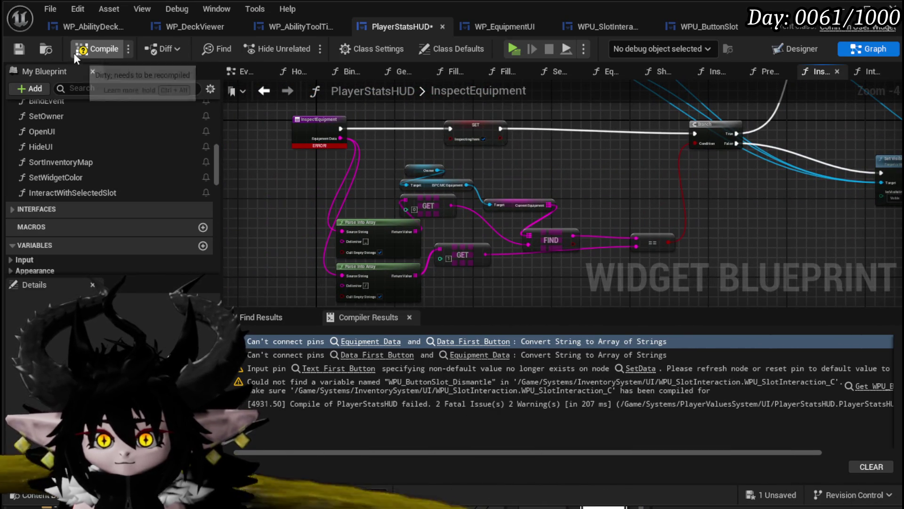
left_click(78, 48)
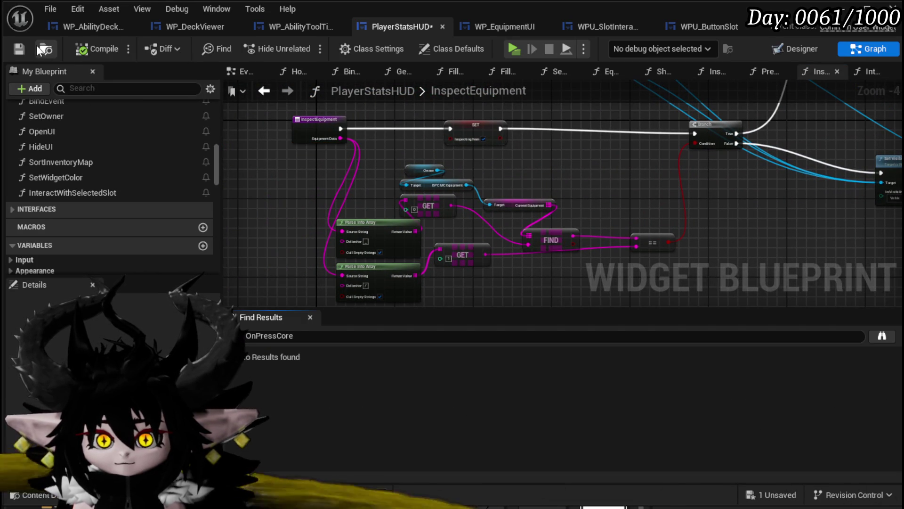
left_click(18, 48)
scroll(106, 174, "up", 8)
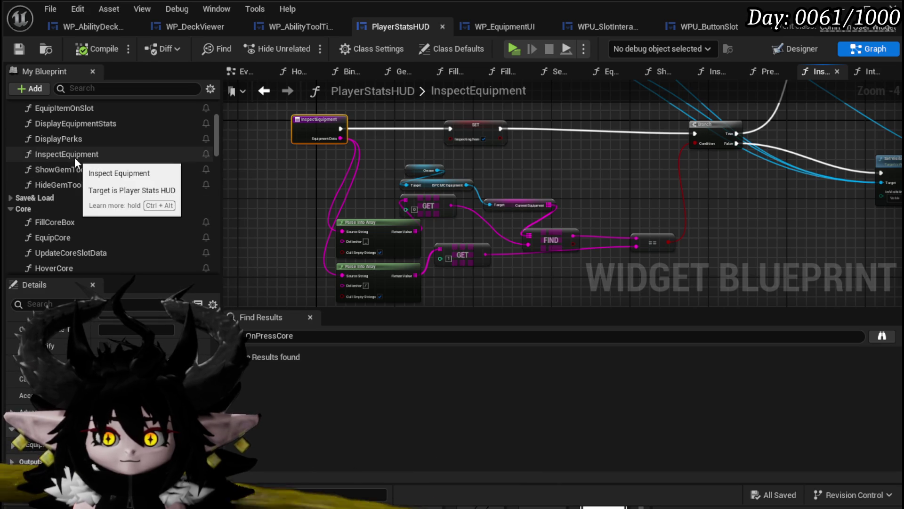
Rename InspectEquipment to InspectEquipment(notConnected), adding the closing parenthesis, and recompile
left_click(75, 157)
right_click(75, 157)
left_click(125, 210)
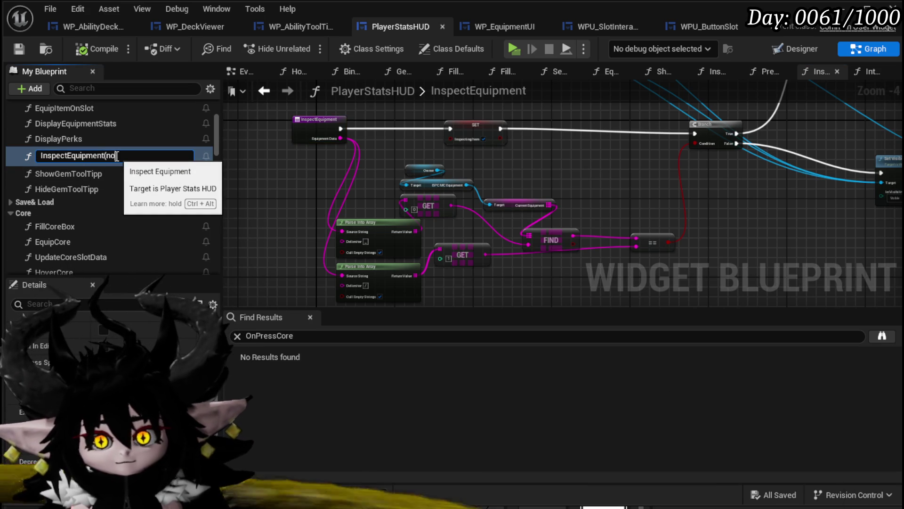
type("oCon")
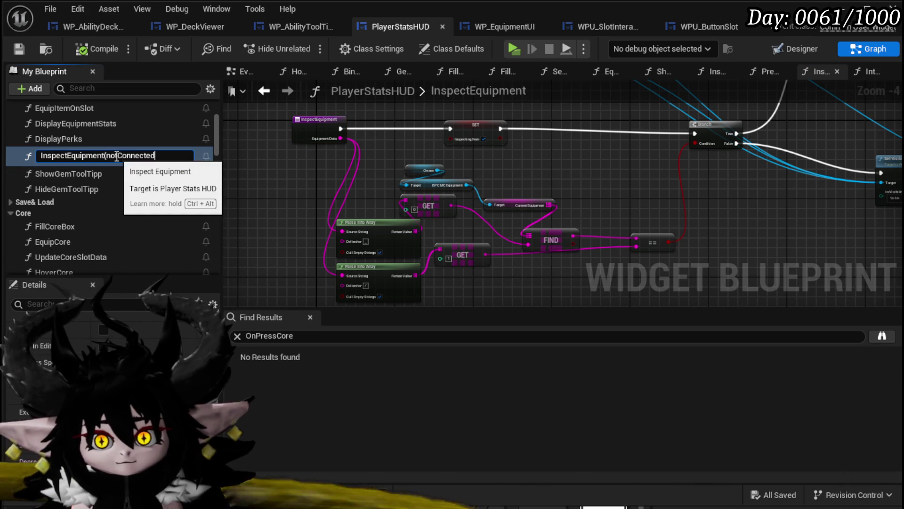
key("Return")
right_click(120, 154)
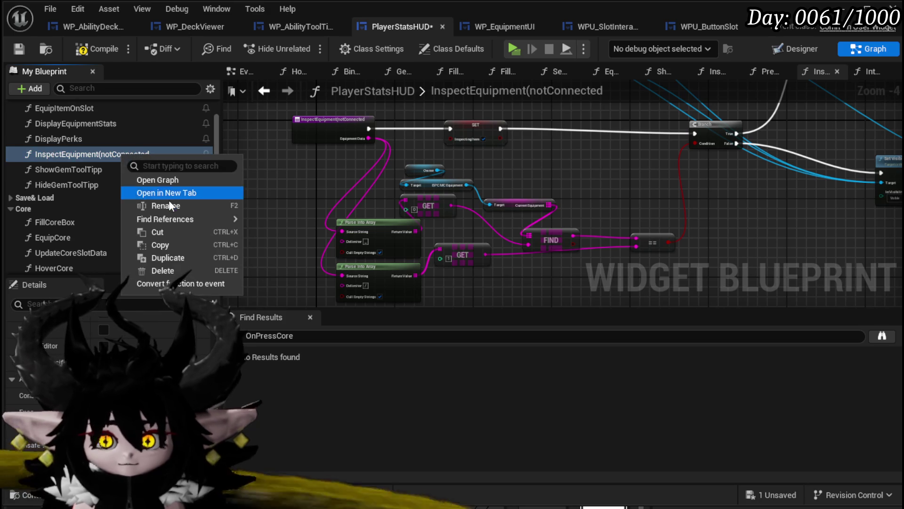
left_click(166, 205)
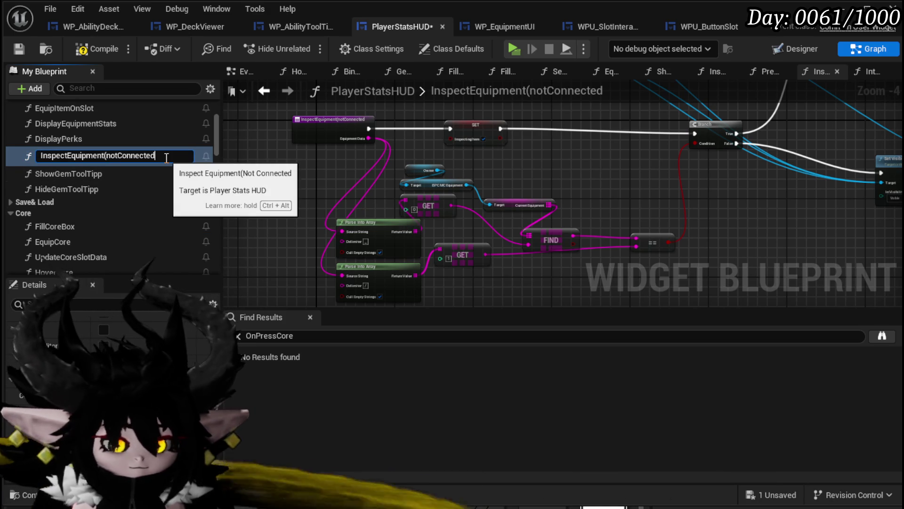
type(")")
key("Return")
left_click(89, 50)
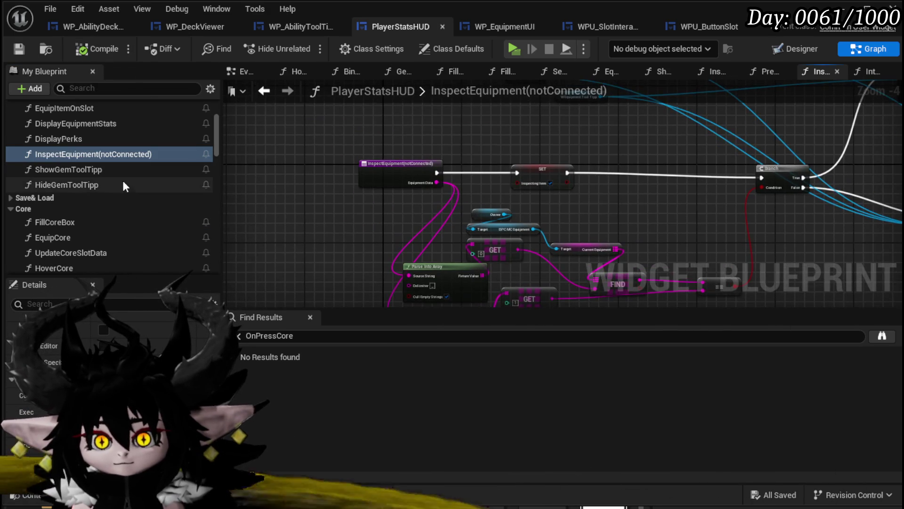
scroll(119, 185, "up", 4)
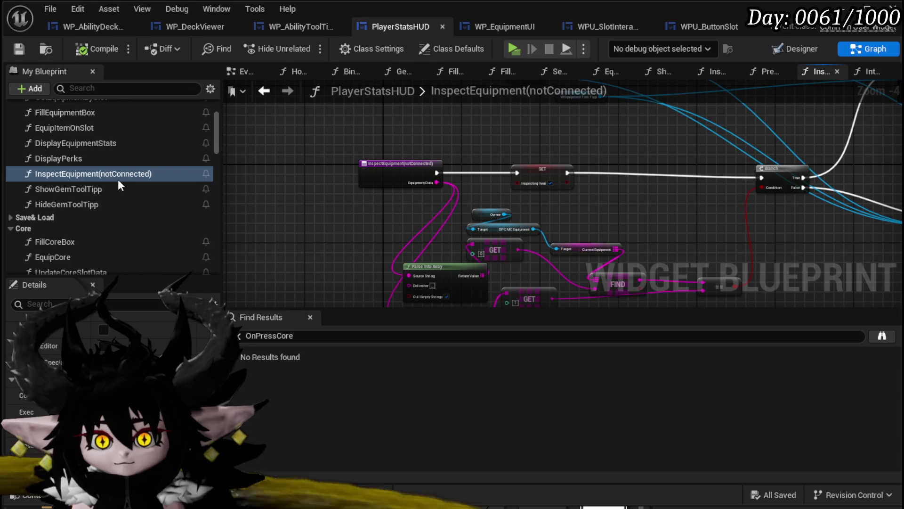
scroll(119, 184, "down", 10)
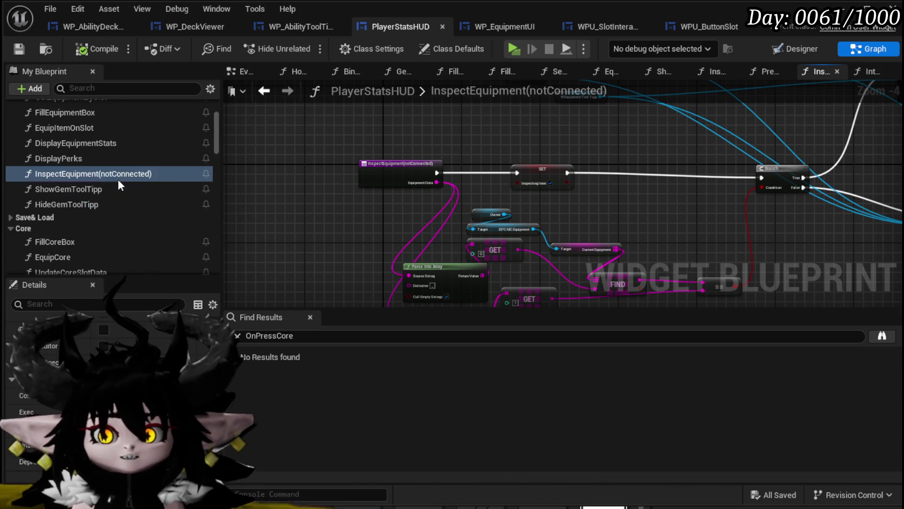
scroll(118, 179, "down", 6)
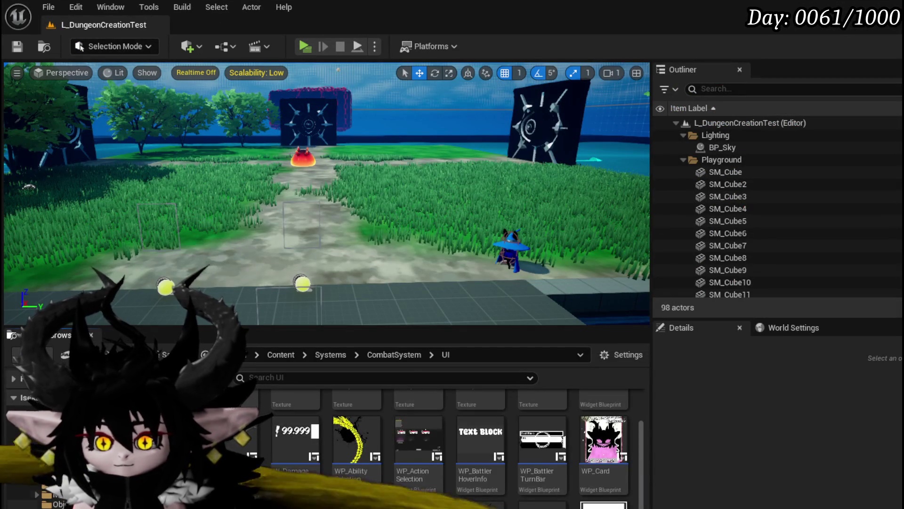
Open the W_InventoryHUD widget blueprint from Content/Systems/InventorySystem/UI
scroll(542, 495, "up", 1)
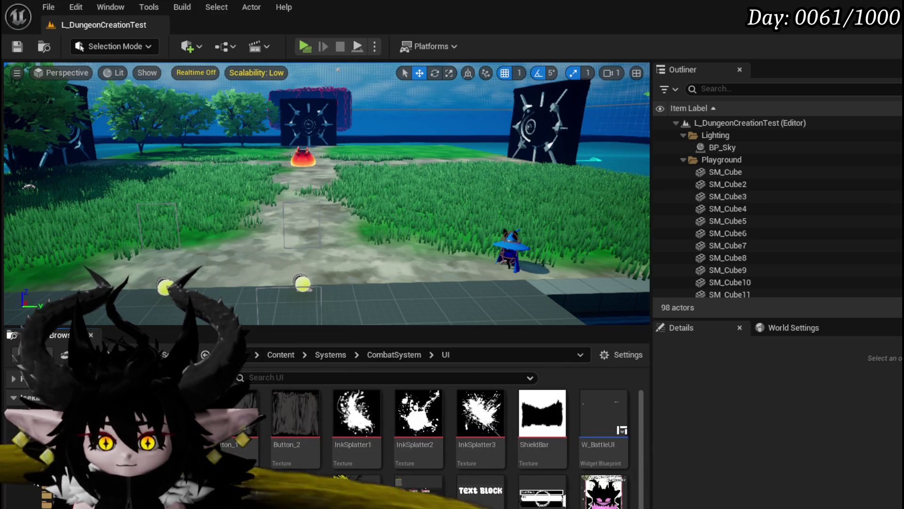
left_click(61, 494)
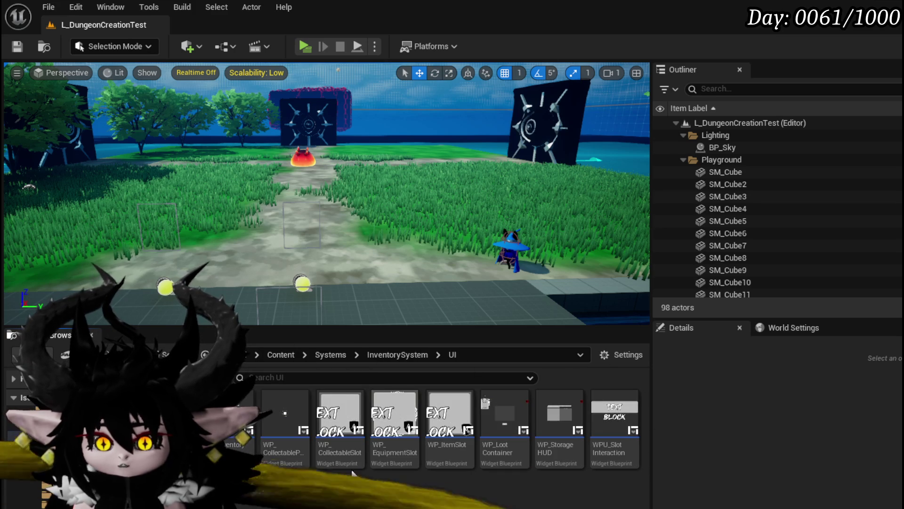
double_click(231, 419)
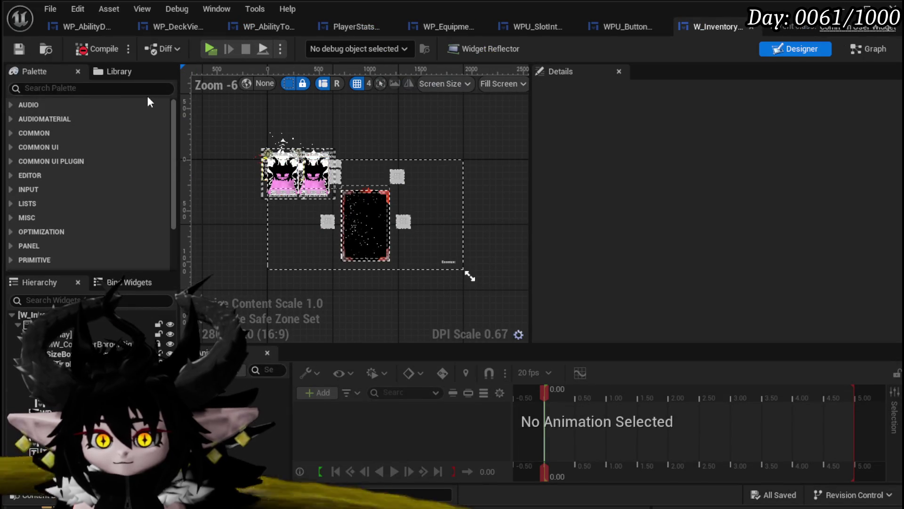
Compile W_InventoryHUD and jump to the failing Create Event in the BindEvent graph
left_click(95, 49)
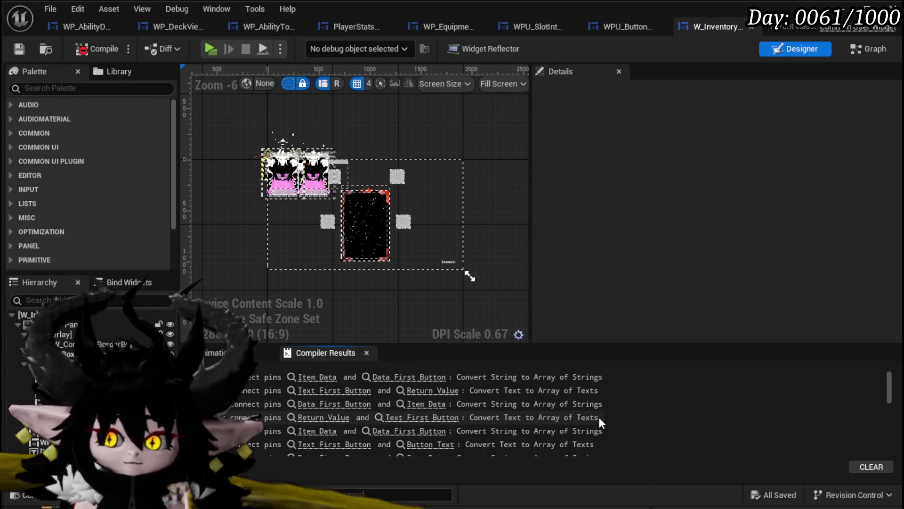
scroll(596, 411, "down", 5)
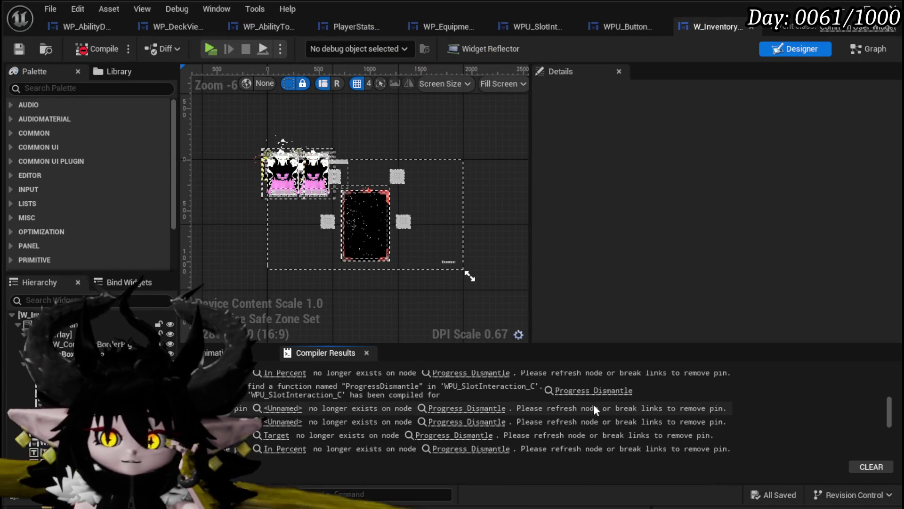
scroll(593, 405, "down", 5)
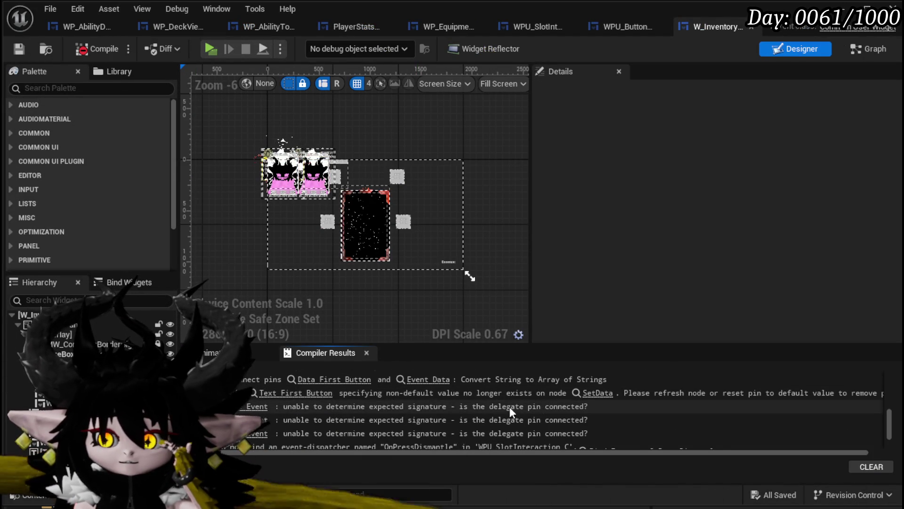
scroll(520, 406, "down", 5)
scroll(537, 413, "down", 2)
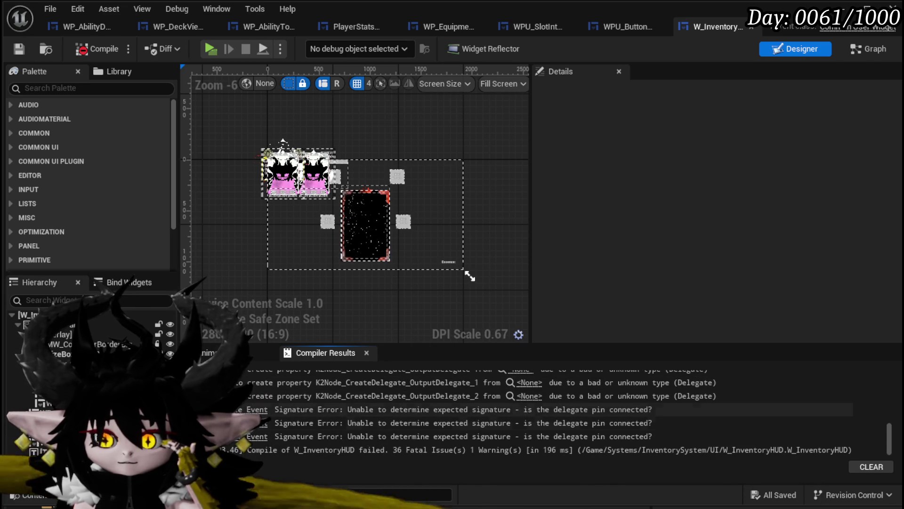
left_click(257, 409)
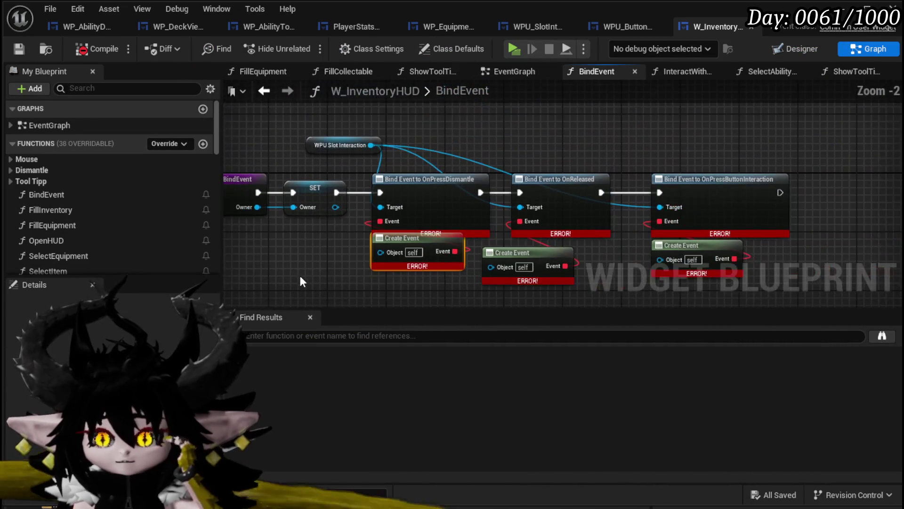
scroll(419, 137, "up", 2)
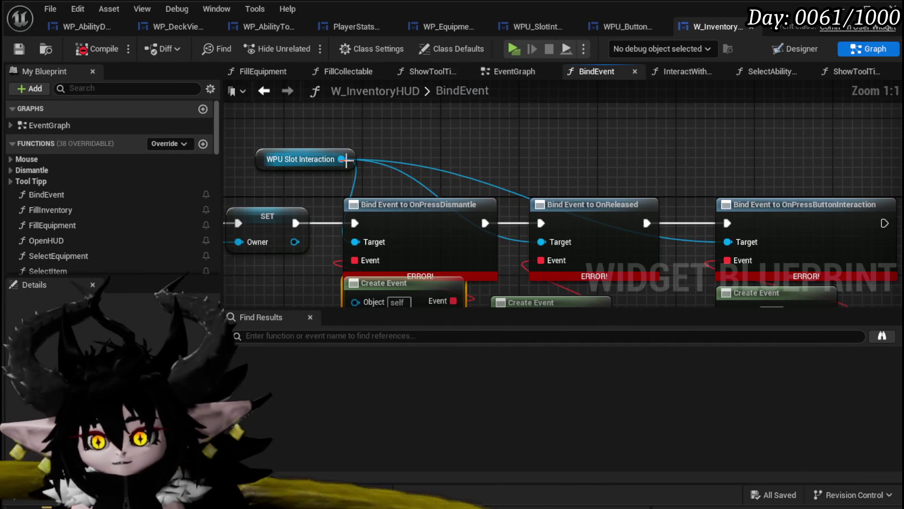
Add a Bind Event to On Press Interaction Button node from WPU Slot Interaction
left_click_drag(346, 159, 561, 114)
type("Bind")
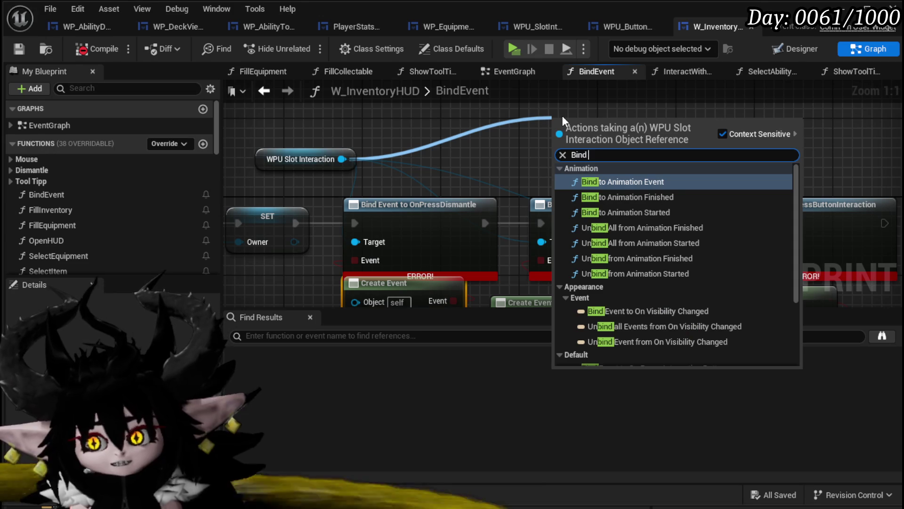
type(" on")
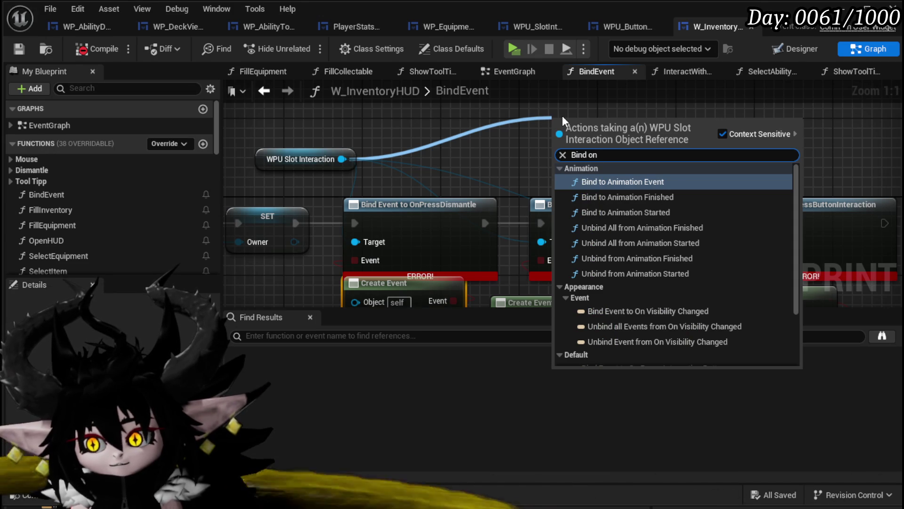
type(" Pre")
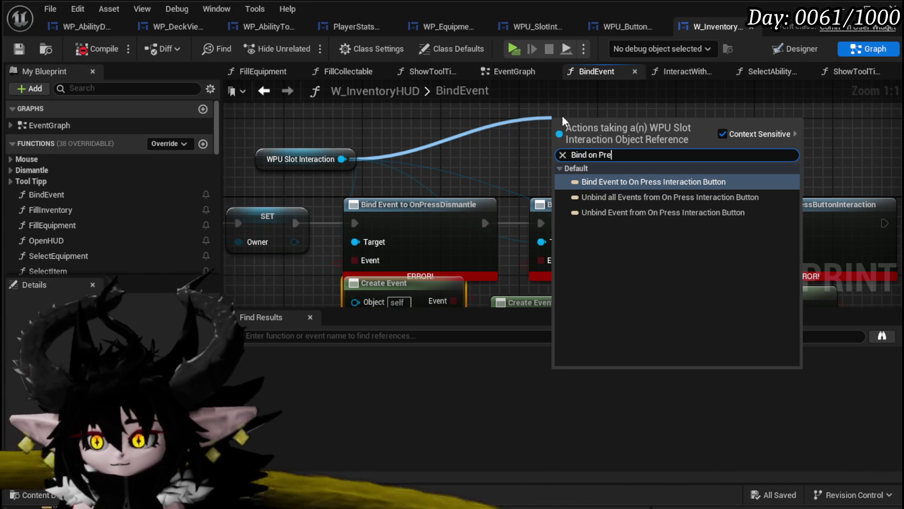
left_click(624, 183)
scroll(400, 196, "down", 2)
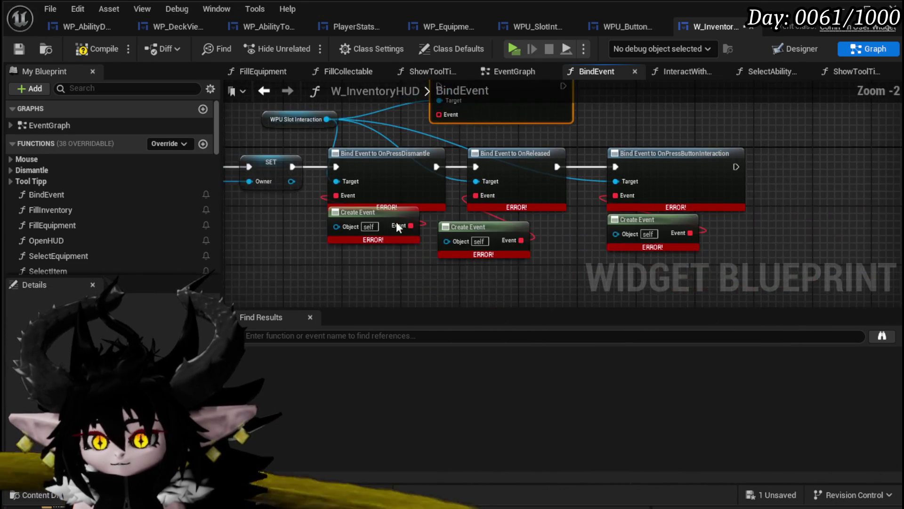
Delete the broken bind and create-event nodes and place the new bind node beside SET
left_click_drag(321, 263, 685, 164)
key("Delete")
key("Home")
mouse_move(613, 137)
left_mouse_down()
mouse_move(496, 215)
mouse_move(504, 207)
left_mouse_up()
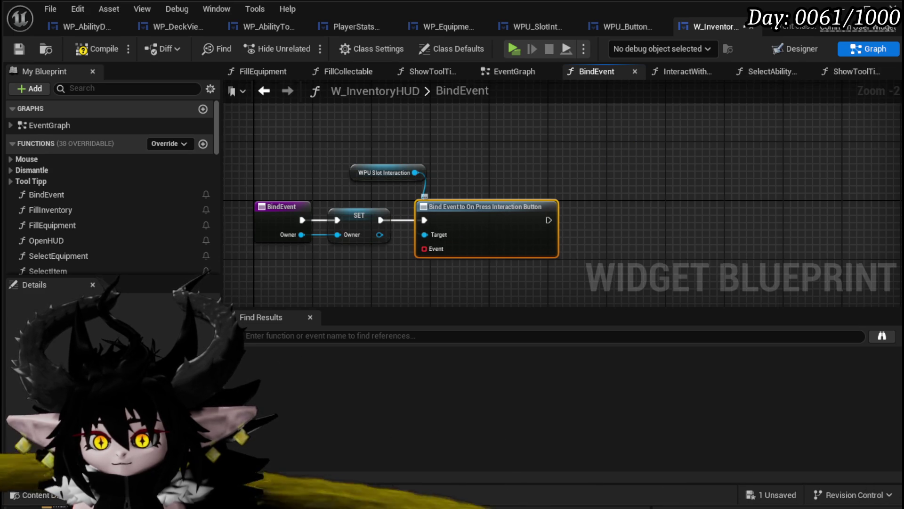
Attach a Create Event to the bind's Event pin and generate a matching new function
left_click_drag(422, 199, 434, 237)
type("Crea")
key("Return")
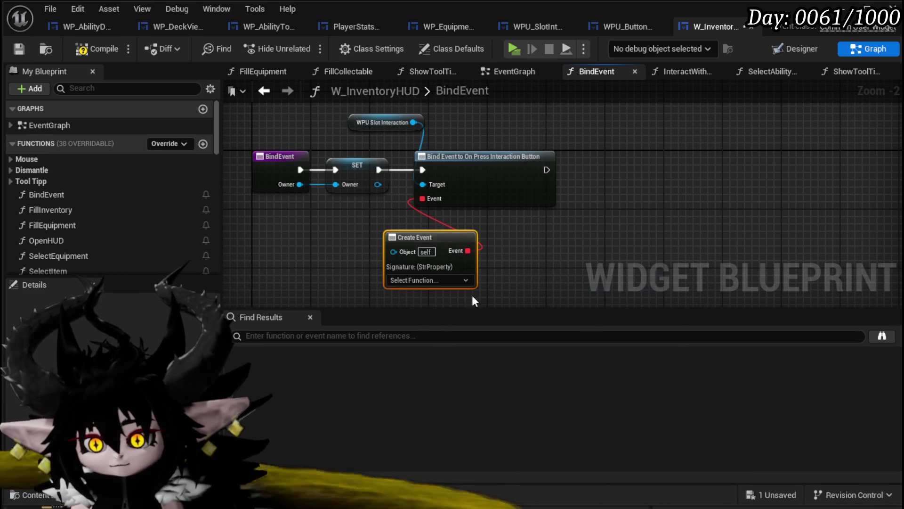
left_click(403, 279)
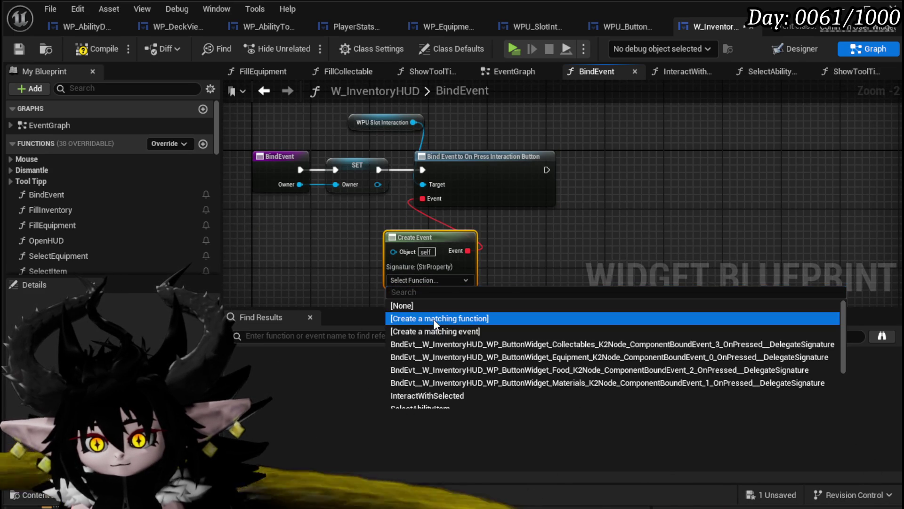
left_click(433, 318)
left_click_drag(543, 205, 297, 218)
right_click(300, 211)
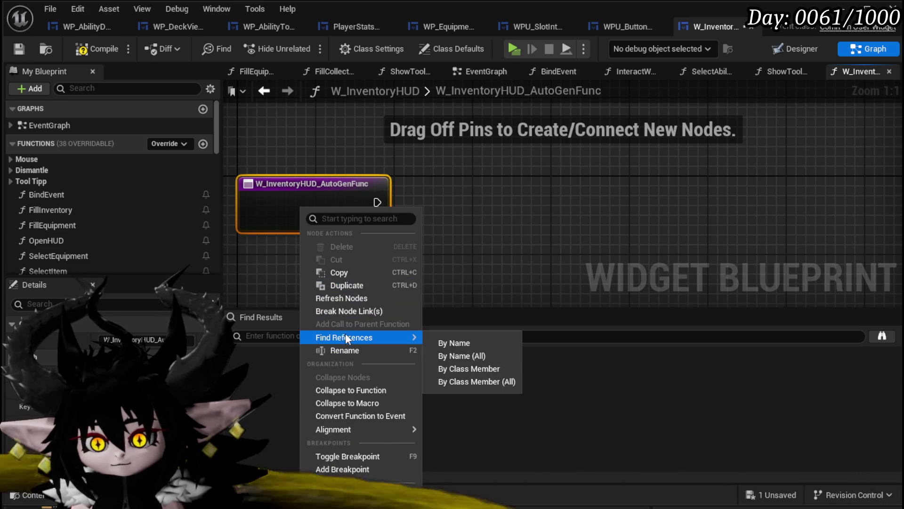
Rename the generated function to PressInteractionButton
left_click(343, 349)
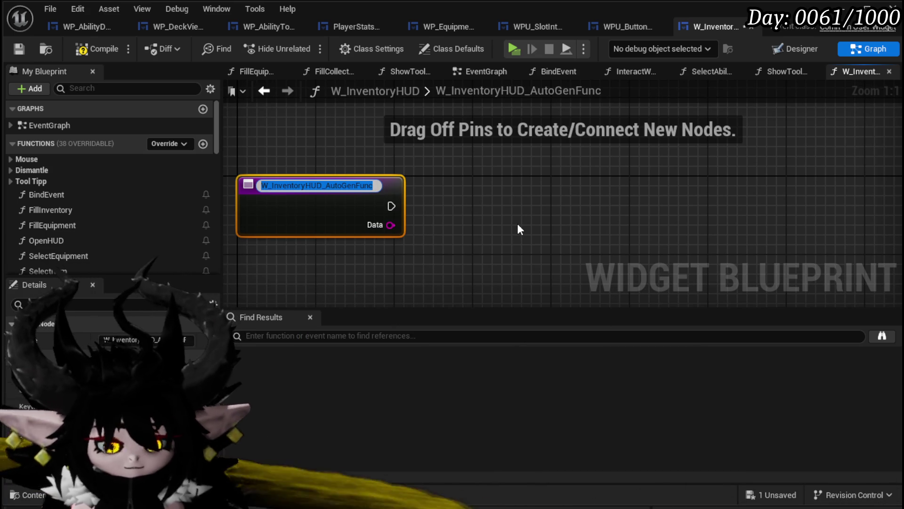
type("Interact")
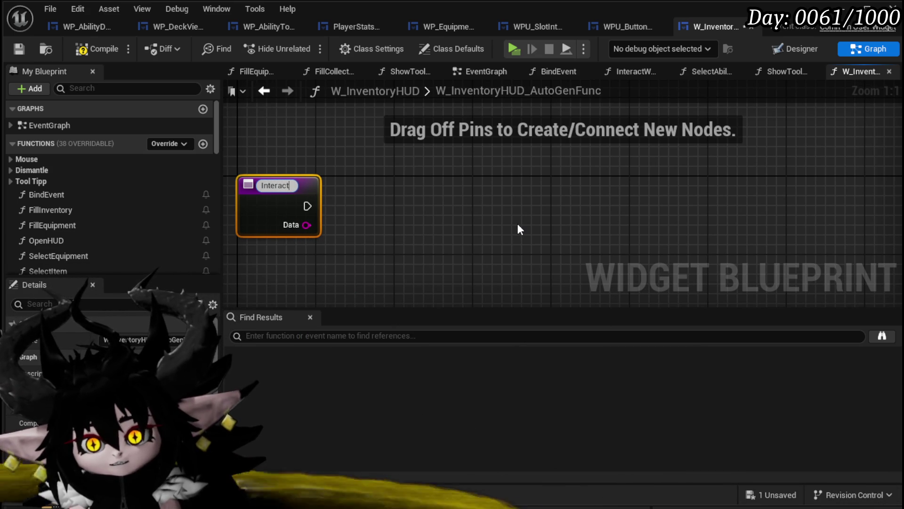
key("BackSpace")
key("BackSpace")
key("BackSpace")
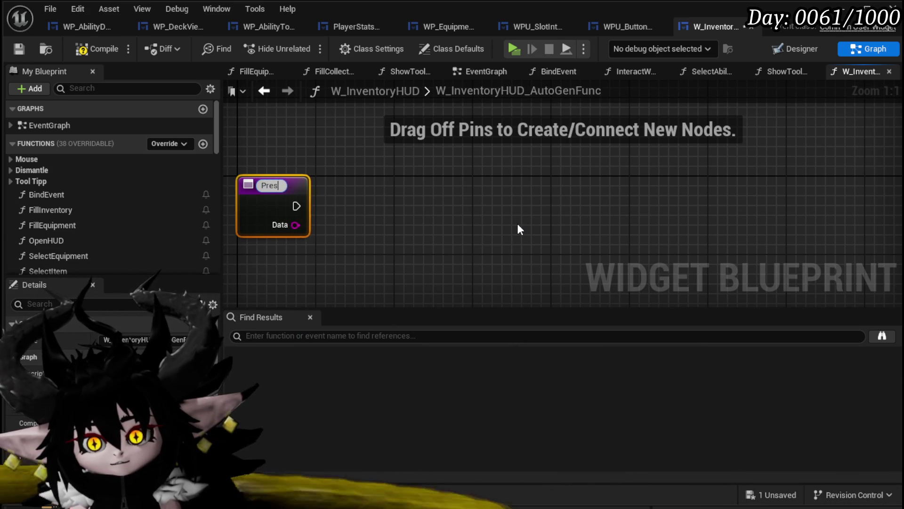
type("ssInteracti")
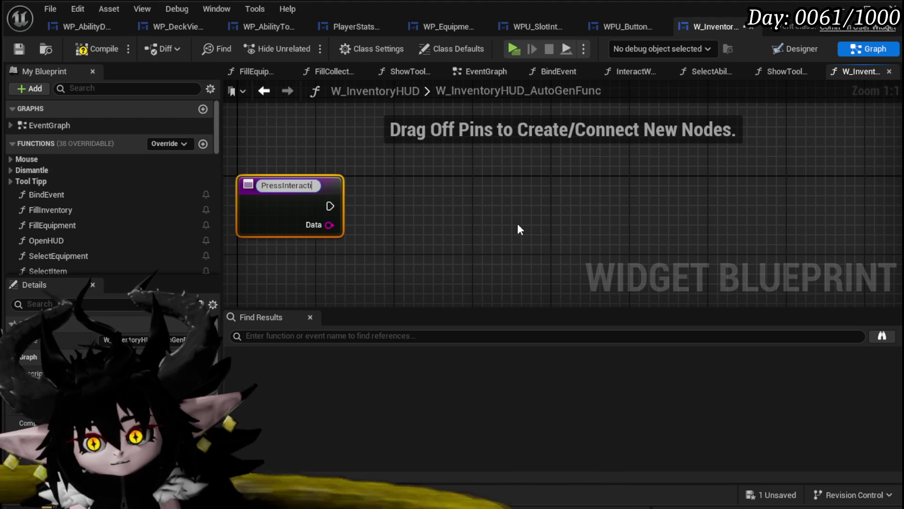
type("onButton")
key("Return")
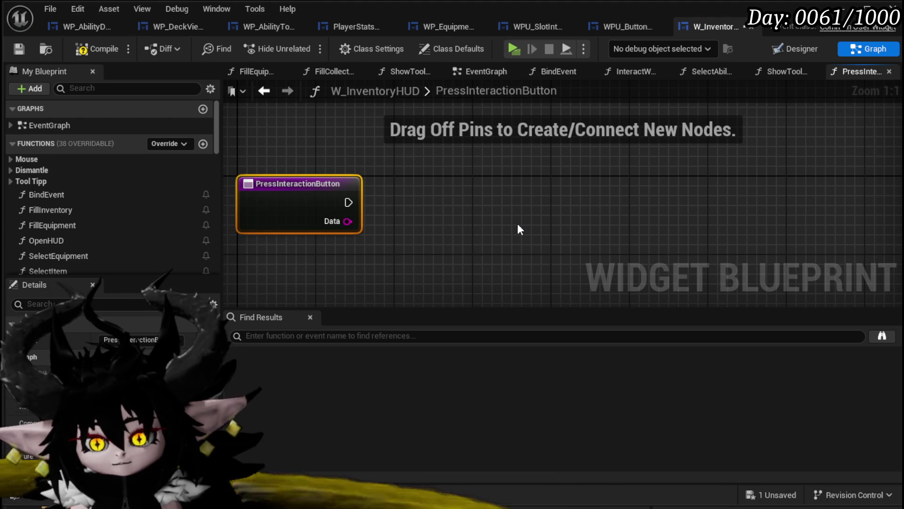
Add a Print String after the entry node and wire Data into In String
left_click_drag(348, 202, 433, 204)
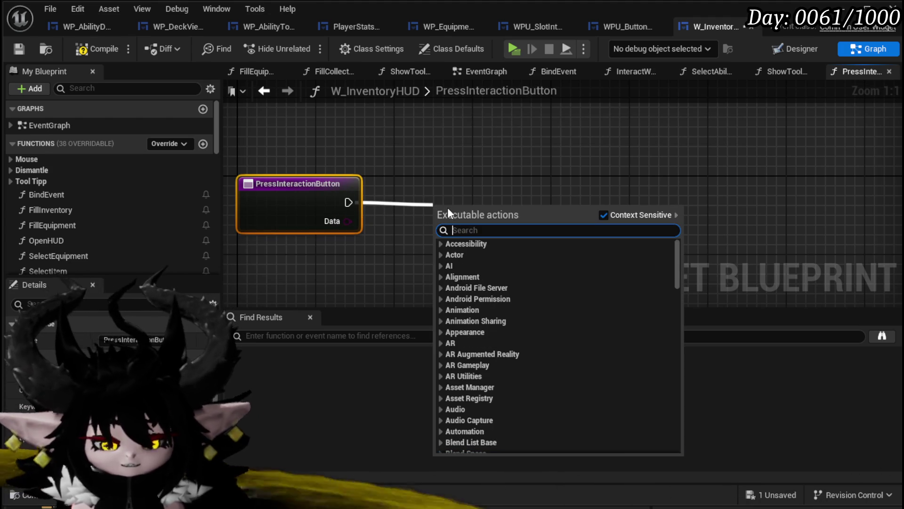
type("Print Stri")
key("Return")
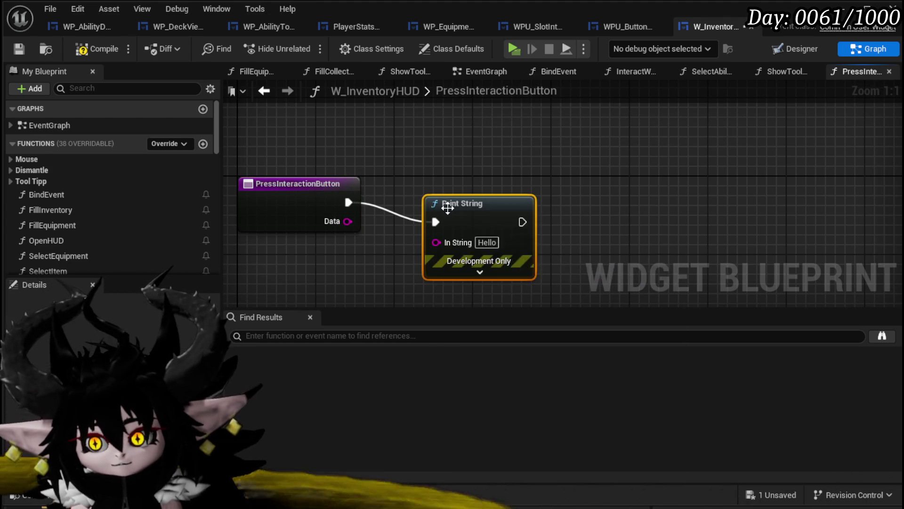
left_click_drag(344, 221, 438, 240)
In SelectEquipment, delete the erroring Set Data node and wire SET straight to Set Visibility
left_click(18, 48)
left_click(361, 343)
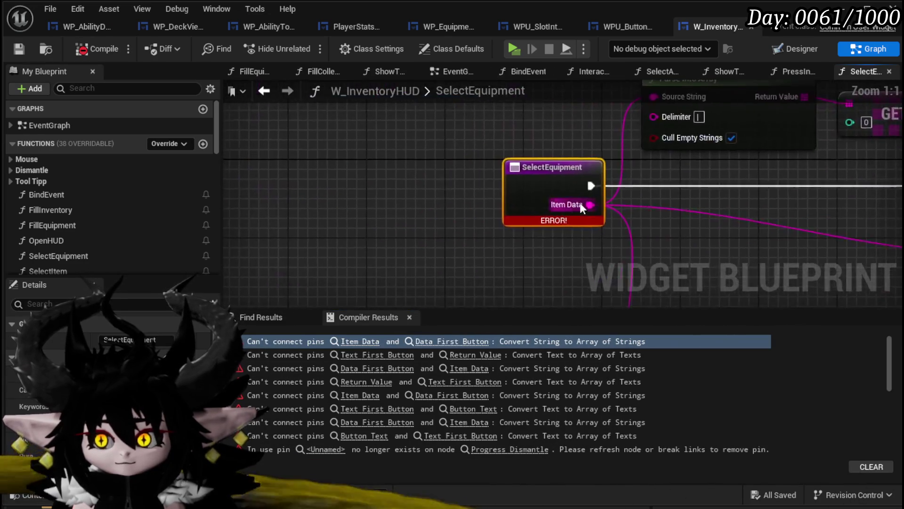
mouse_move(518, 243)
left_mouse_down()
mouse_move(312, 174)
mouse_move(553, 173)
left_mouse_up()
left_click(452, 157)
key("Delete")
mouse_move(363, 197)
left_mouse_down()
mouse_move(480, 237)
mouse_move(713, 173)
left_mouse_up()
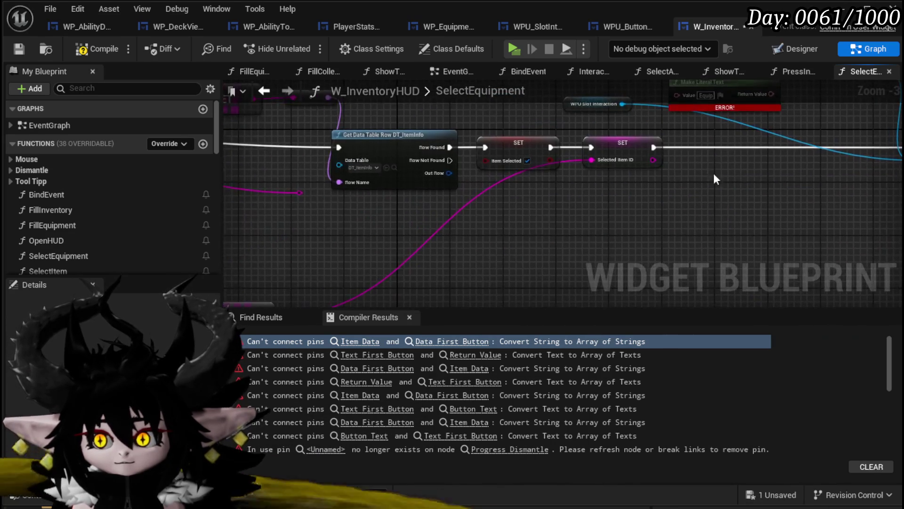
In SelectItem, reroute SET to Set Visibility and delete the Set Data and Button Text nodes
left_click(18, 49)
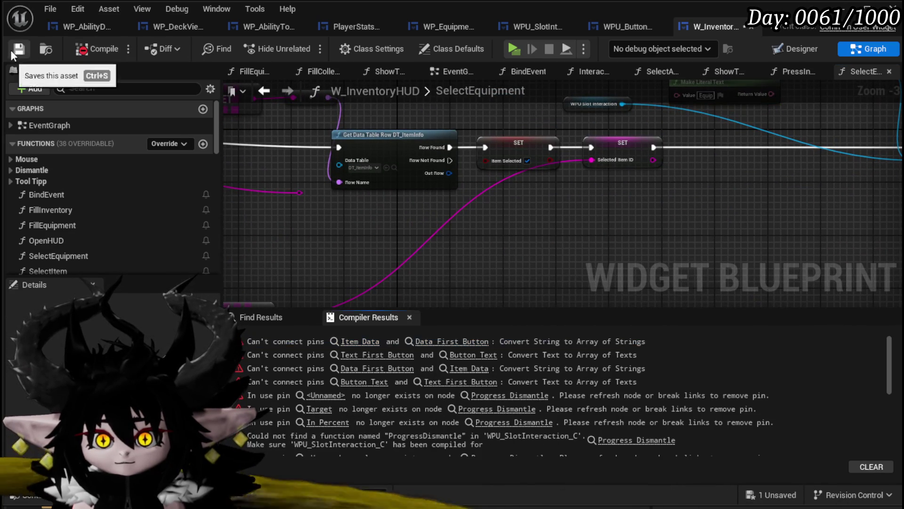
left_click(360, 341)
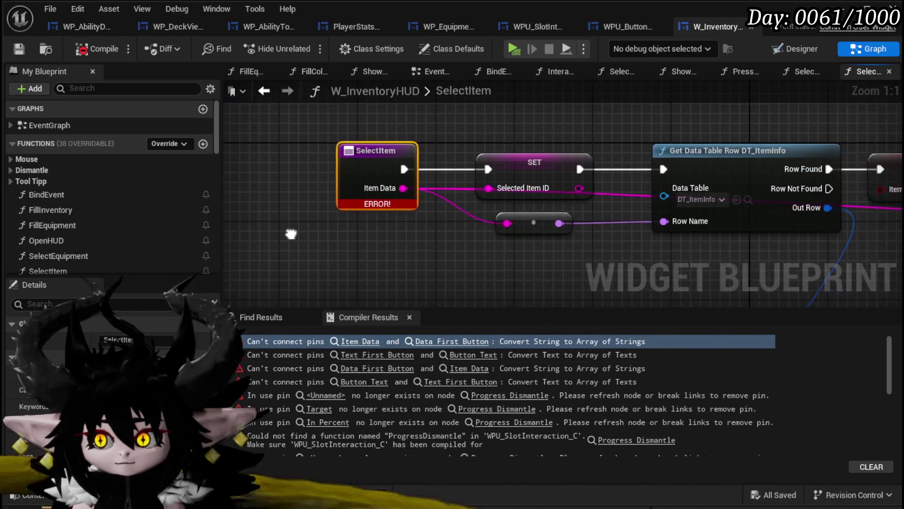
scroll(376, 234, "down", 2)
mouse_move(376, 234)
left_mouse_down()
mouse_move(275, 230)
mouse_move(364, 206)
left_mouse_up()
left_click_drag(548, 228, 418, 244)
mouse_move(410, 161)
left_mouse_down()
mouse_move(580, 163)
mouse_move(556, 161)
left_mouse_up()
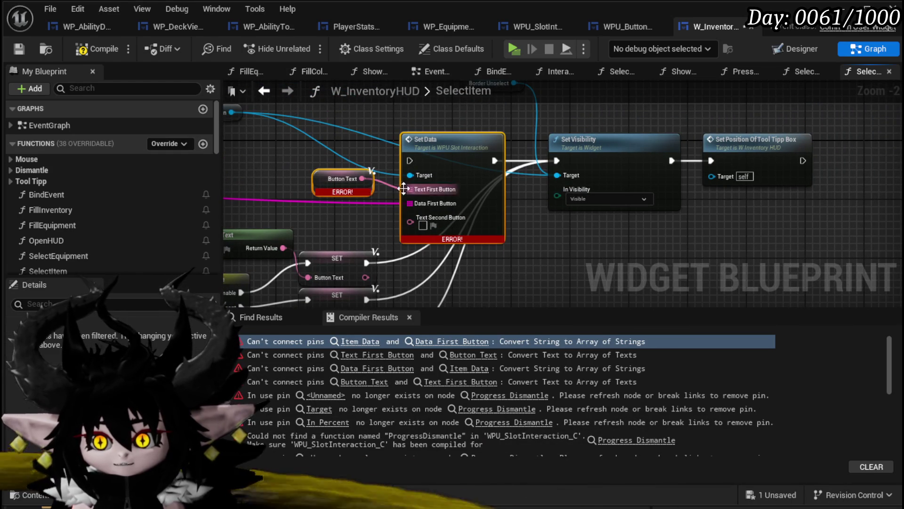
key("Delete")
Recompile and save W_InventoryHUD
left_click_drag(353, 169, 730, 171)
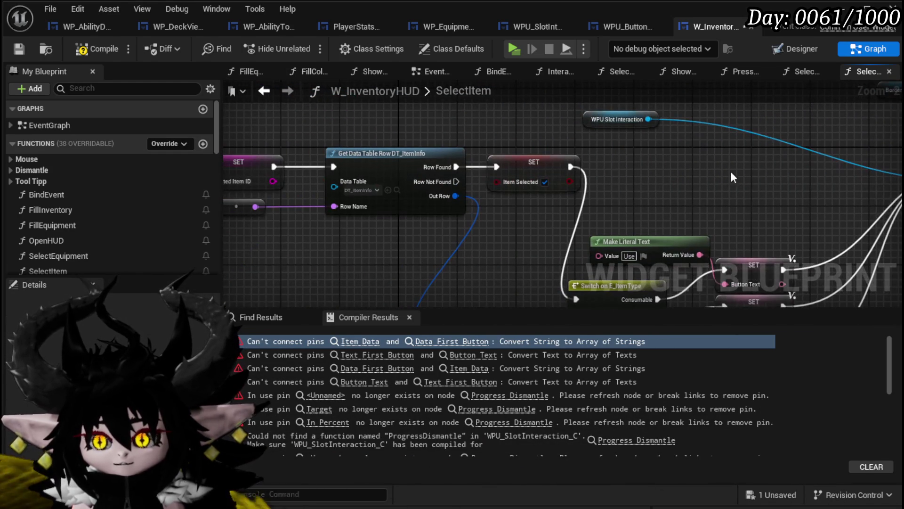
left_click(84, 53)
left_click(18, 49)
left_click_drag(331, 123, 583, 149)
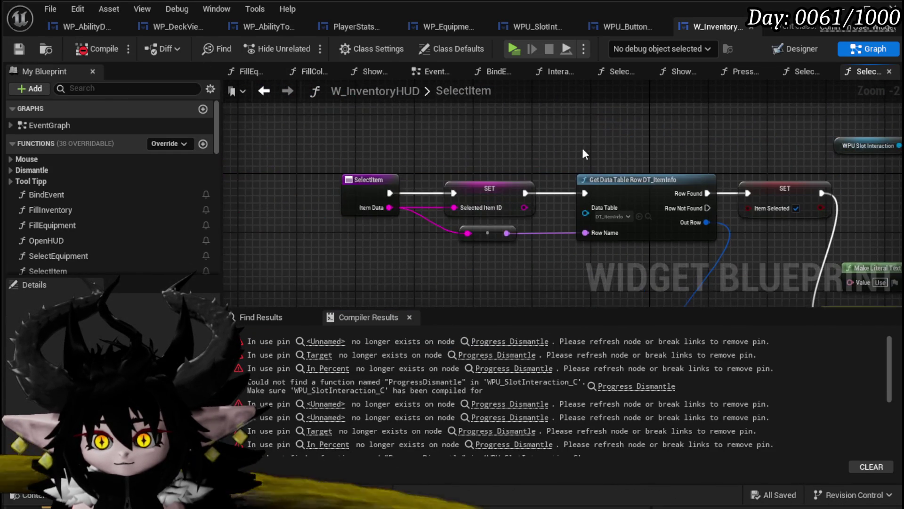
right_click(362, 188)
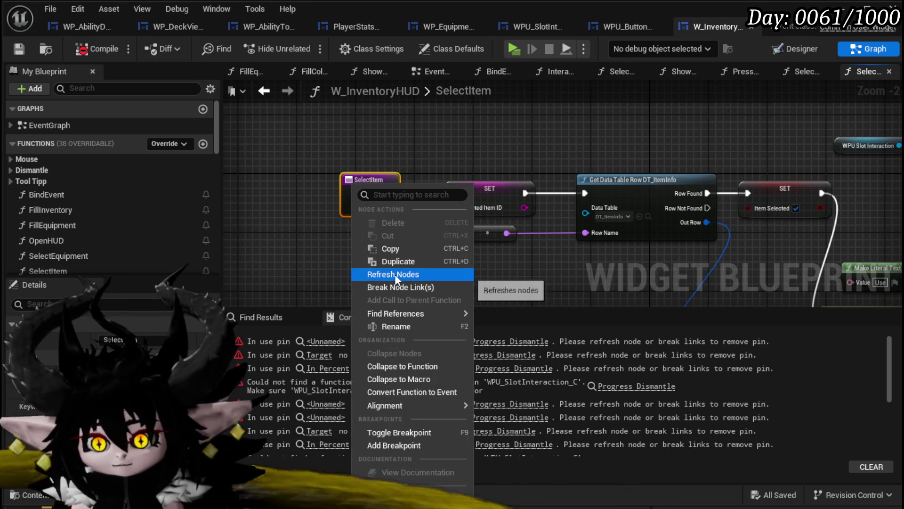
Rename SelectItem to SelectItem(NotConnected), then recompile and save
left_click(399, 326)
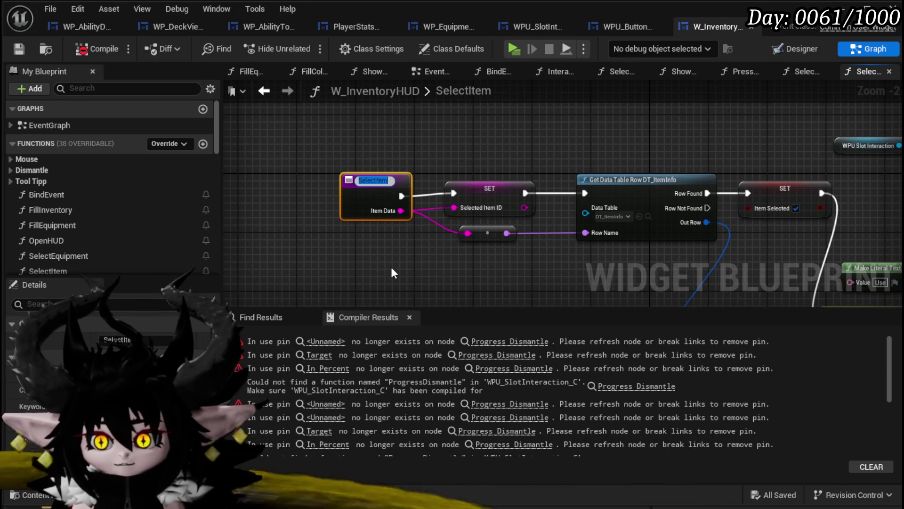
key("End")
type("(")
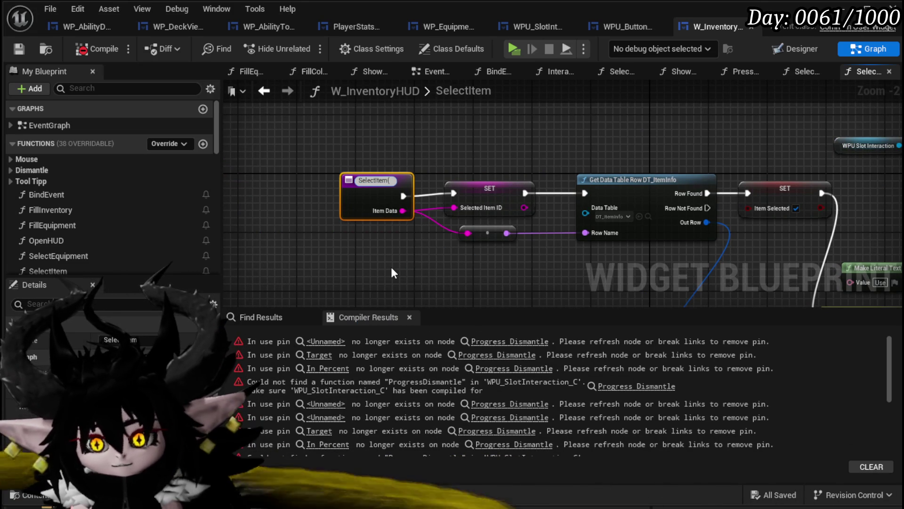
type("Broken")
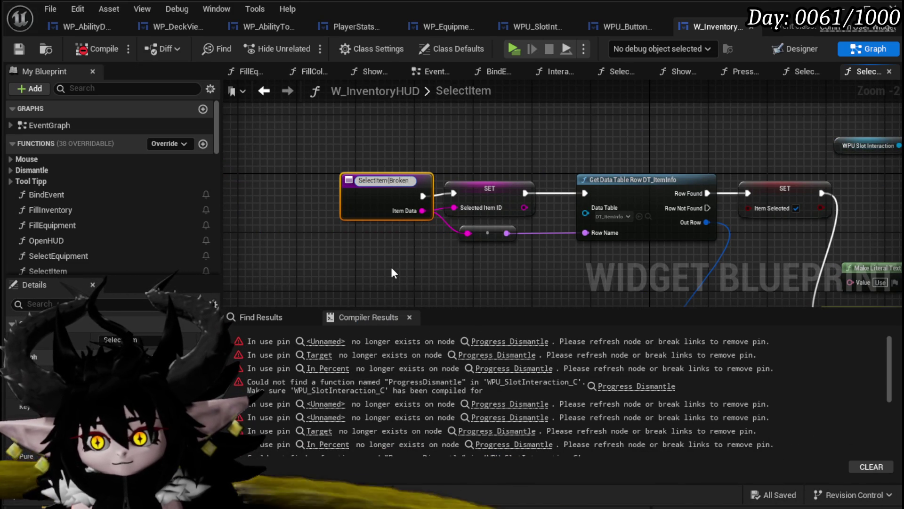
key("BackSpace")
key("BackSpace")
key("BackSpace")
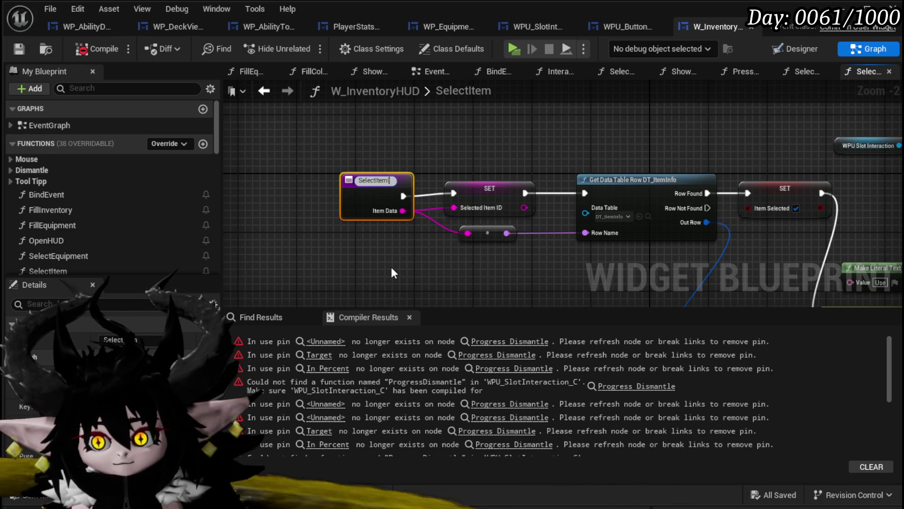
type("NotConnec")
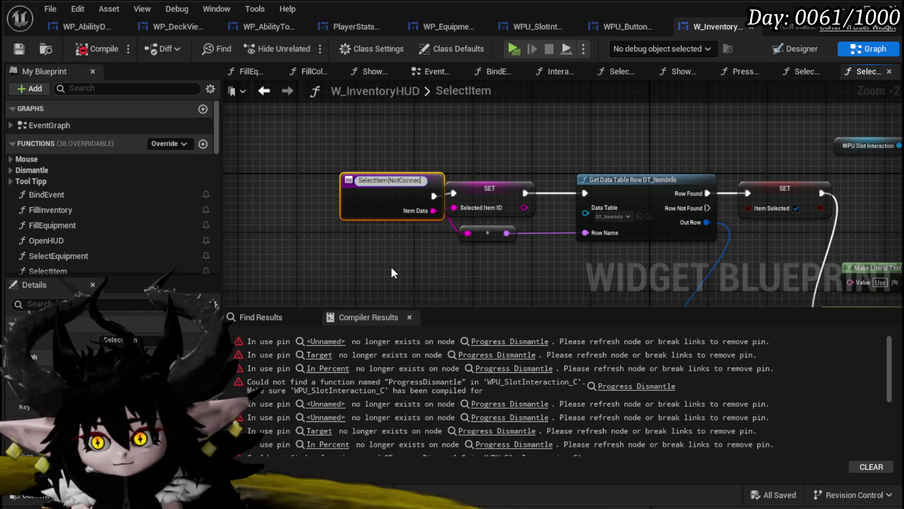
type("ted)")
key("Return")
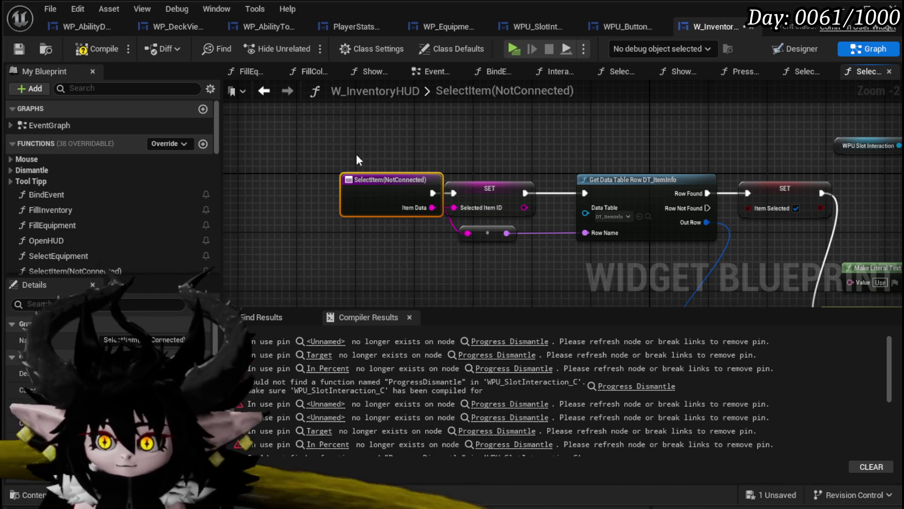
left_click_drag(374, 194, 337, 194)
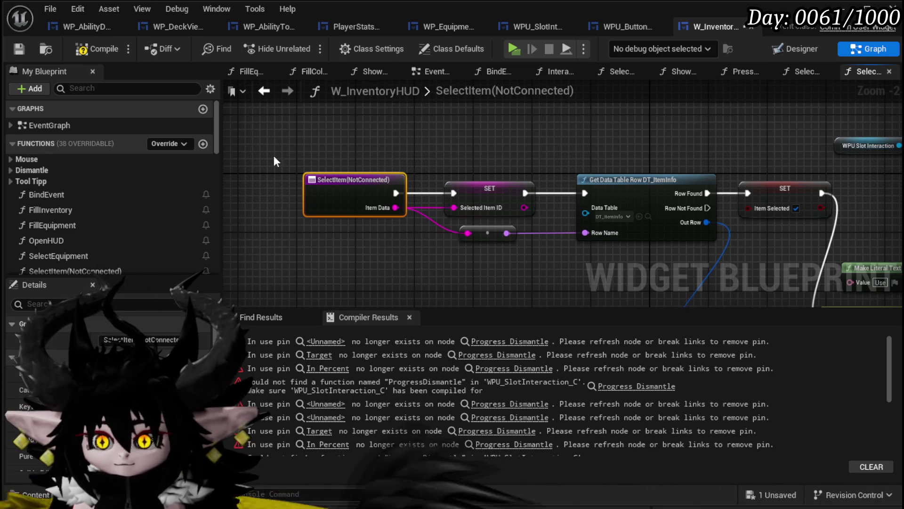
left_click(96, 49)
left_click(19, 49)
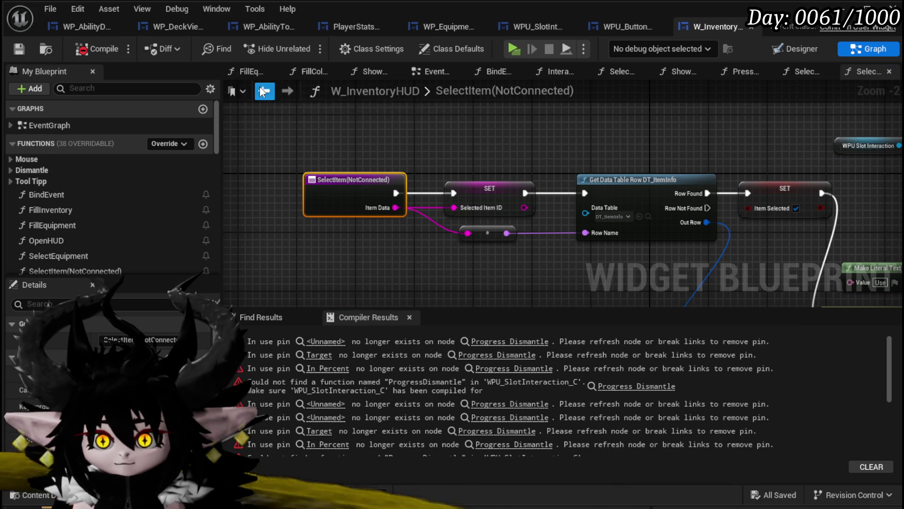
Rename SelectEquipment to SelectEquipment(NotConnected), compile, save, and go to the first compiler error
left_click(263, 91)
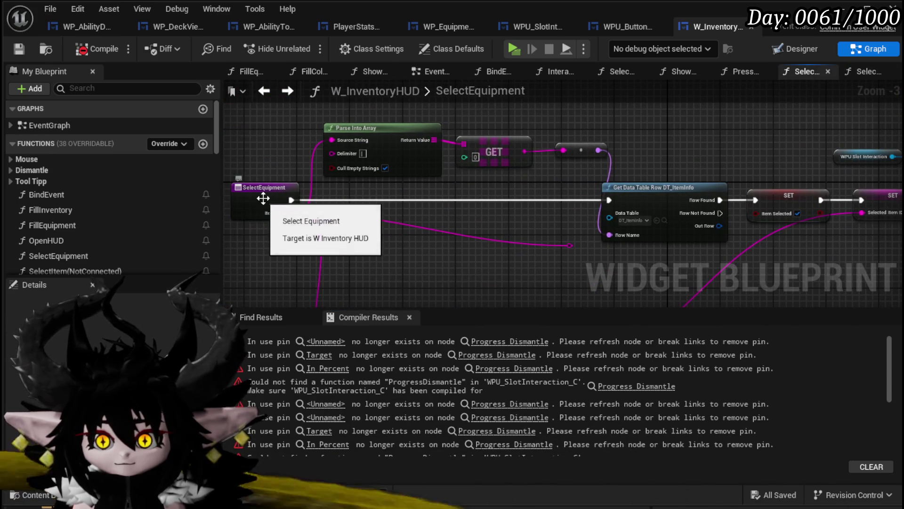
left_click(270, 201)
right_click(269, 204)
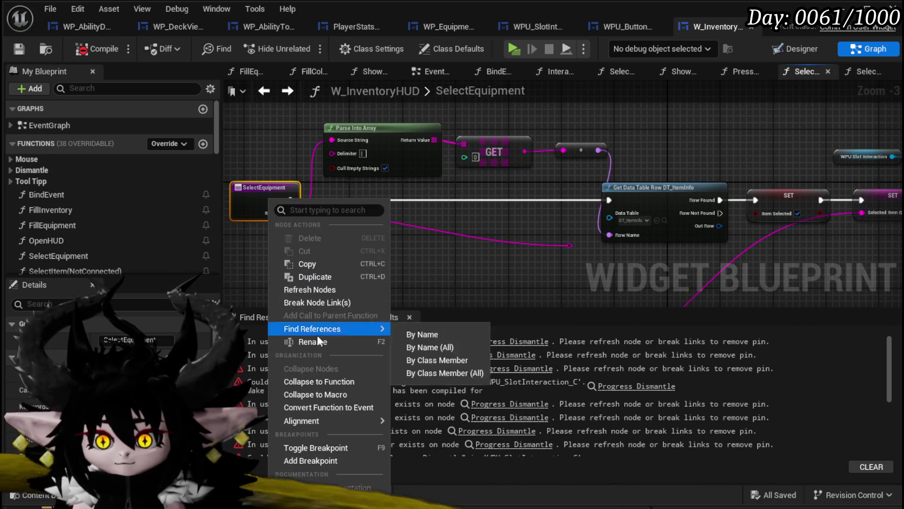
left_click(313, 342)
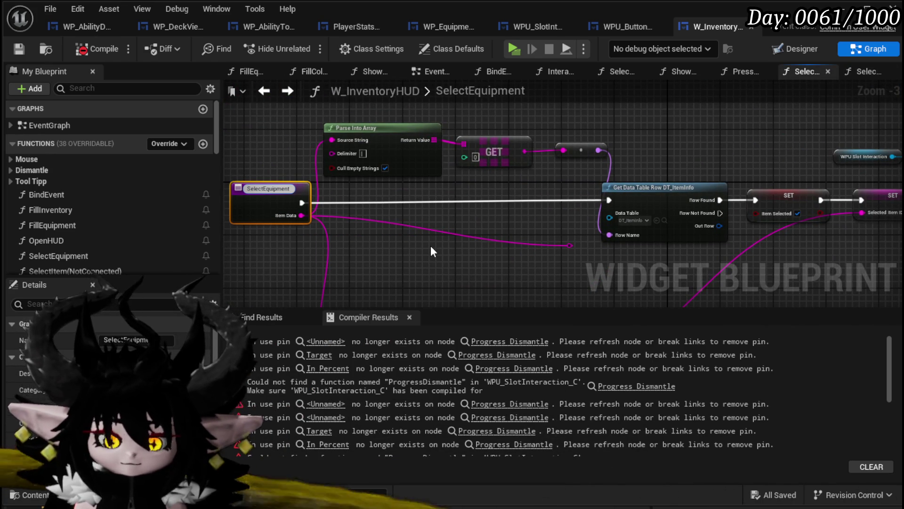
type("(Not")
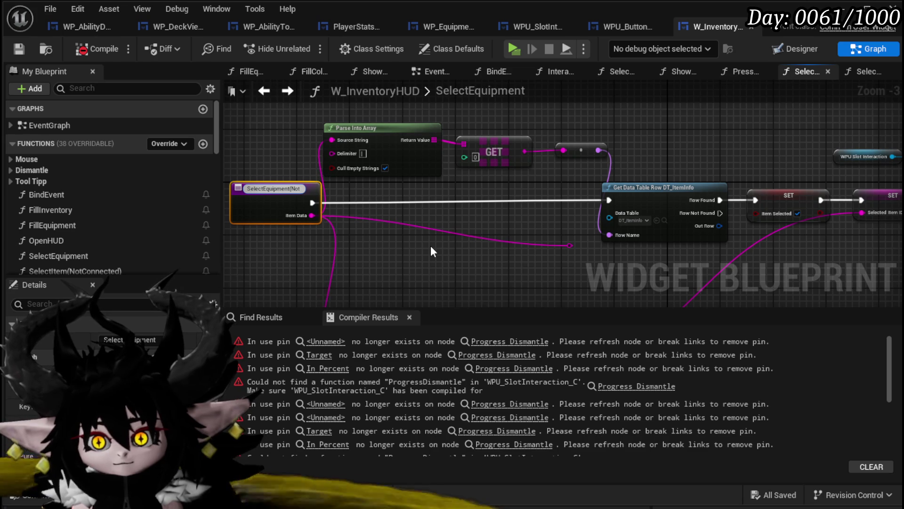
type("Connected")
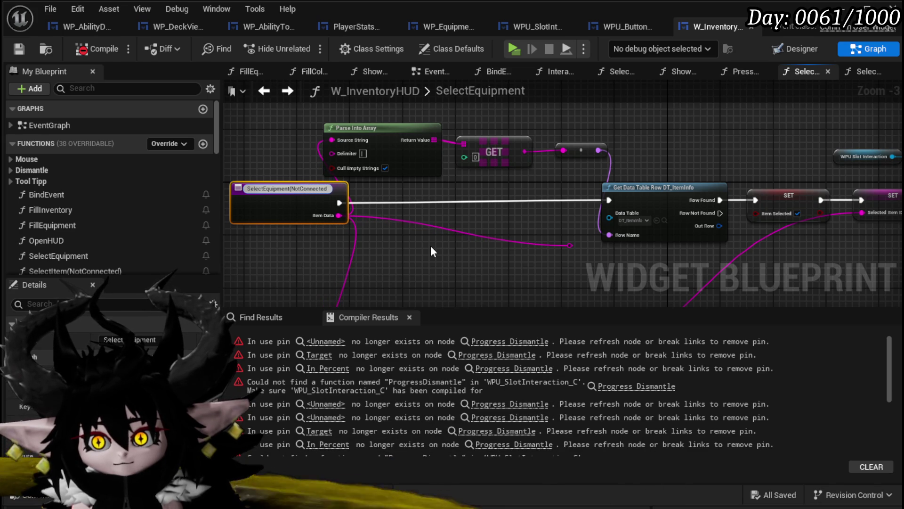
type(")")
key("Return")
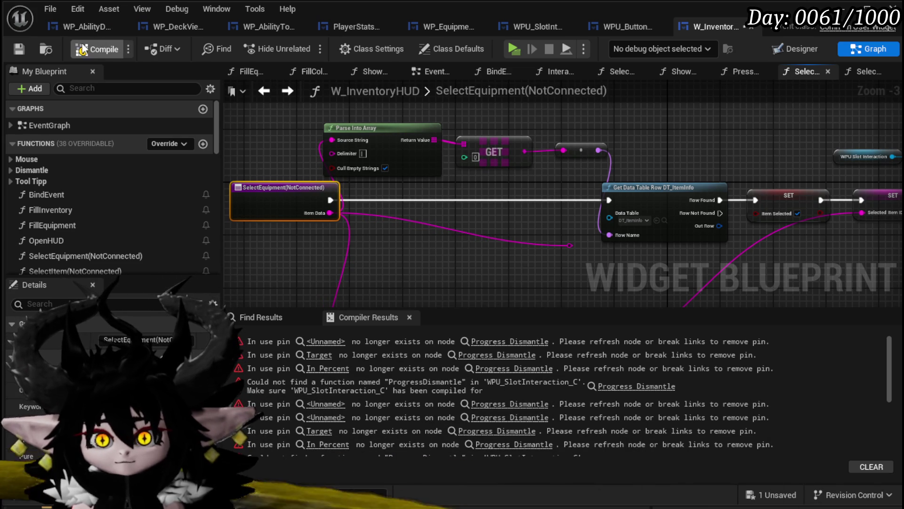
left_click(93, 42)
left_click(18, 49)
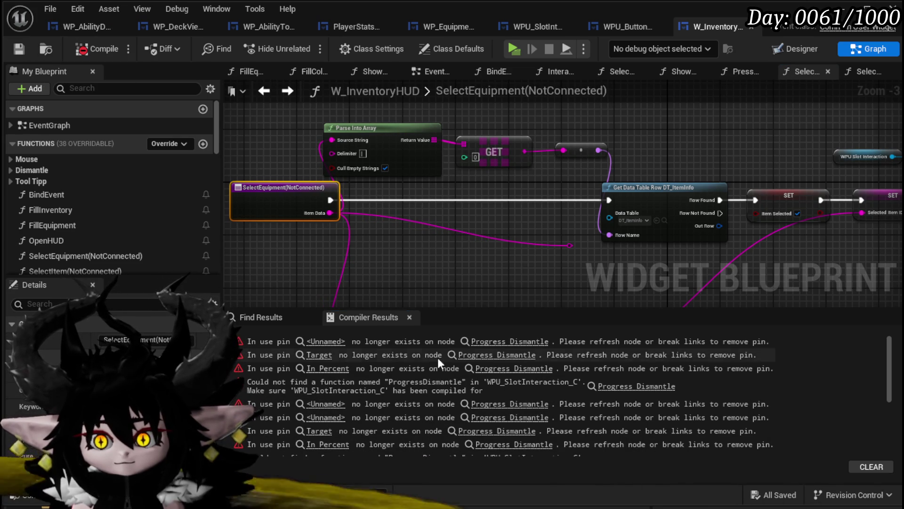
left_click(510, 341)
scroll(698, 237, "down", 4)
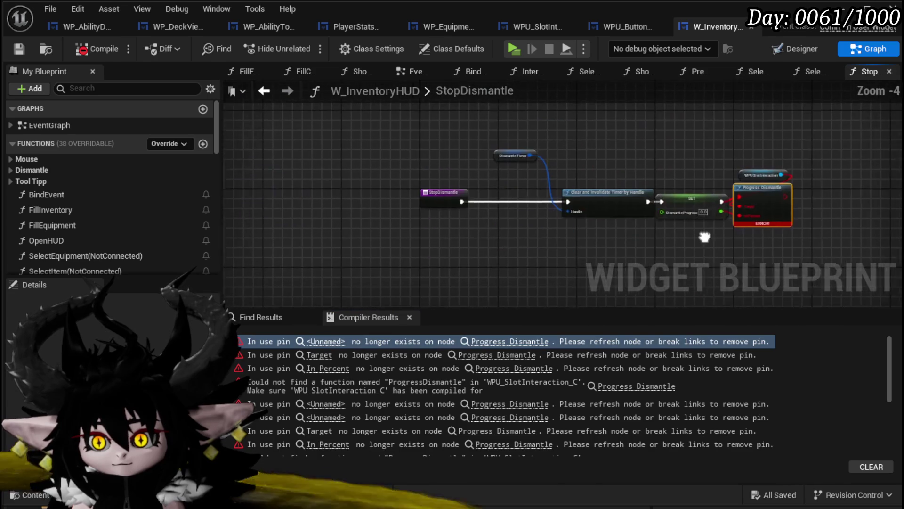
Rename the StopDismantle function to StopDismantle(Redo)
scroll(416, 216, "up", 5)
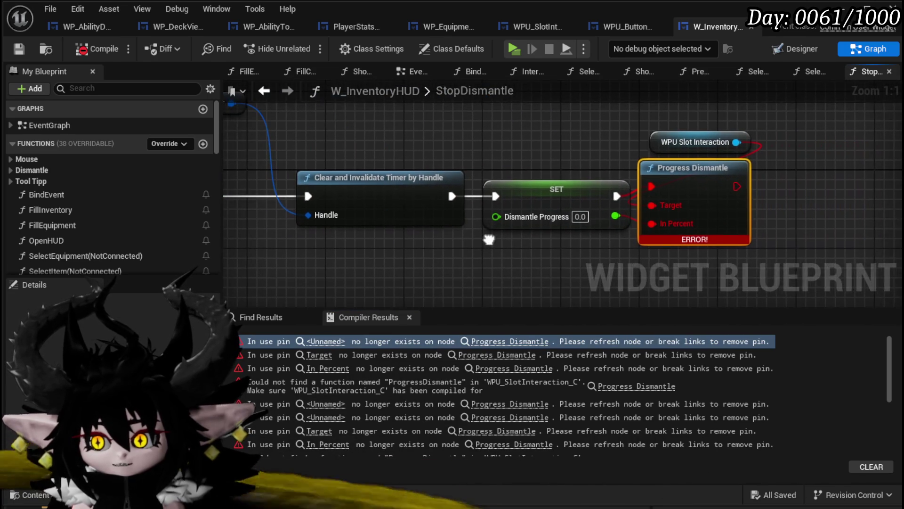
scroll(527, 239, "down", 2)
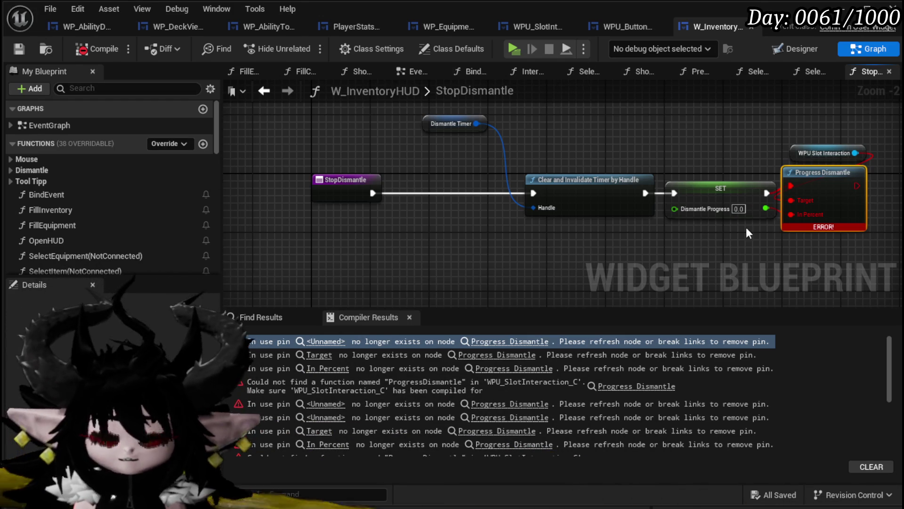
right_click(349, 185)
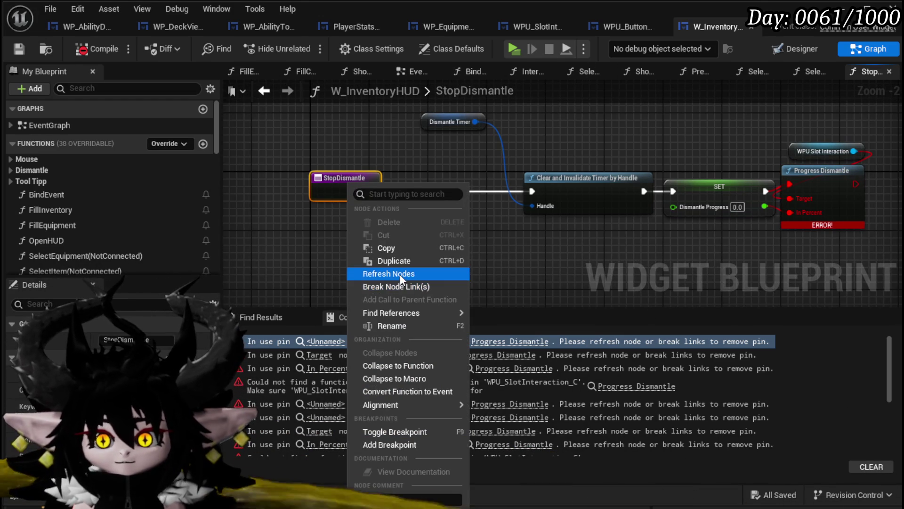
left_click(399, 326)
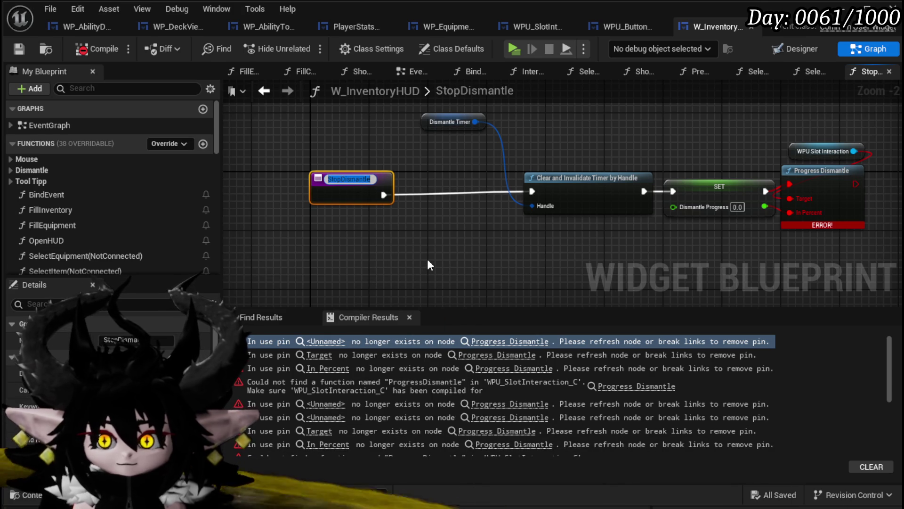
key("End")
type("(Red")
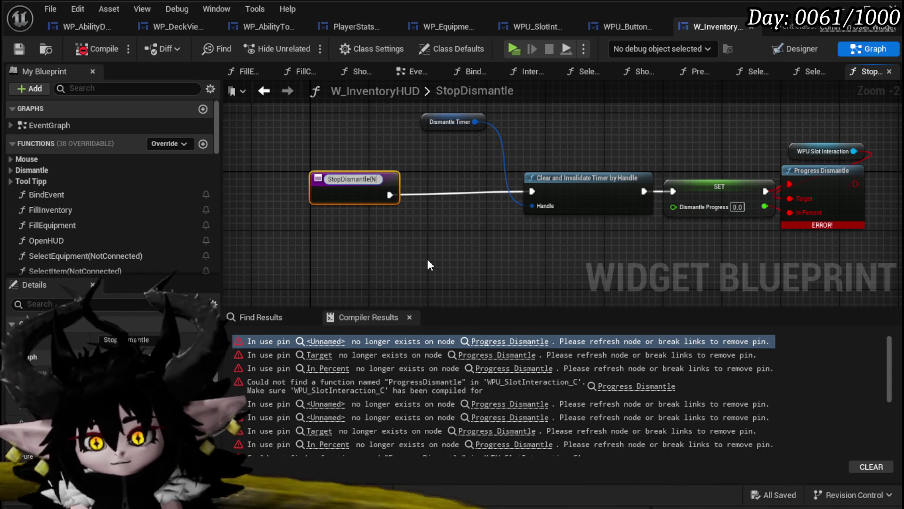
type("o")
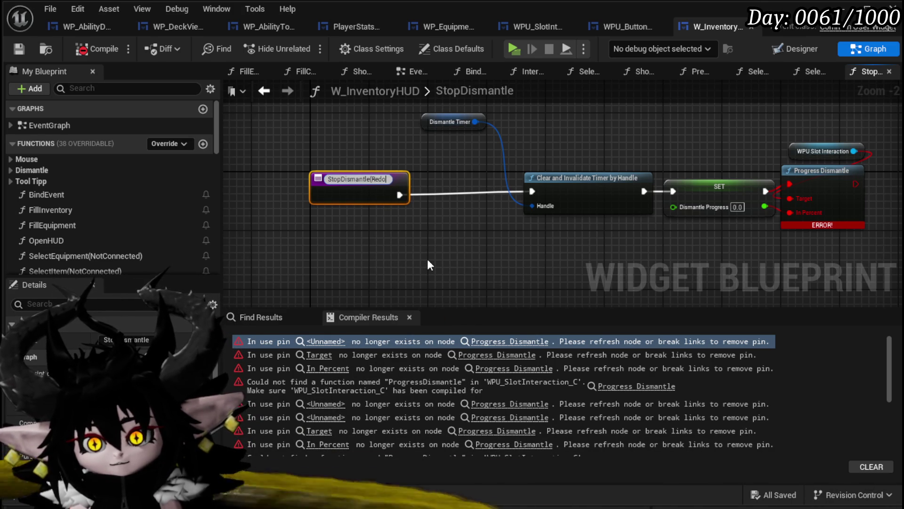
type(")")
key("Return")
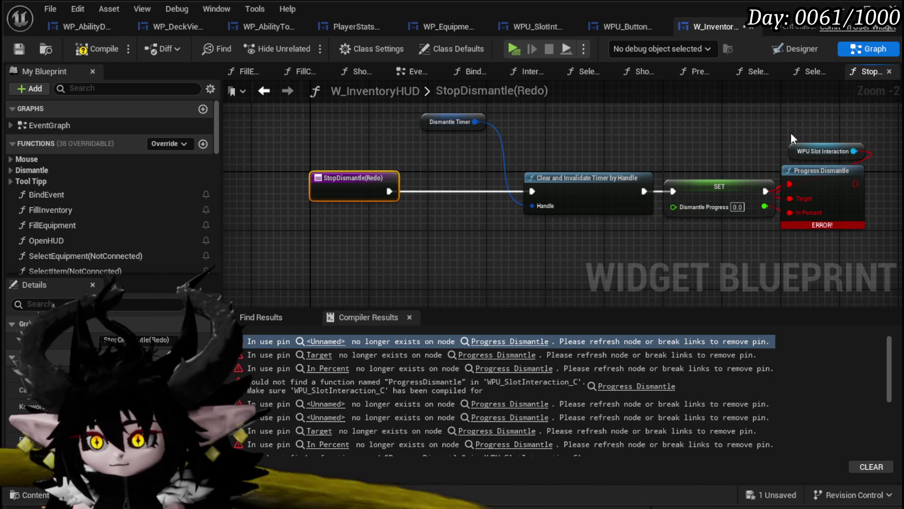
Delete the WPU Slot Interaction and Progress Dismantle nodes, save, and go to the next error
left_click_drag(790, 132, 857, 209)
key("Delete")
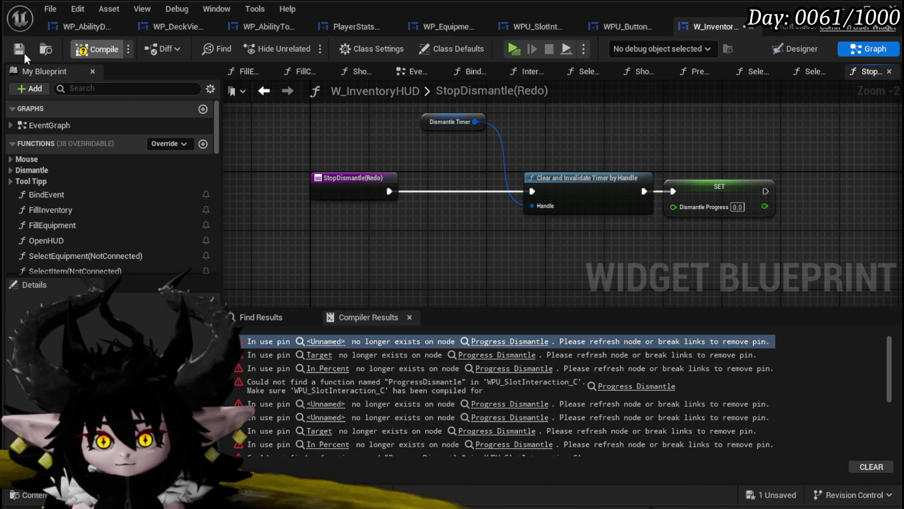
left_click(21, 52)
left_click(503, 343)
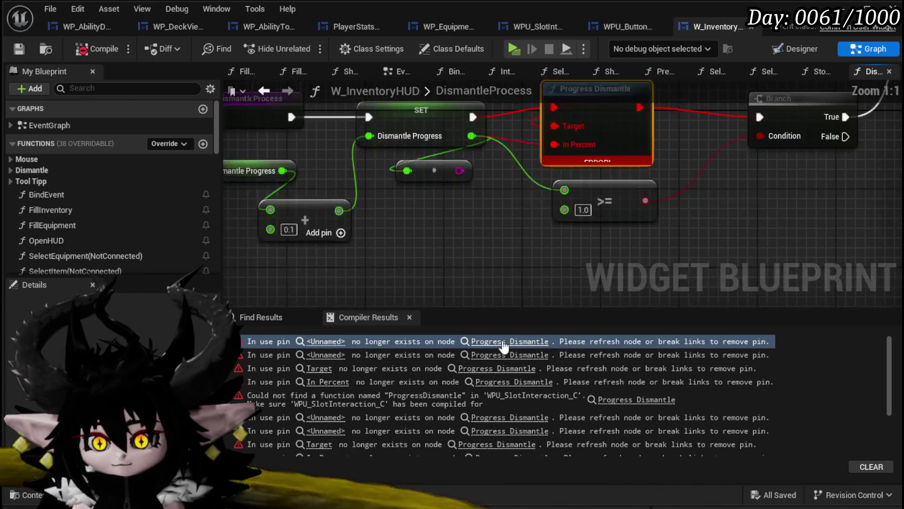
scroll(491, 267, "down", 4)
Rename DismantleProcess to DismantleProcess(Redo), wire SET to the Branch, and delete Progress Dismantle
right_click(296, 186)
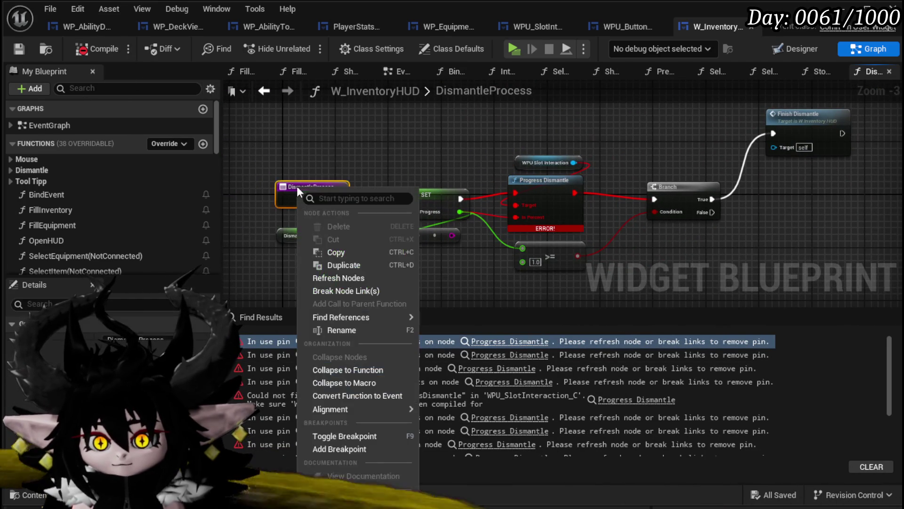
left_click(340, 330)
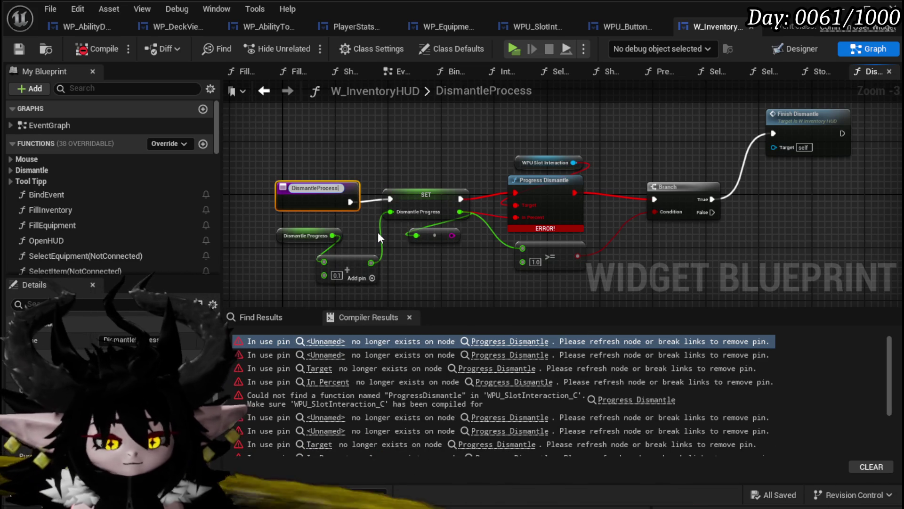
type("(Redo)")
key("Return")
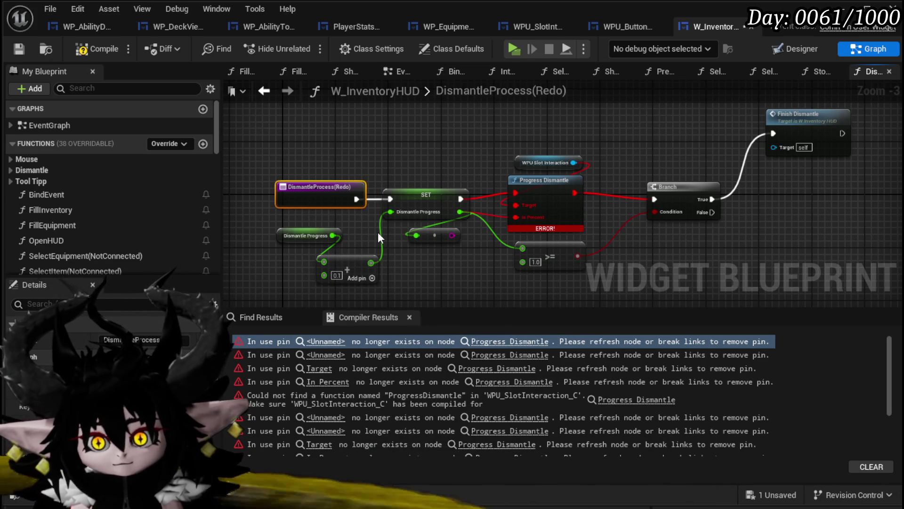
mouse_move(459, 198)
left_mouse_down()
mouse_move(686, 185)
mouse_move(654, 198)
left_mouse_up()
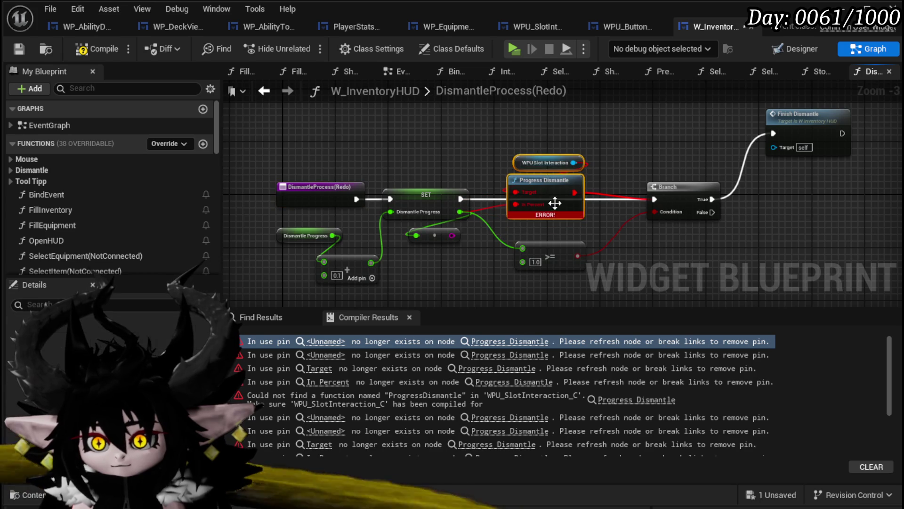
key("Delete")
left_click(24, 49)
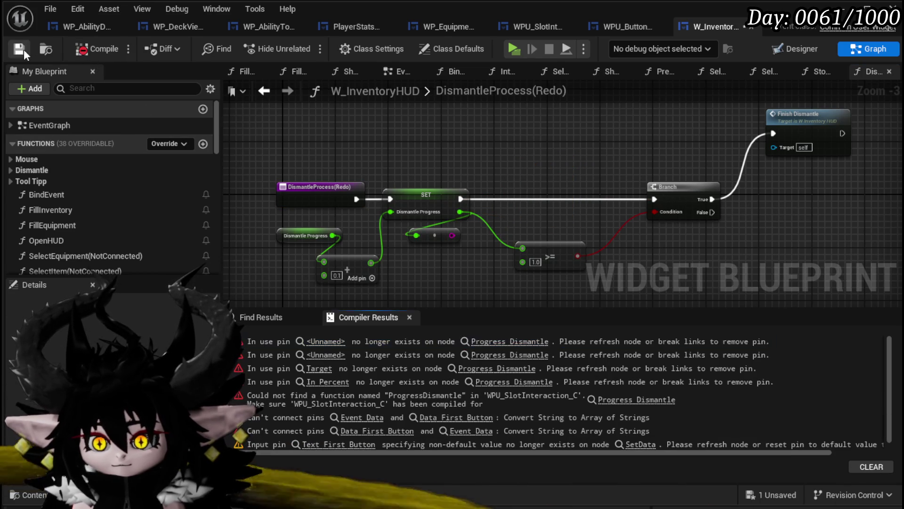
left_click(502, 343)
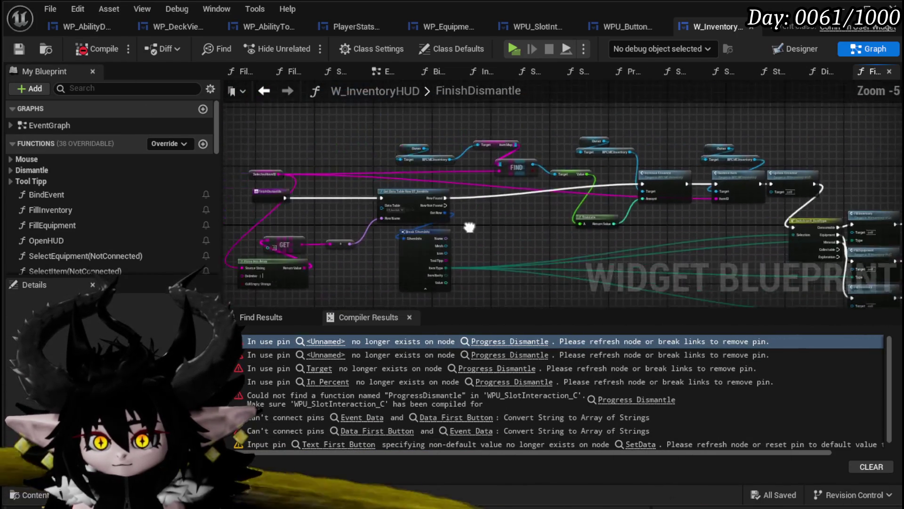
Rename the FinishDismantle function to FinishDismantle(Redo)
left_click(407, 187)
right_click(406, 182)
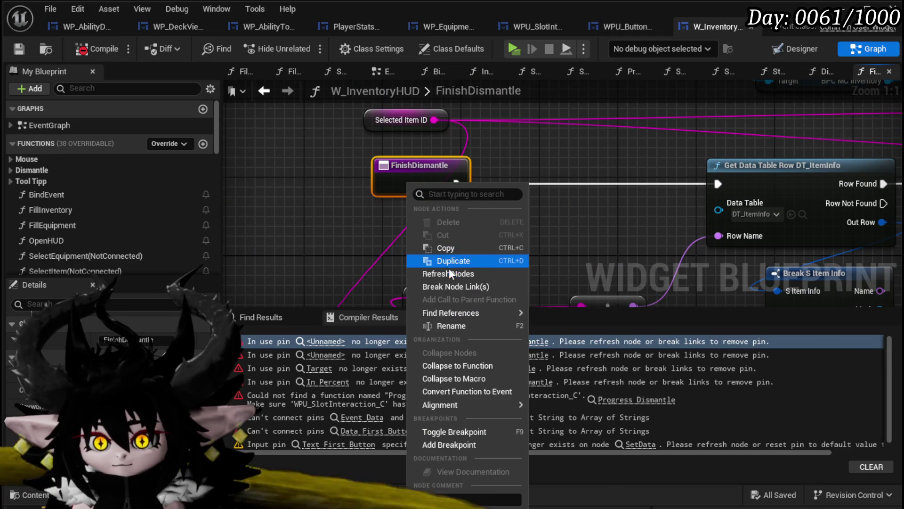
left_click(445, 324)
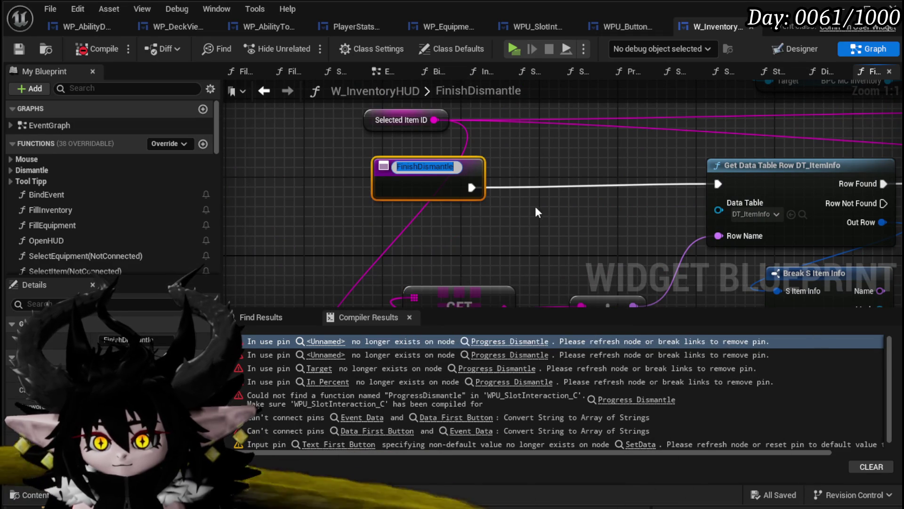
type("(Redo=")
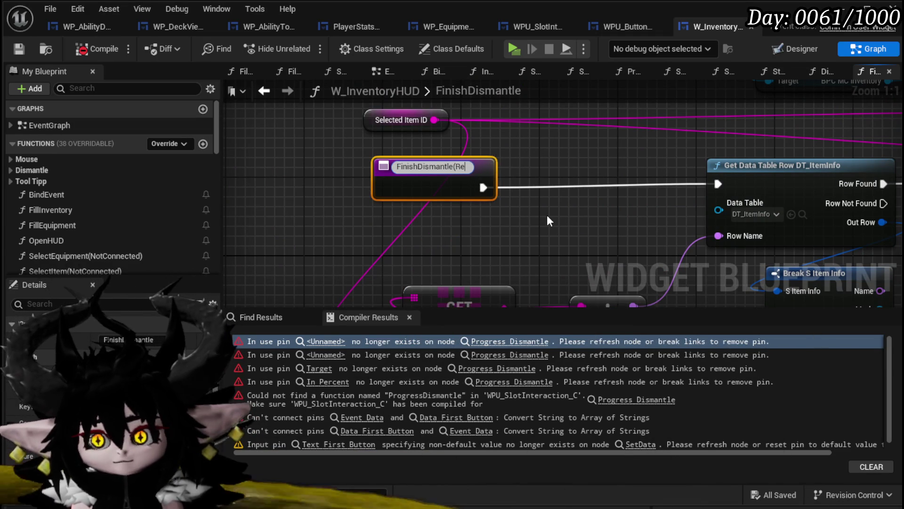
key("Return")
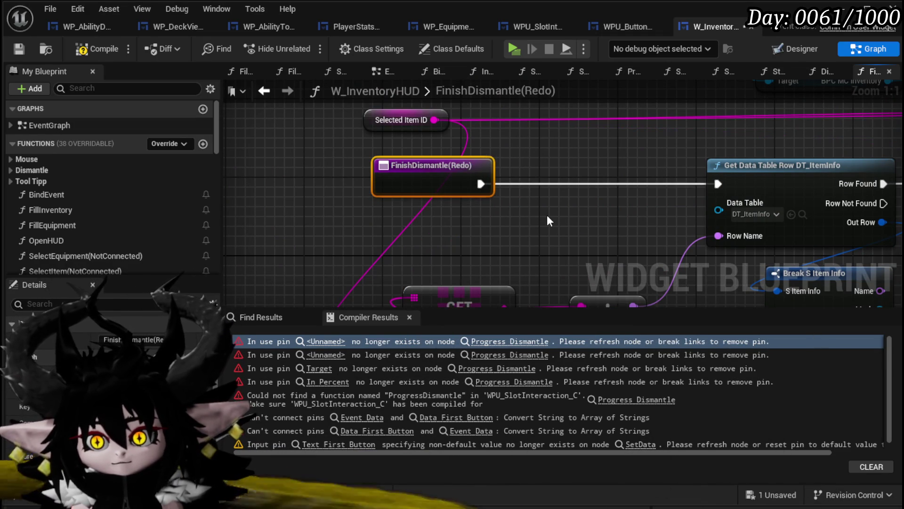
Wire SET straight to Save All Player Data, delete Progress Dismantle and WPU Slot Interaction, and save
scroll(546, 215, "down", 5)
scroll(715, 204, "up", 3)
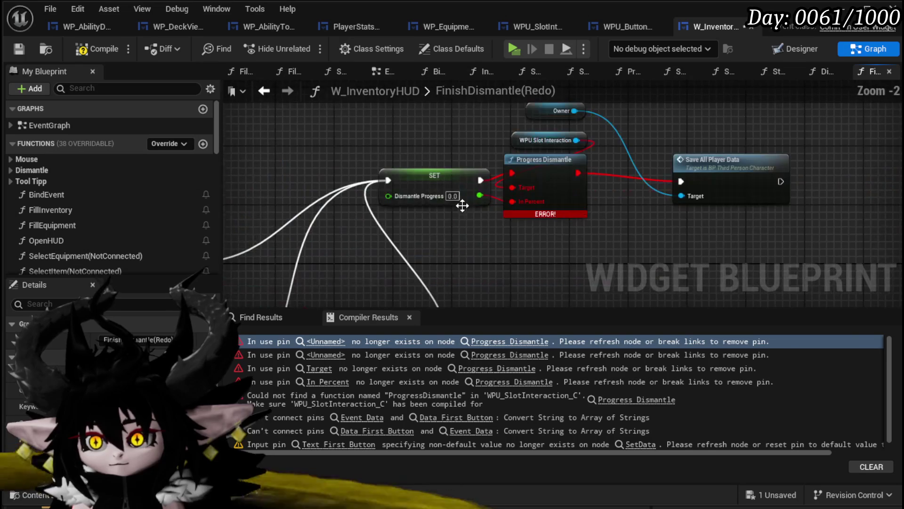
mouse_move(480, 181)
left_mouse_down()
mouse_move(492, 189)
mouse_move(684, 181)
left_mouse_up()
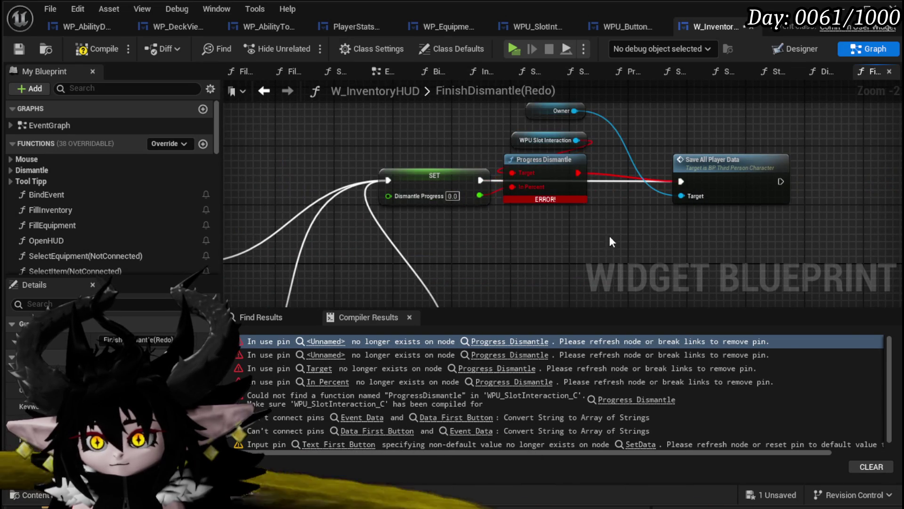
left_click(547, 160)
key("Delete")
left_click(546, 139)
key("Delete")
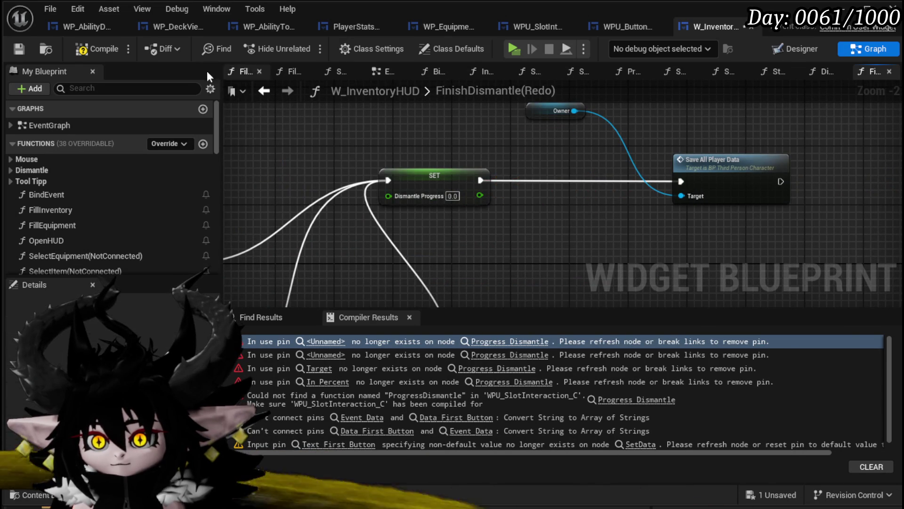
left_click(17, 47)
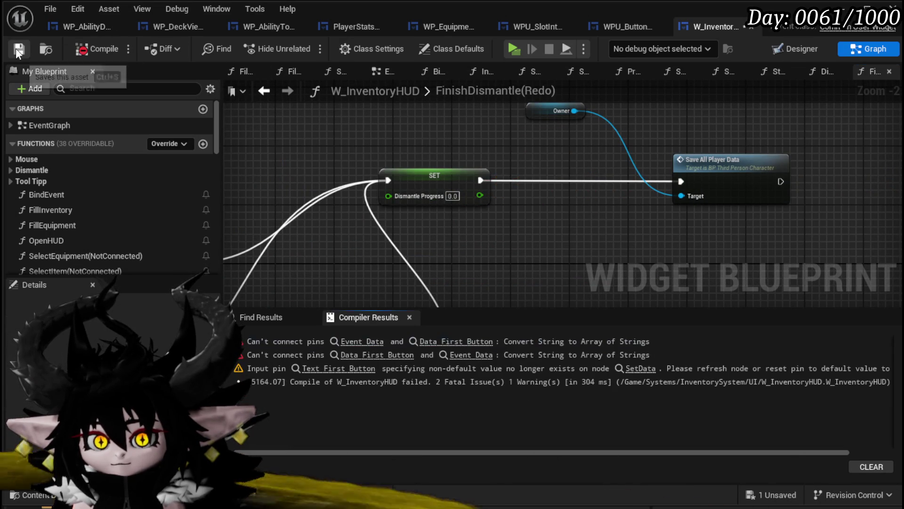
left_click(451, 343)
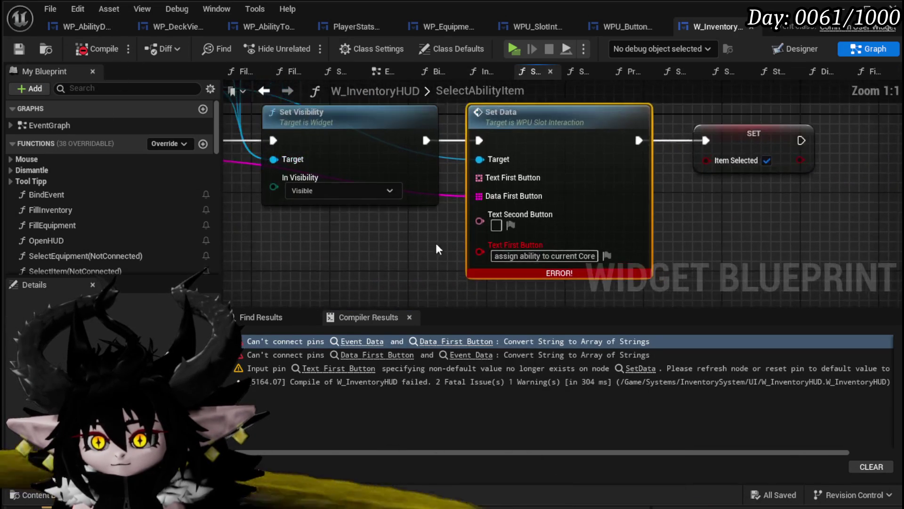
Connect SET directly to Set Visibility and delete the Set Data node
scroll(421, 236, "down", 1)
left_click_drag(445, 205, 657, 206)
key("Delete")
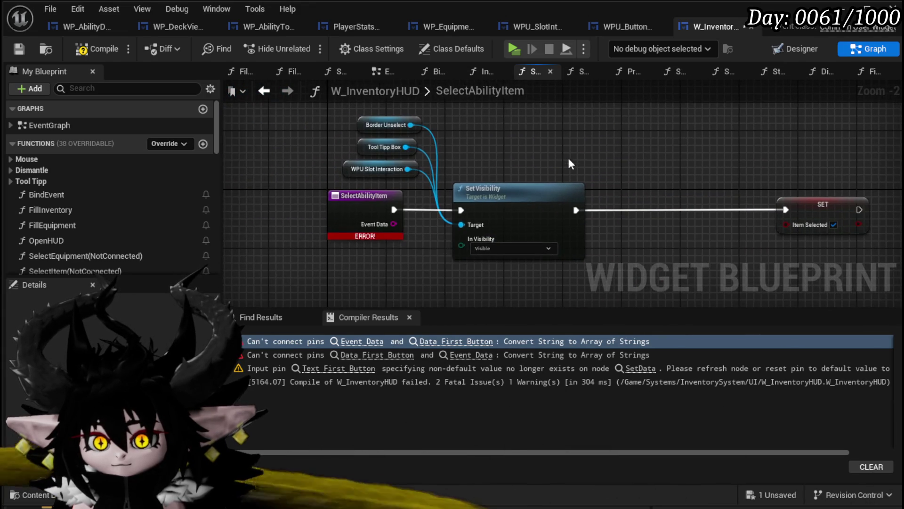
Append (NotConnected) to SelectAbilityItem's name, compile, and tidy the entry node's position
right_click(374, 215)
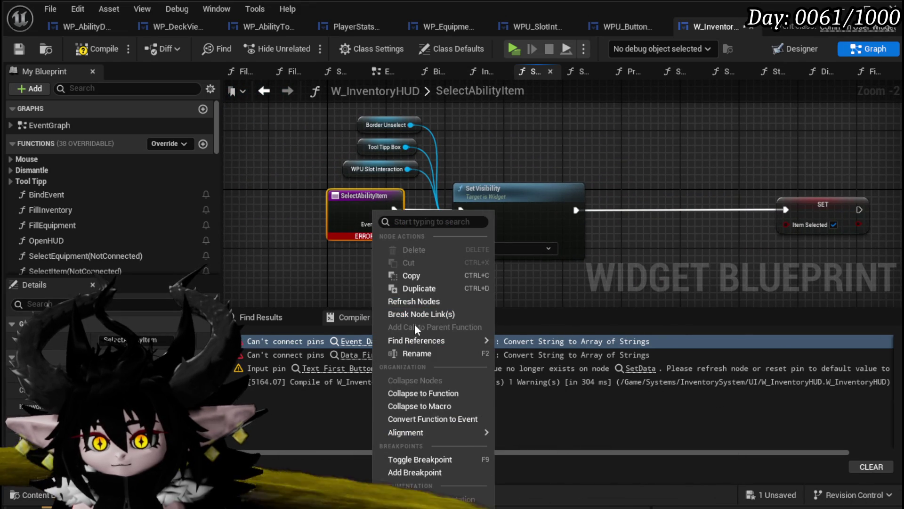
left_click(416, 353)
key("End")
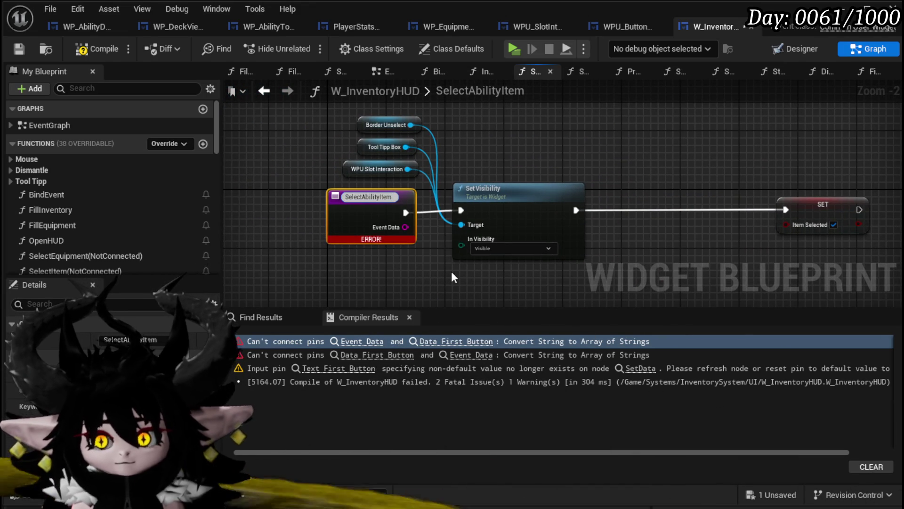
type("(NotConnec")
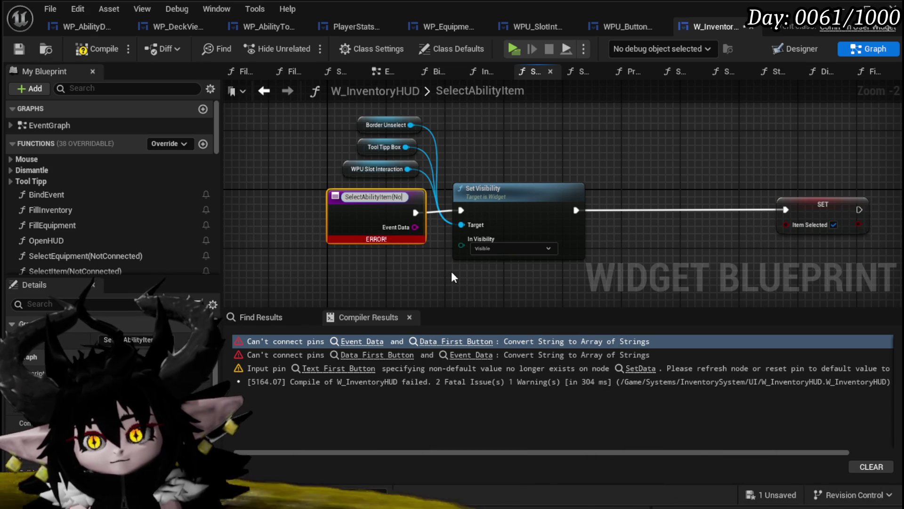
type("ted)")
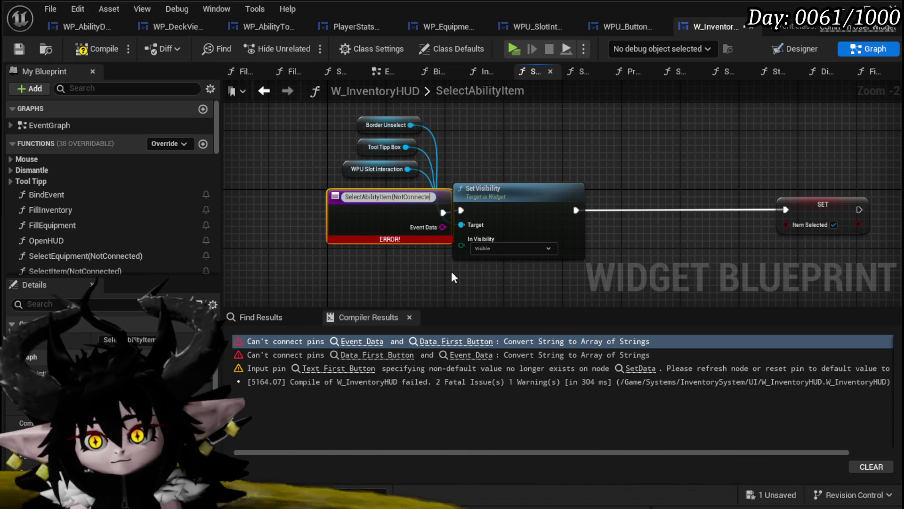
key("Return")
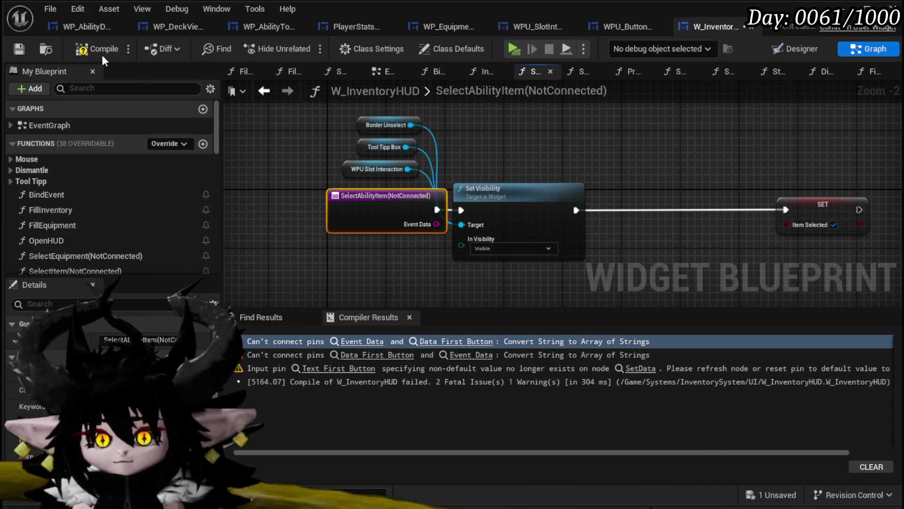
left_click(92, 50)
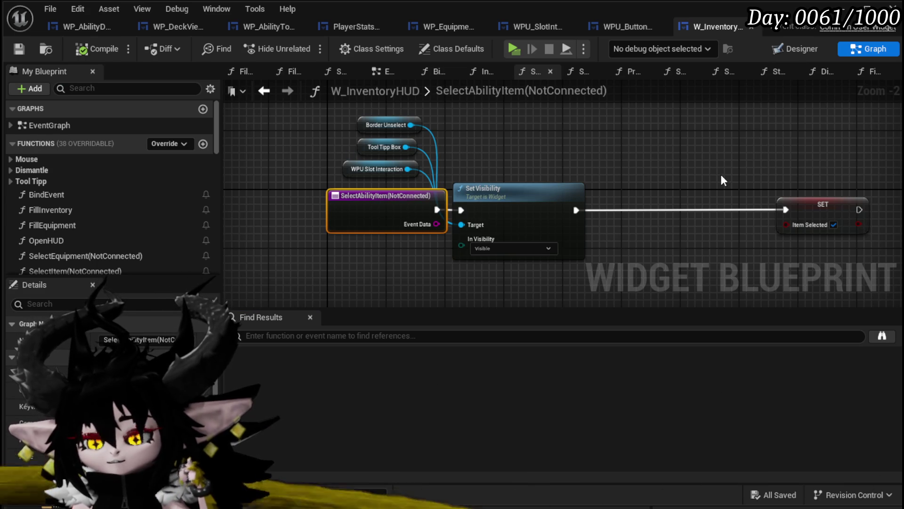
left_click_drag(390, 215, 327, 214)
left_click(309, 157)
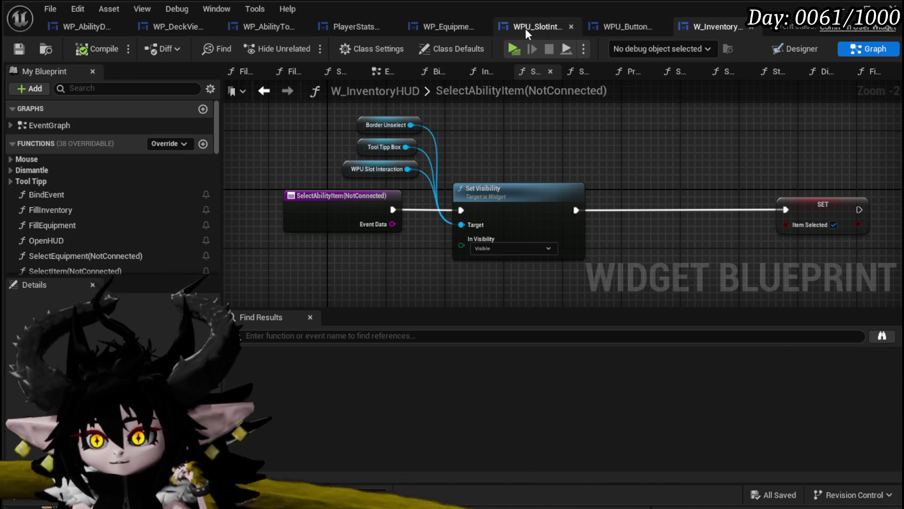
Switch to PlayerStatsHUD and open the FillCoreBox function graph
left_click(335, 27)
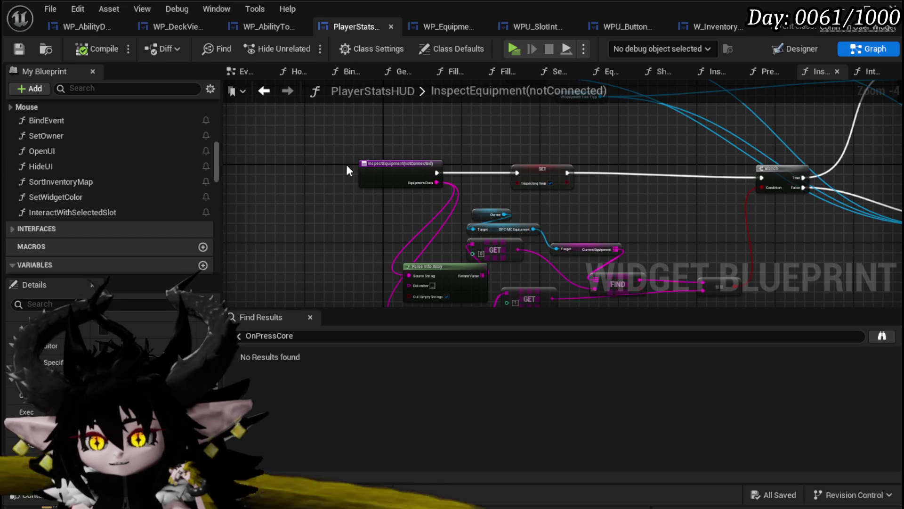
scroll(410, 158, "up", 2)
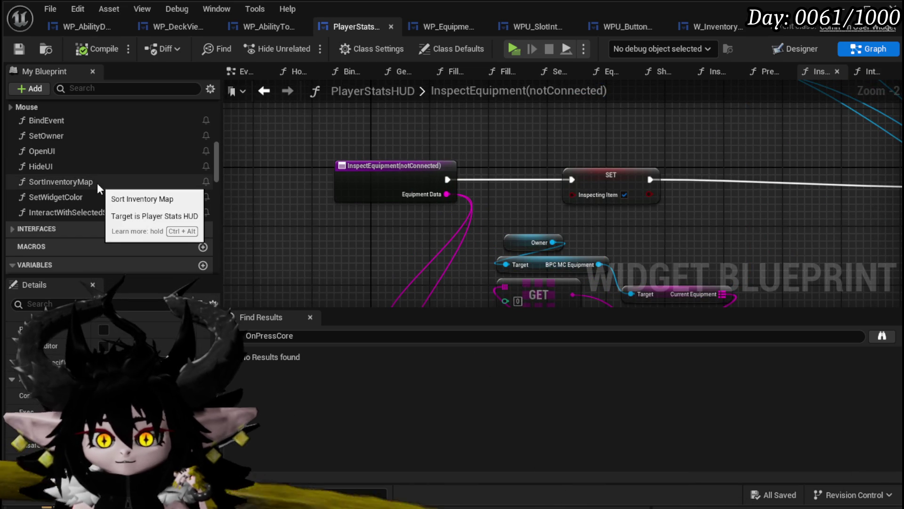
left_click(56, 213)
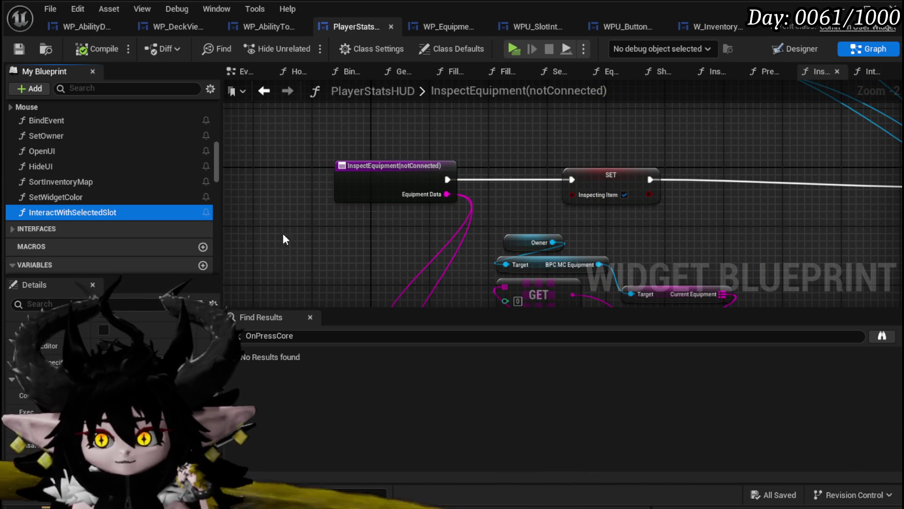
scroll(295, 234, "up", 2)
scroll(289, 223, "down", 5)
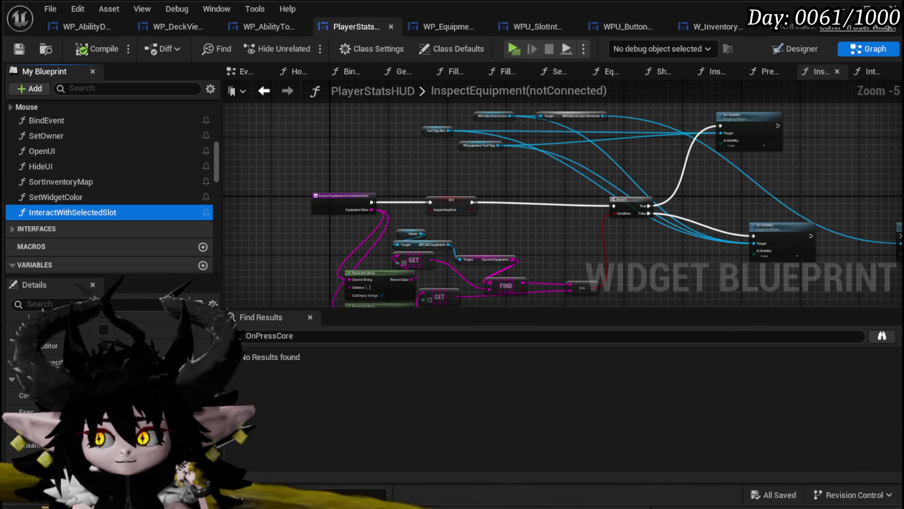
scroll(140, 149, "up", 5)
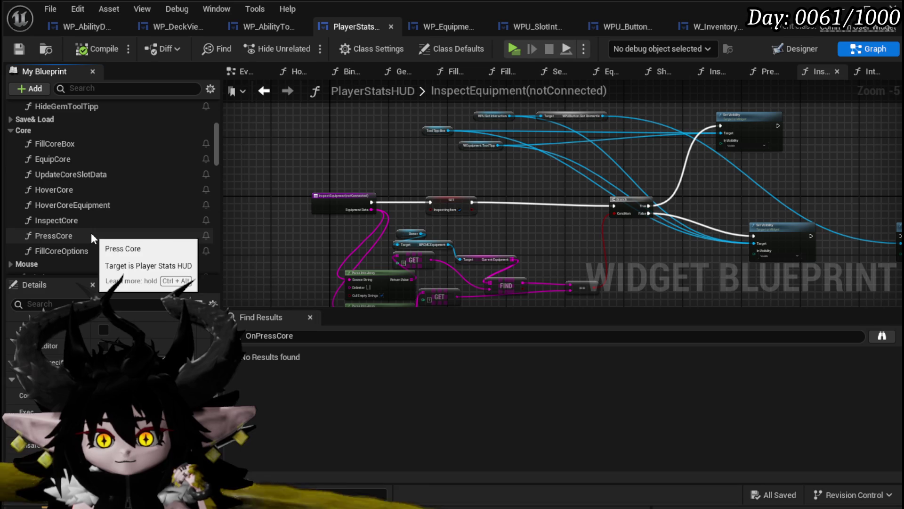
scroll(90, 229, "up", 5)
scroll(91, 224, "down", 3)
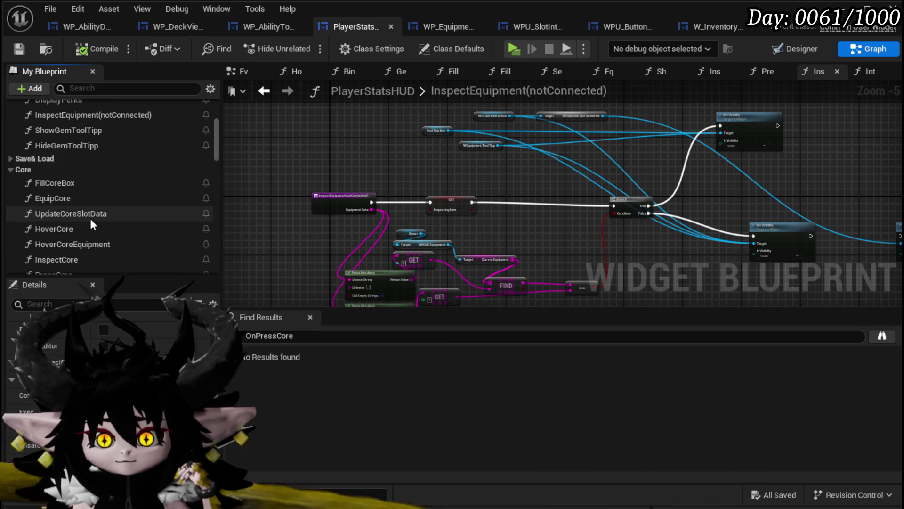
scroll(87, 198, "down", 2)
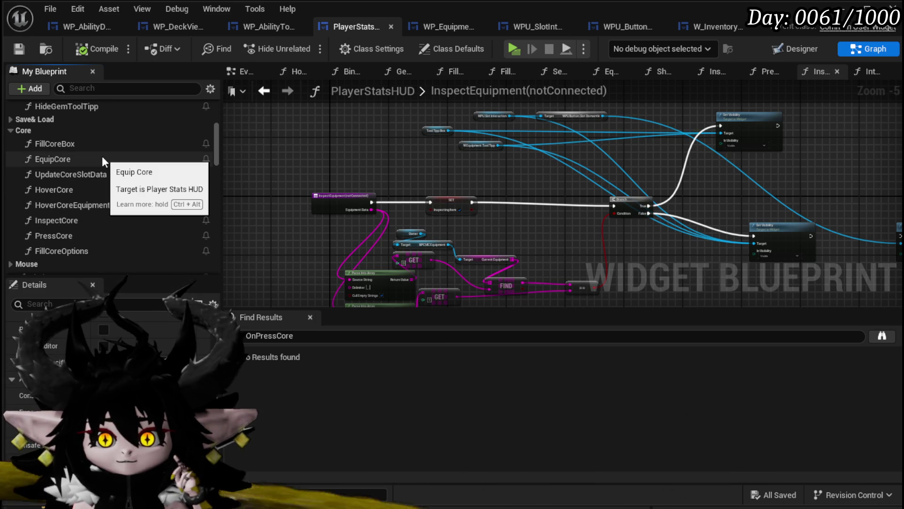
double_click(105, 143)
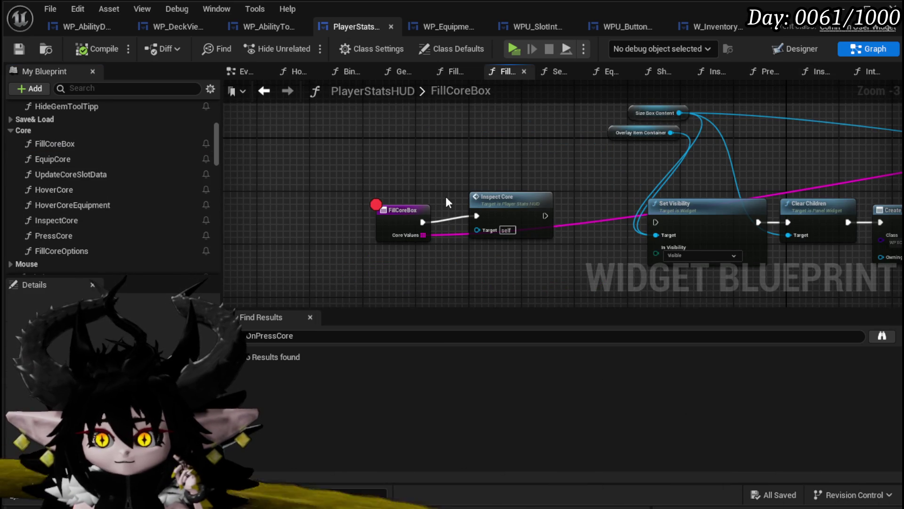
left_click_drag(398, 221, 365, 215)
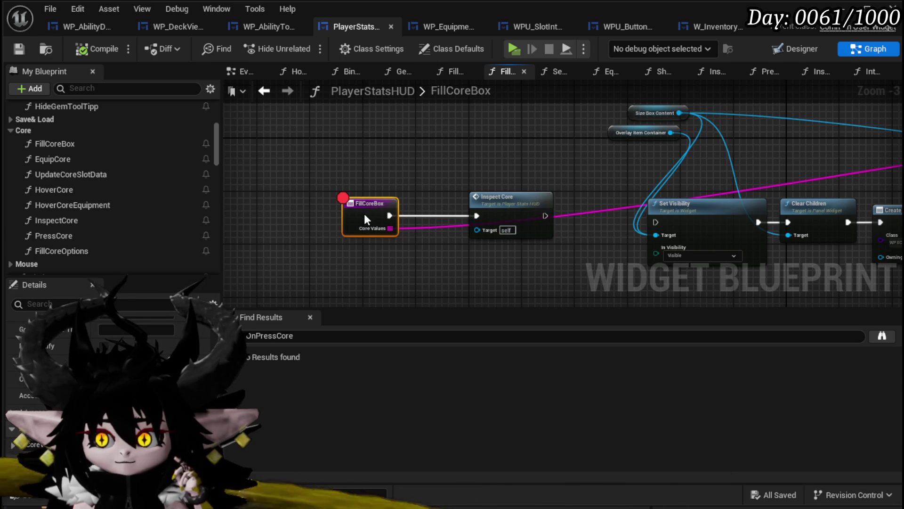
left_click_drag(324, 169, 574, 231)
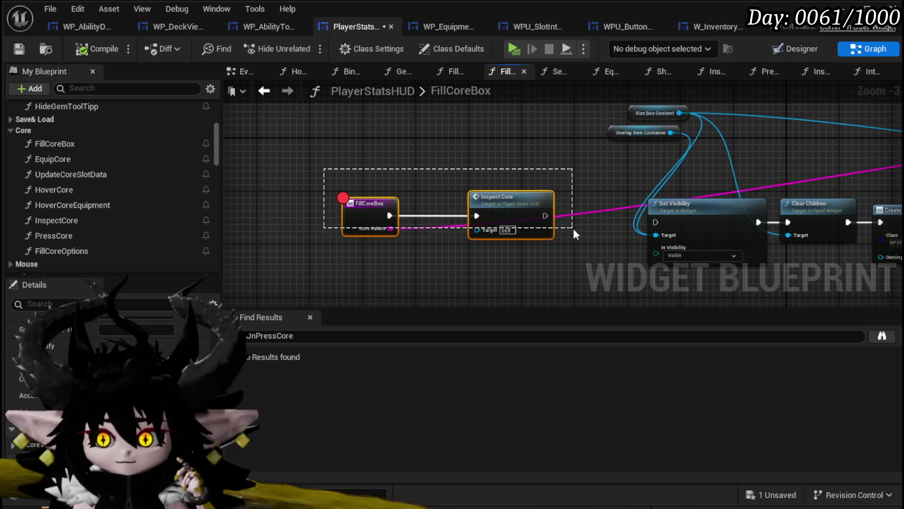
Open PressCore and follow its Set Data node into WPU_SlotInteraction's SetData function
left_click(77, 239)
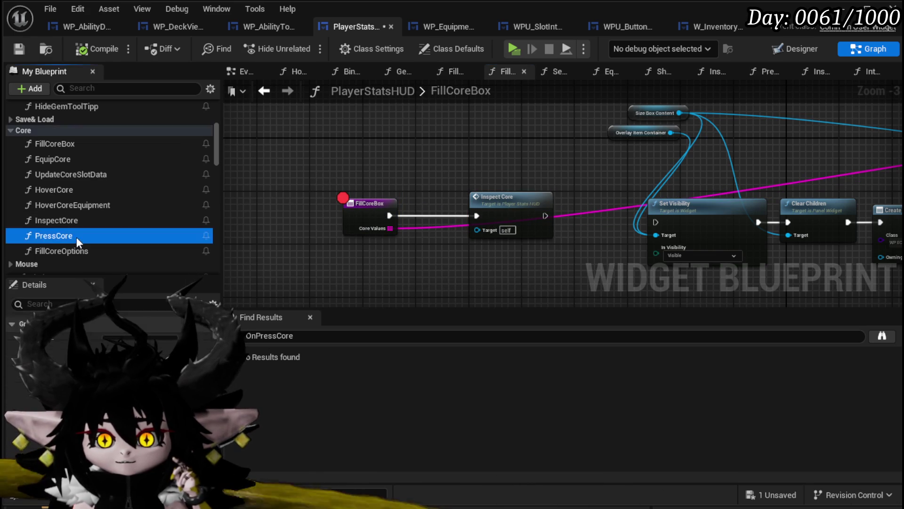
double_click(76, 237)
scroll(469, 219, "down", 2)
left_click_drag(443, 233, 649, 179)
scroll(431, 224, "up", 2)
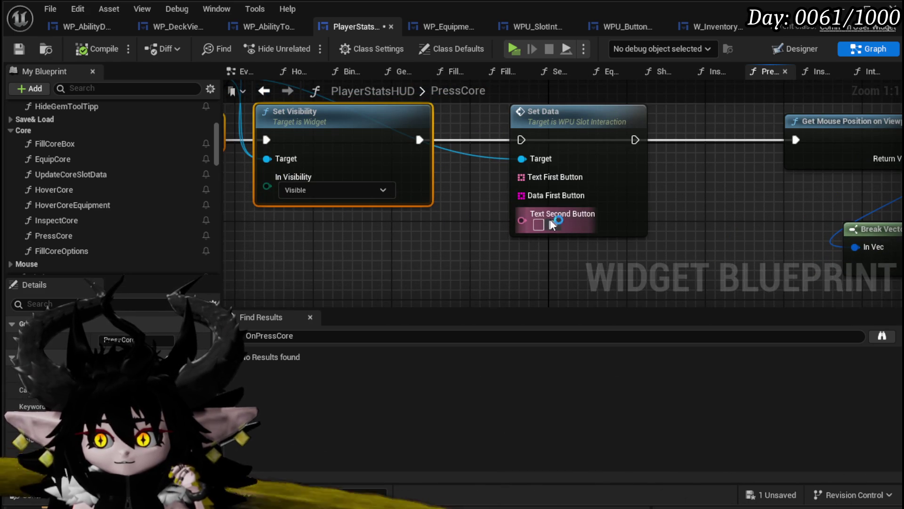
double_click(622, 203)
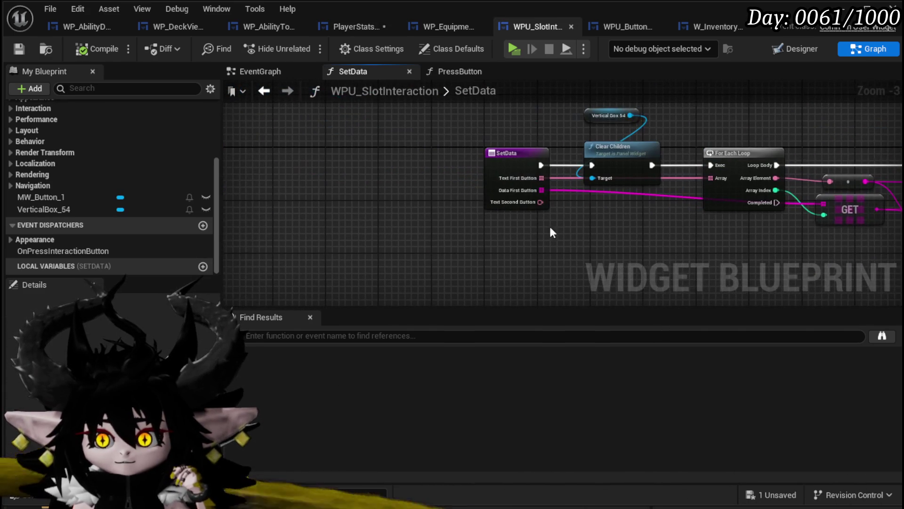
Remove SetData's Text Second Button and Text First Button inputs and delete the GET node
left_click(495, 166)
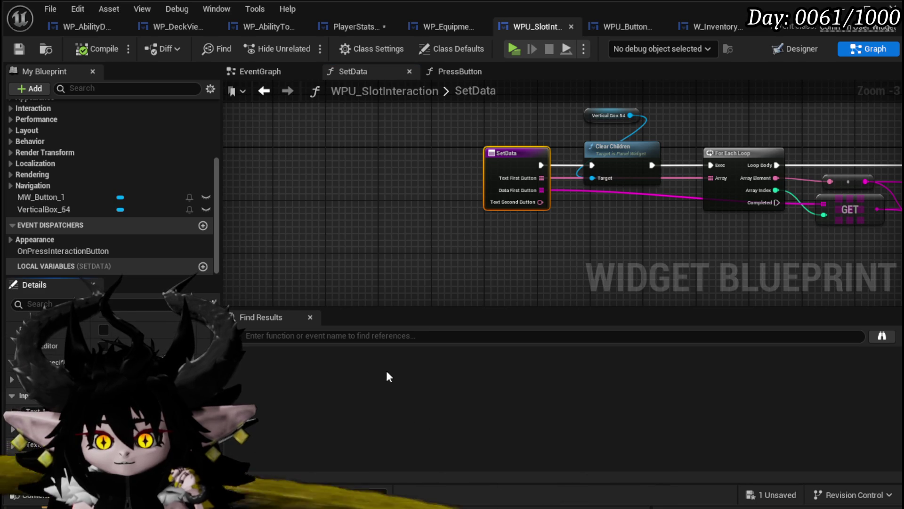
left_click(409, 281)
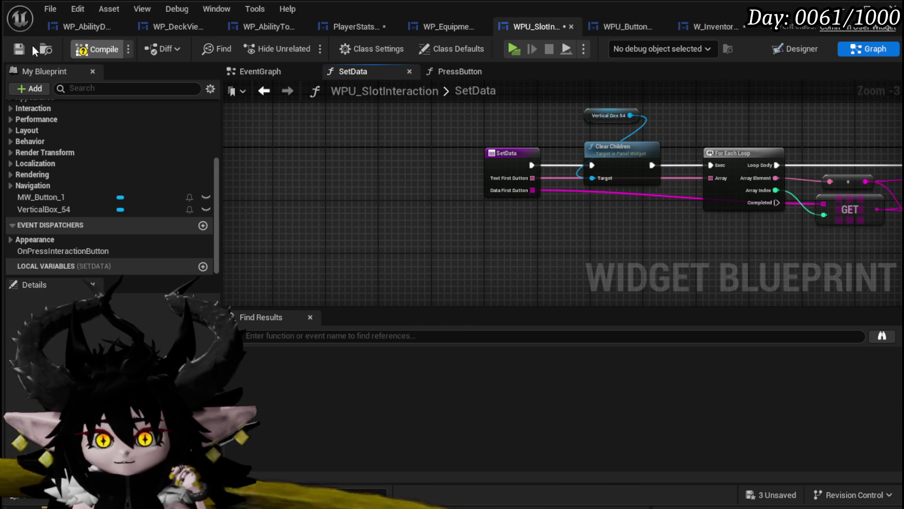
key("ctrl+s")
mouse_move(511, 186)
left_mouse_down()
mouse_move(368, 198)
mouse_move(258, 229)
mouse_move(377, 226)
mouse_move(279, 220)
left_mouse_up()
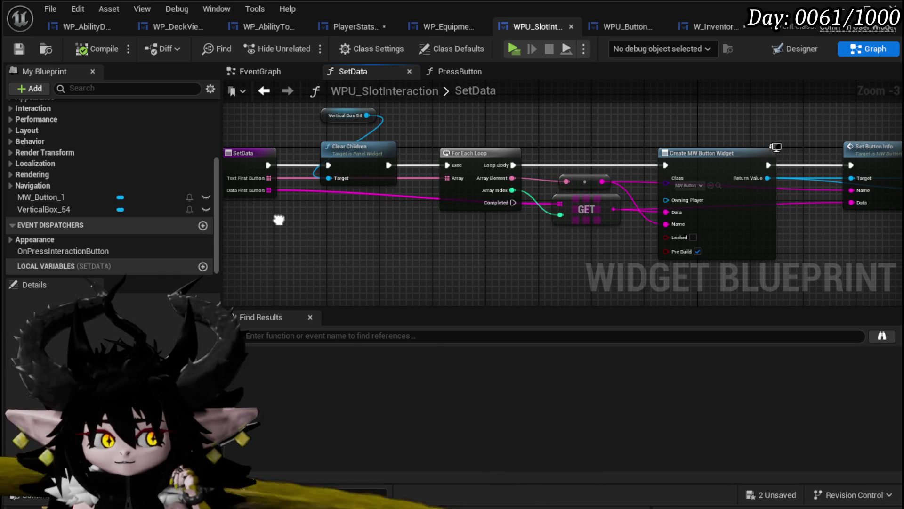
mouse_move(279, 220)
left_mouse_down()
mouse_move(353, 228)
mouse_move(310, 228)
left_mouse_up()
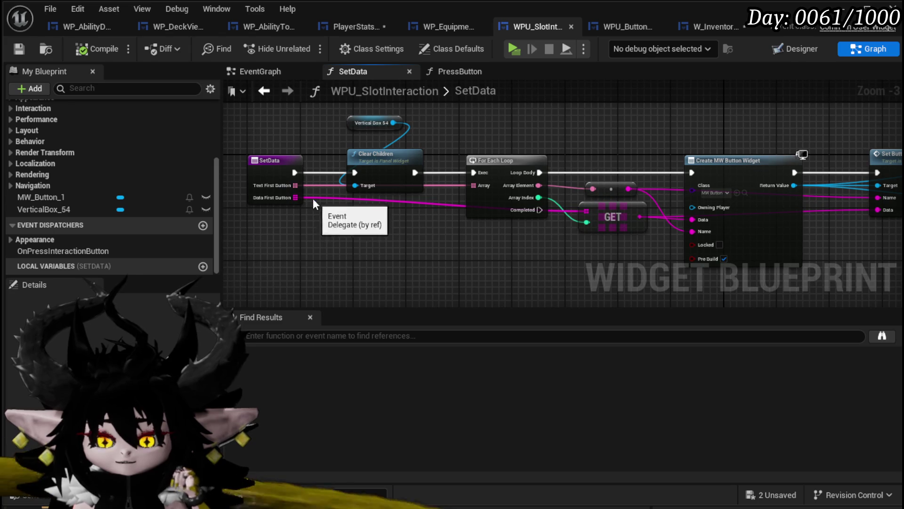
left_click(295, 185, "alt")
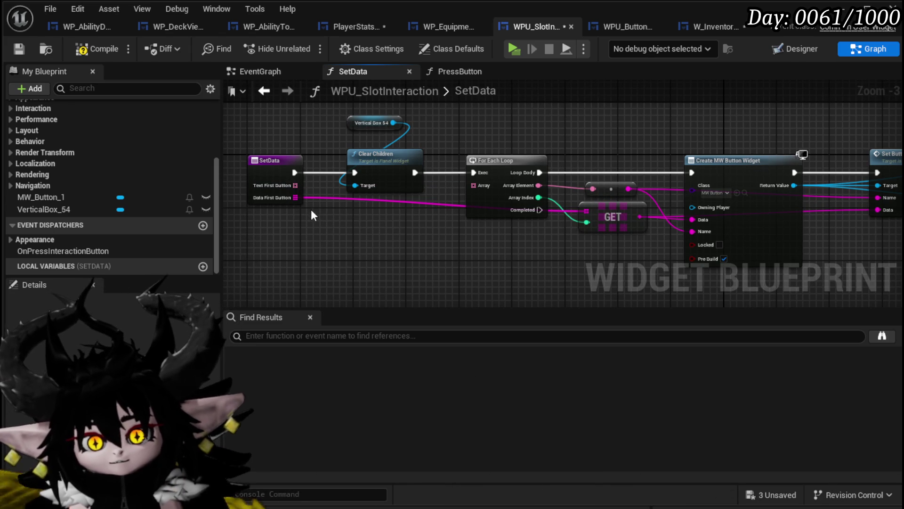
left_click(268, 177)
key("Delete")
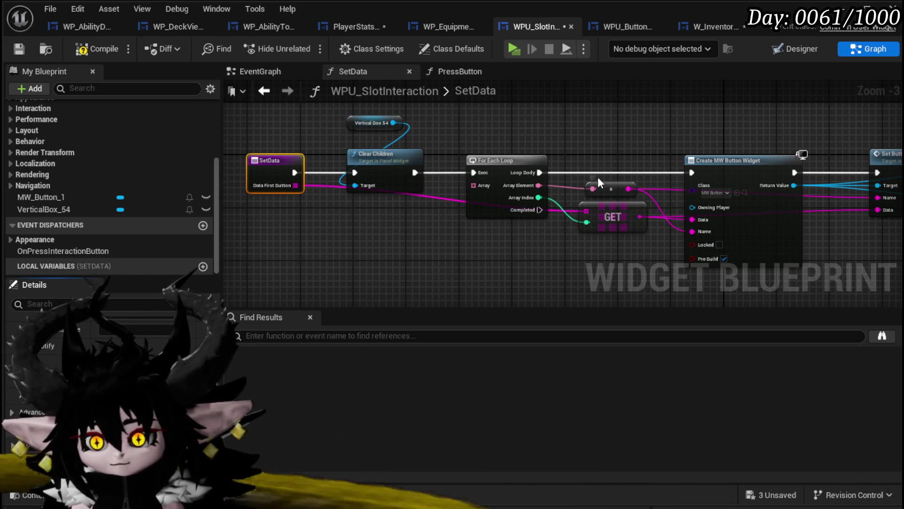
left_click(612, 216)
key("Delete")
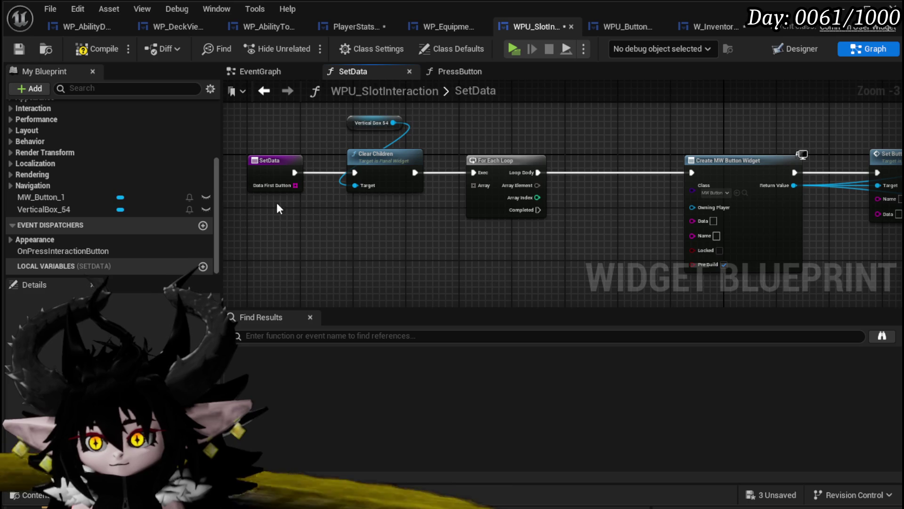
Feed Data First Button into the loop's Array, and Array Element into the button's Data and Name
left_click_drag(295, 185, 473, 185)
left_click_drag(383, 163, 568, 200)
mouse_move(393, 166)
left_mouse_down()
mouse_move(564, 219)
mouse_move(601, 202)
mouse_move(748, 196)
left_mouse_up()
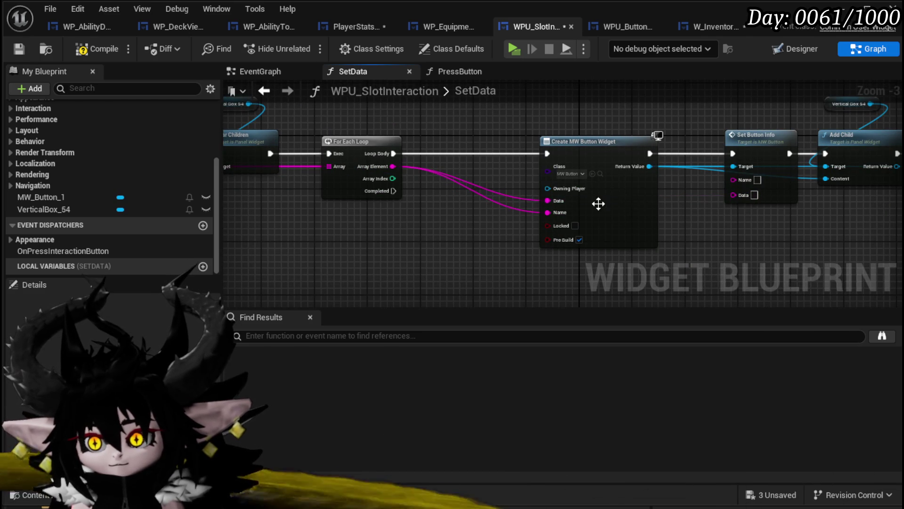
left_click_drag(548, 201, 754, 196)
left_click_drag(553, 201, 748, 197)
mouse_move(559, 214)
left_mouse_down()
mouse_move(746, 178)
mouse_move(734, 179)
left_mouse_up()
scroll(737, 188, "down", 2)
Compile and save WPU_SlotInteraction, then save W_InventoryHUD
left_click(113, 49)
left_click(15, 50)
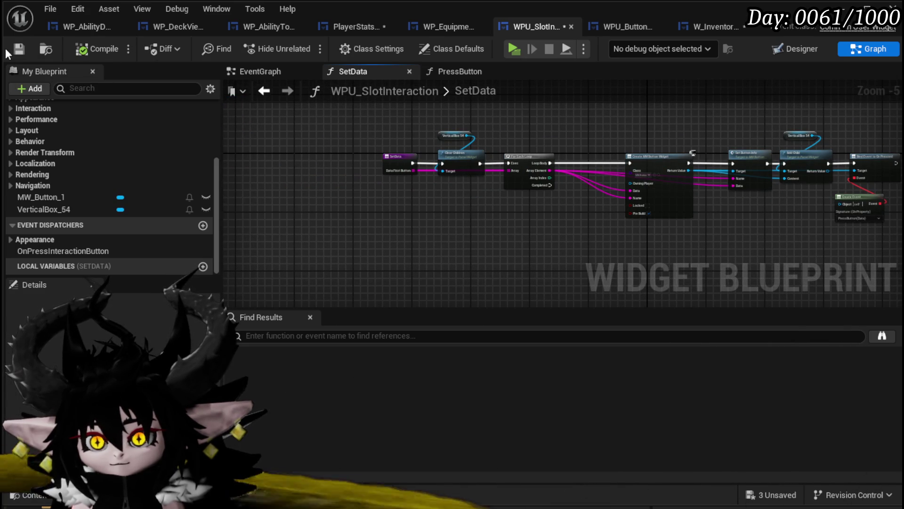
left_click(709, 27)
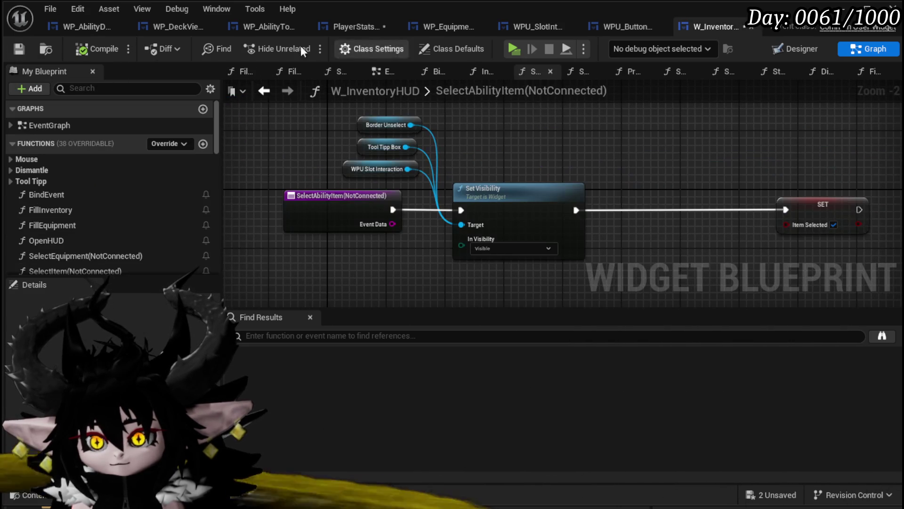
left_click(19, 49)
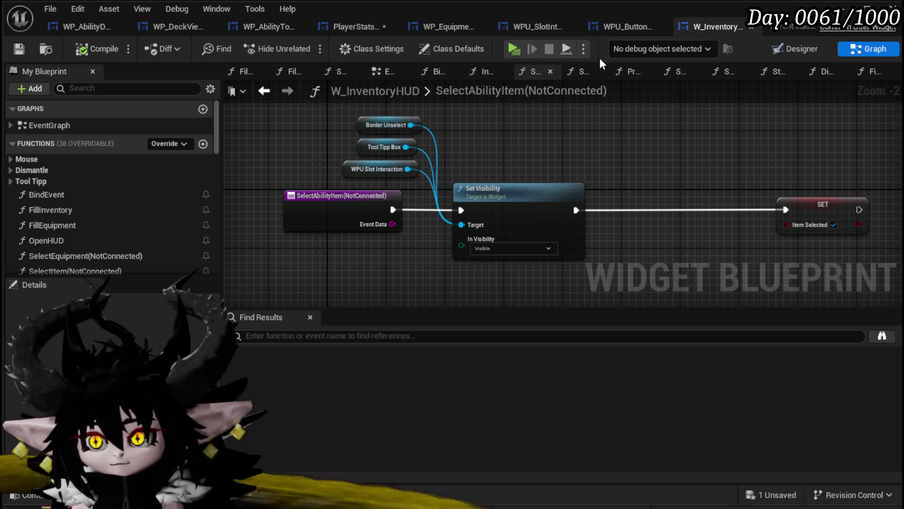
In PlayerStatsHUD, add a Make Array node feeding Set Data's Data First Button
left_click(356, 26)
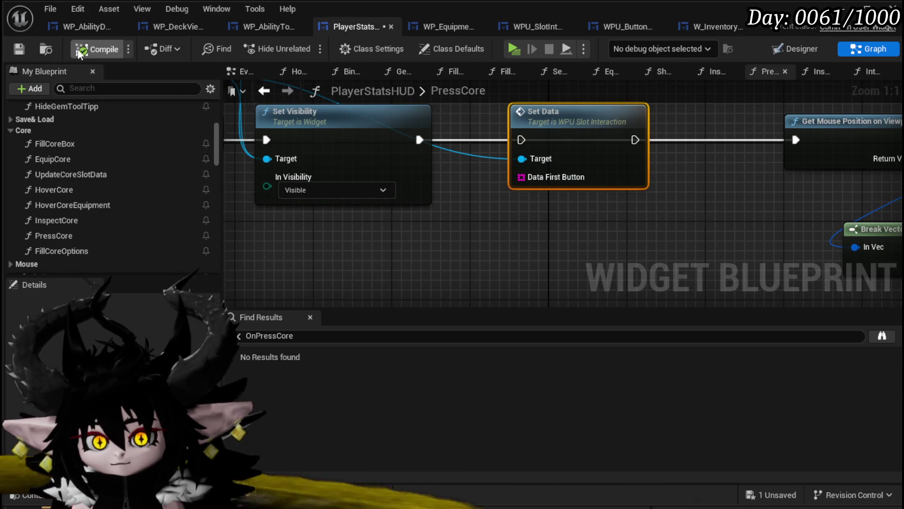
left_click(97, 51)
mouse_move(522, 176)
left_mouse_down()
mouse_move(524, 208)
mouse_move(480, 243)
left_mouse_up()
type("Make ar")
key("Return")
left_click_drag(513, 248, 461, 250)
left_click_drag(595, 241, 557, 202)
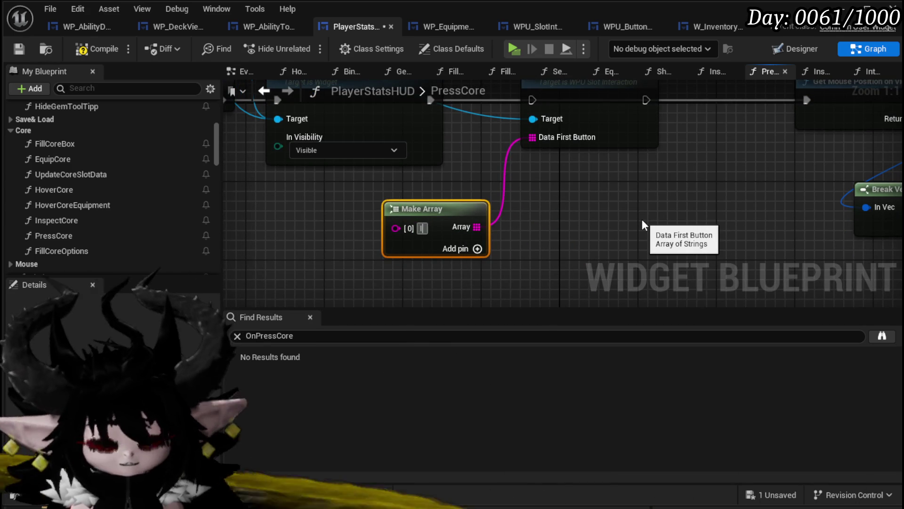
Fill the array with 'Inspect Core' and 'Change Core' and save the blueprint
type("Inspect")
key("Return")
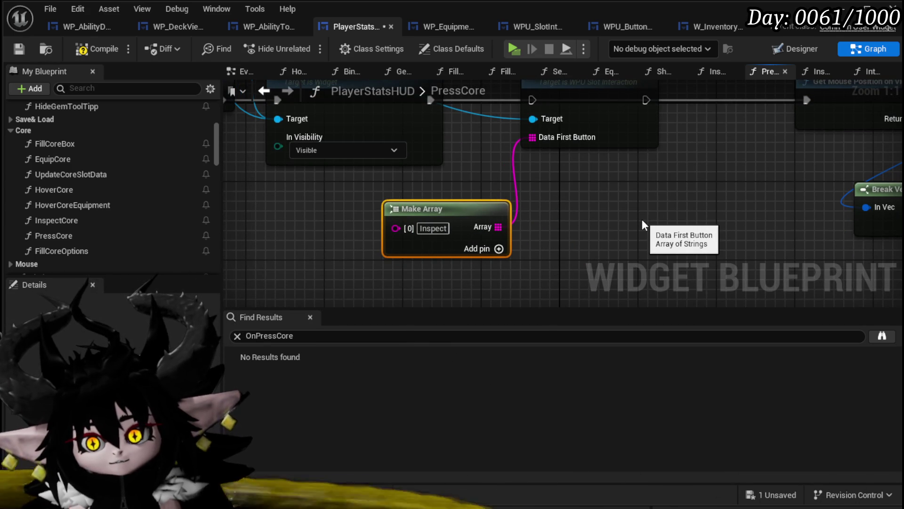
left_click(498, 249)
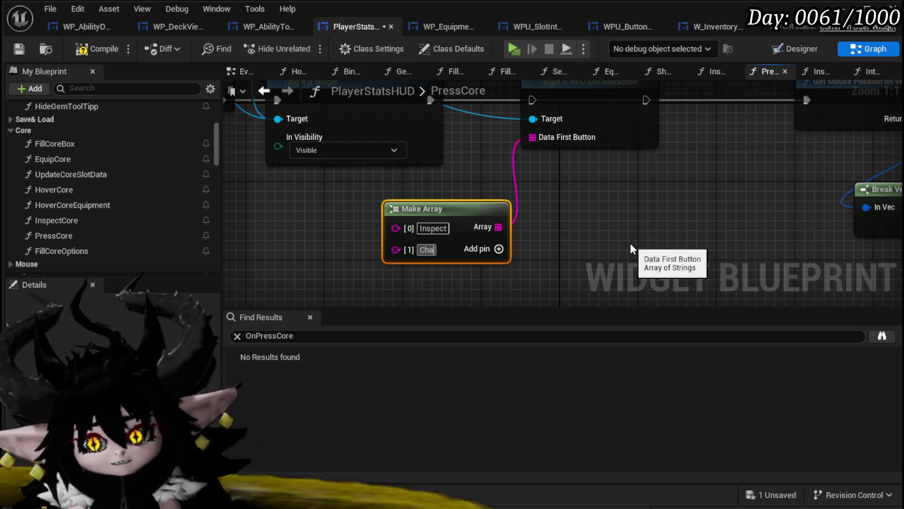
type("nge")
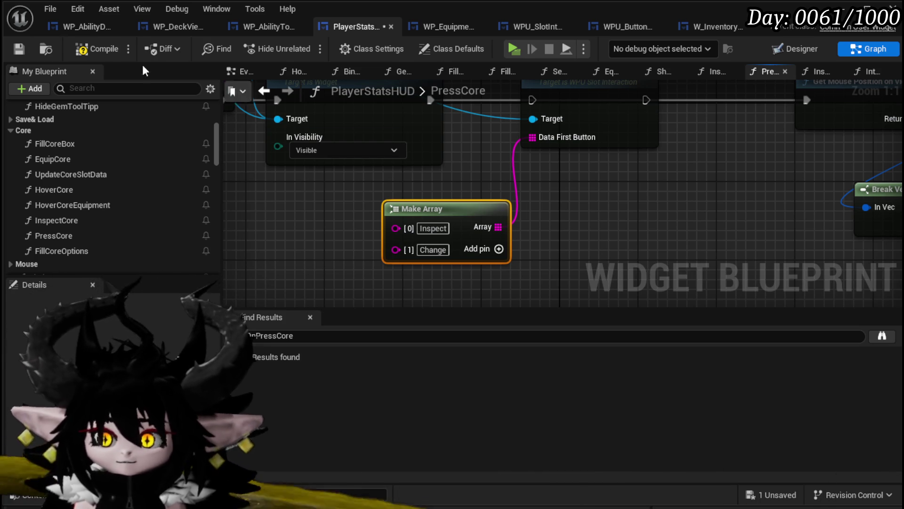
left_click(18, 49)
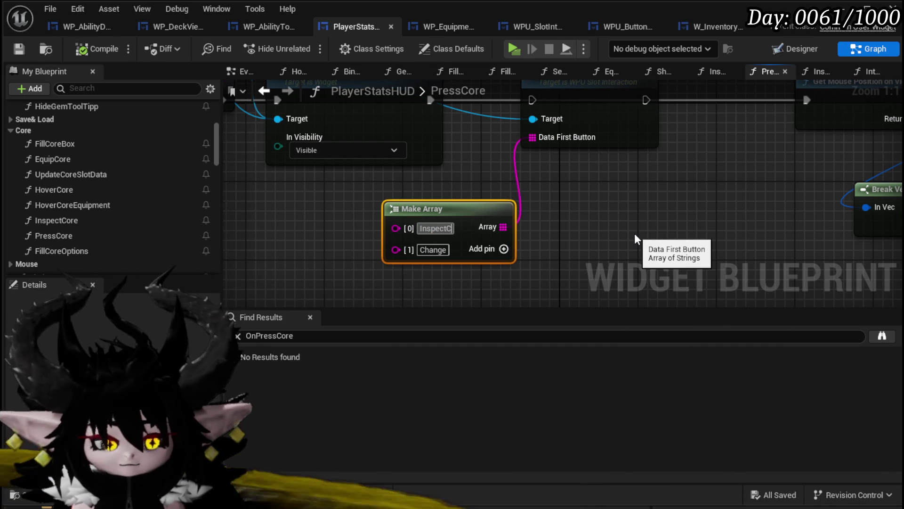
type("Core")
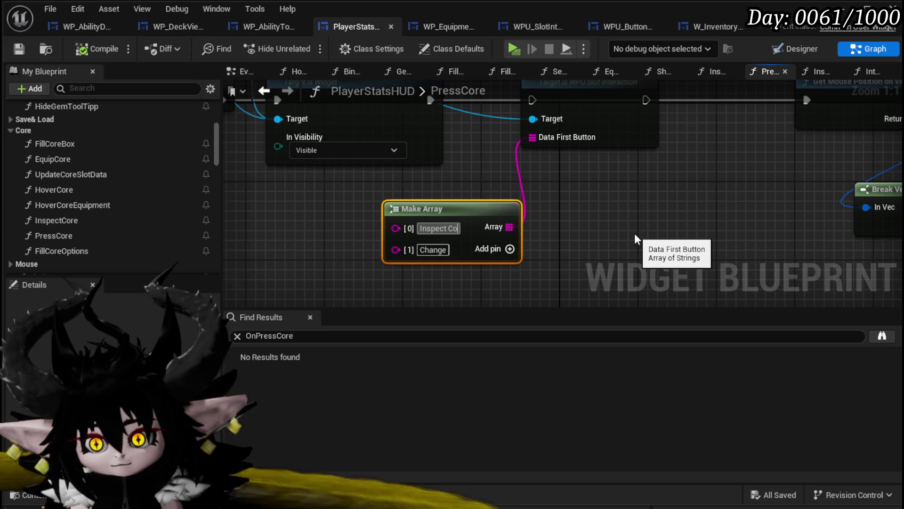
key("Return")
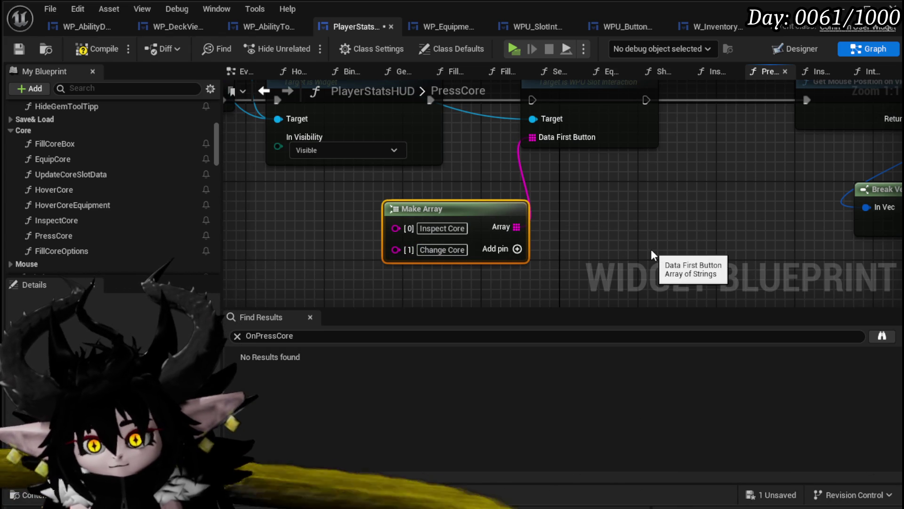
left_click(18, 49)
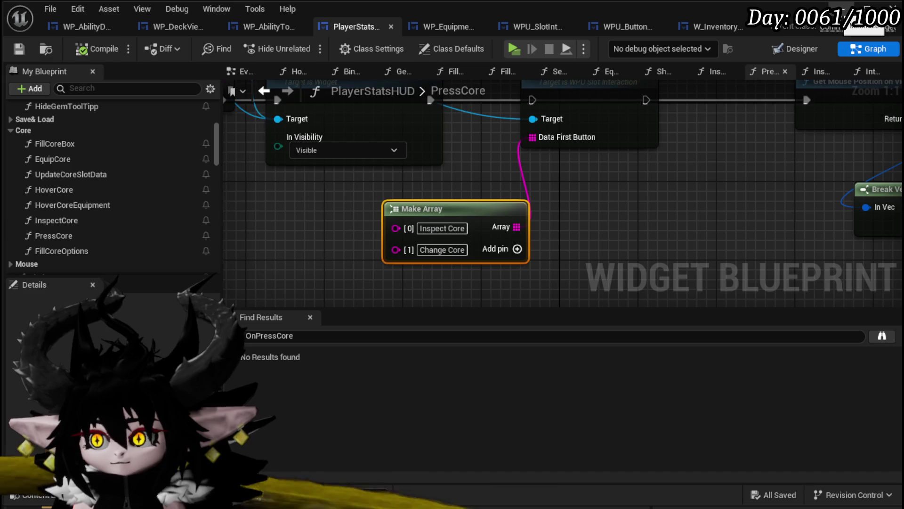
scroll(632, 178, "down", 3)
left_click_drag(632, 178, 481, 219)
Run the execution flow through Set Data into Get Mouse Position on Viewport, then compile and save PlayerStatsHUD
left_click_drag(323, 168, 393, 168)
left_click_drag(471, 169, 579, 168)
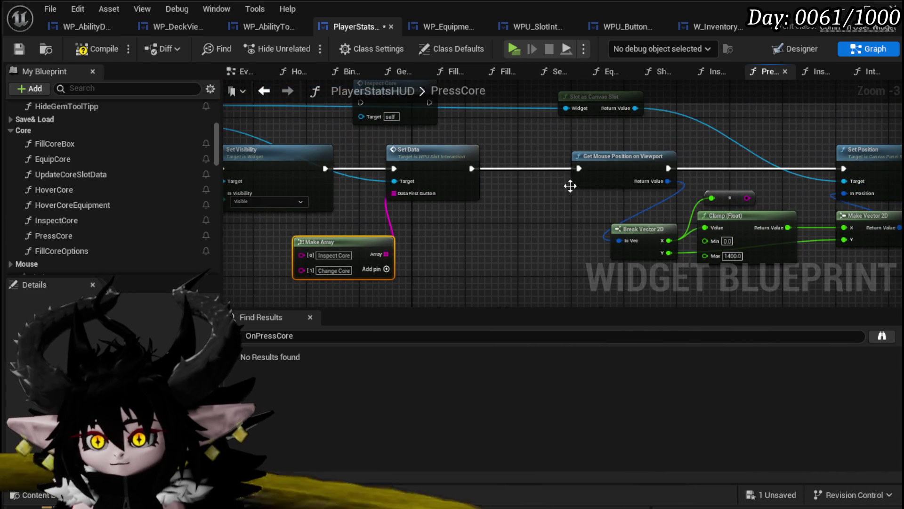
left_click_drag(439, 204, 581, 193)
left_click_drag(306, 190, 414, 188)
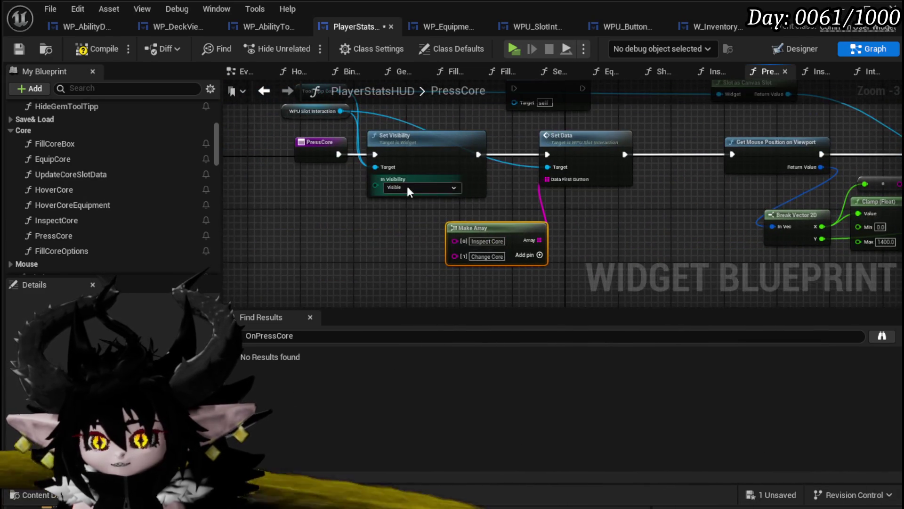
left_click_drag(309, 145, 309, 166)
left_click_drag(335, 132, 335, 133)
left_click_drag(612, 198, 413, 169)
left_click_drag(534, 132, 854, 224)
mouse_move(430, 259)
left_mouse_down()
mouse_move(550, 226)
mouse_move(498, 134)
left_mouse_up()
left_click(319, 212)
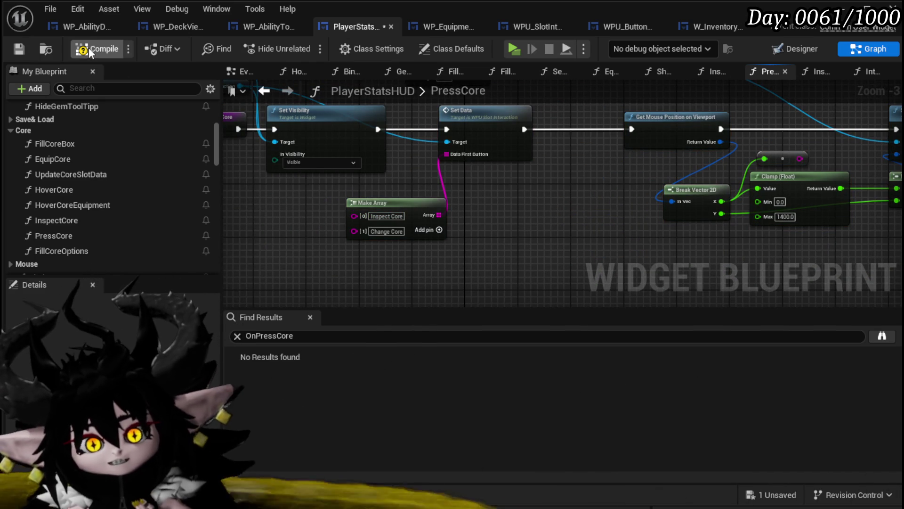
left_click(88, 48)
left_click(18, 51)
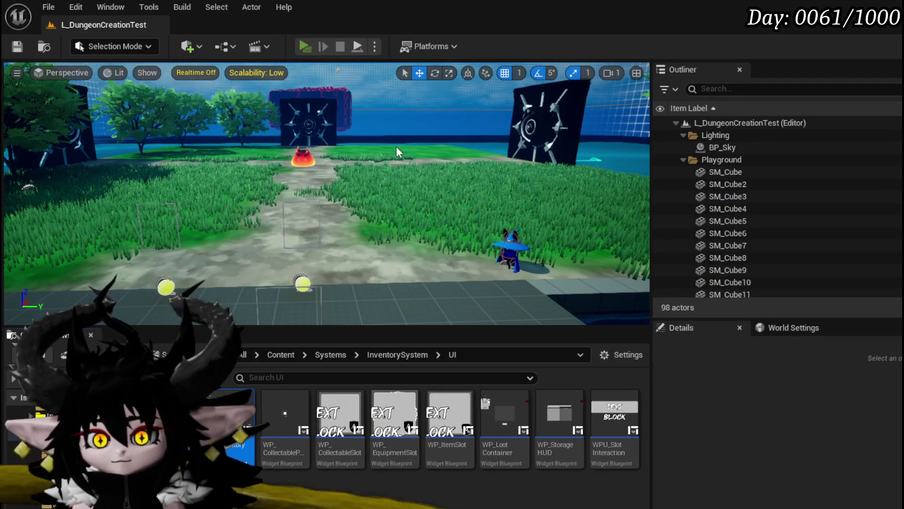
key("alt+p")
key("i")
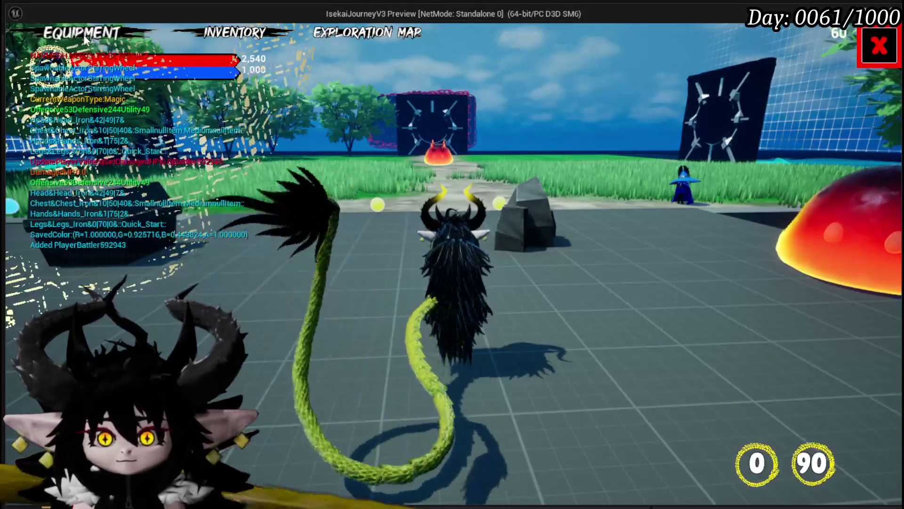
left_click(664, 329)
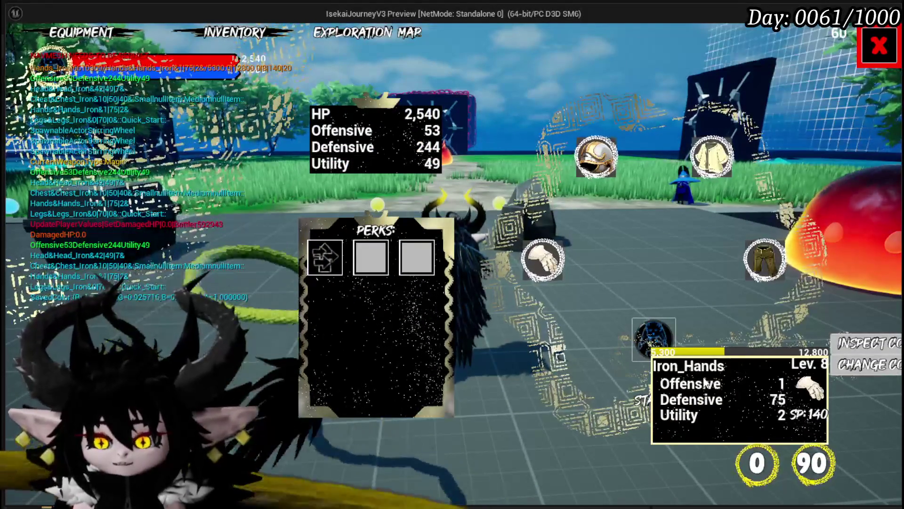
left_click(854, 343)
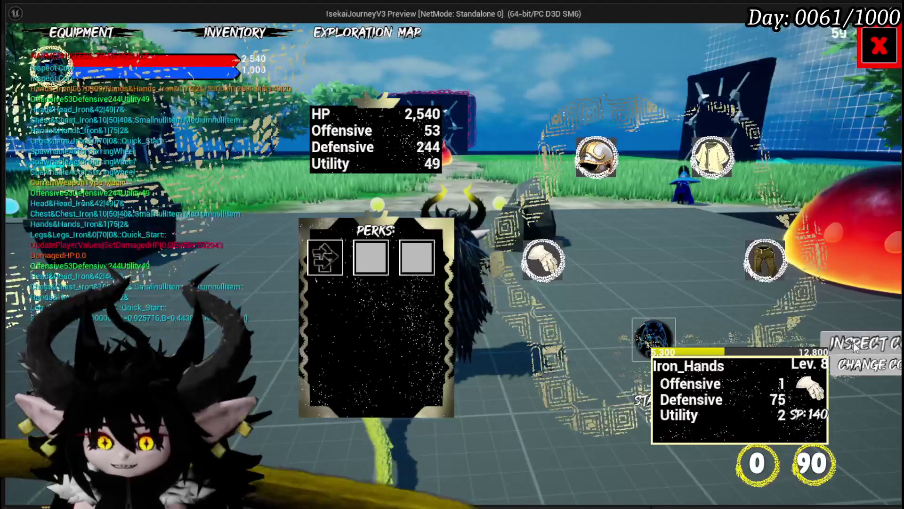
left_click(853, 344)
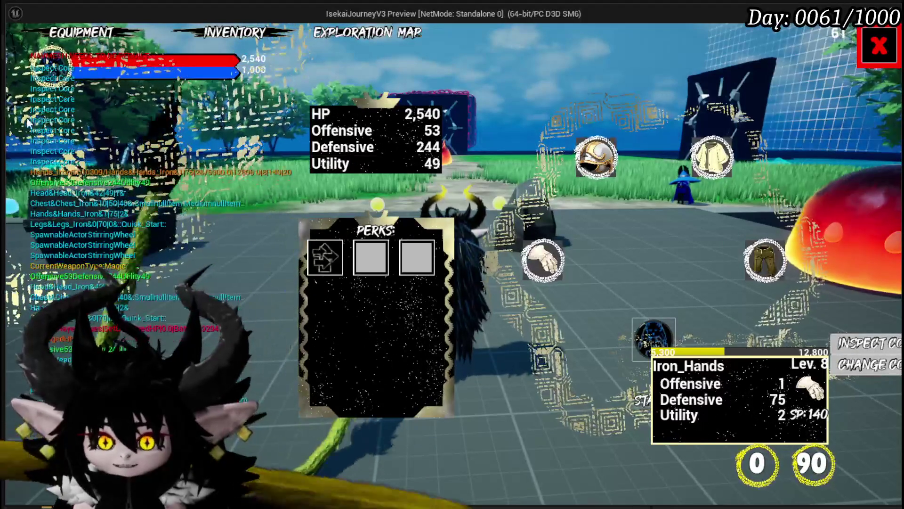
left_click(848, 368)
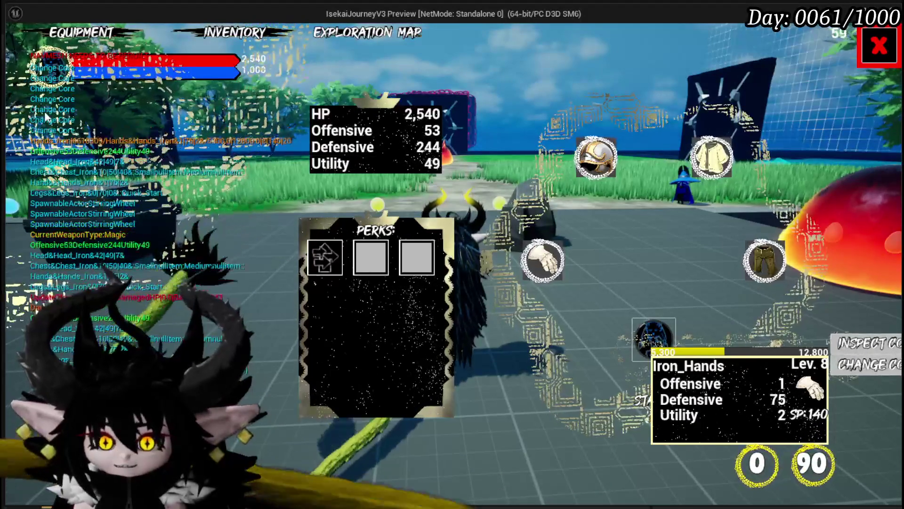
key("Escape")
key("ctrl+s")
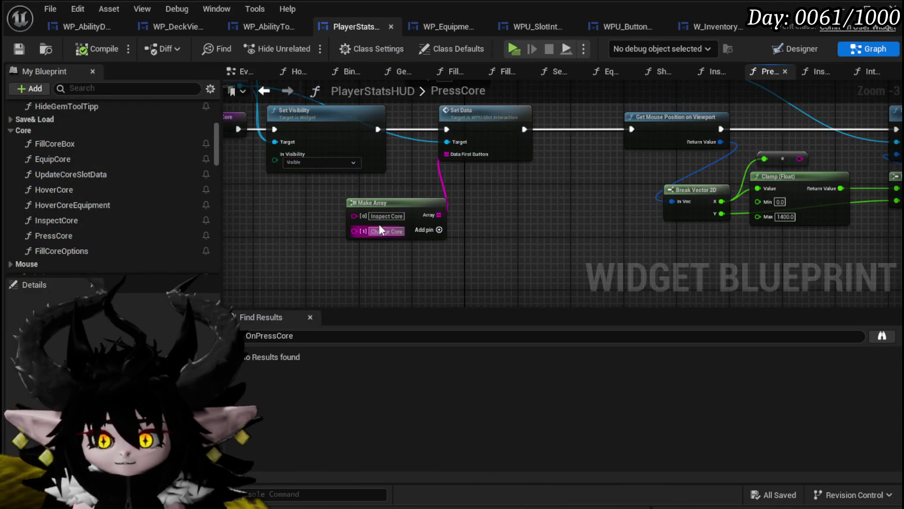
Add a W_EquipmentToolTipp getter and a Set Visibility node for it in PressCore
left_click_drag(379, 224, 517, 288)
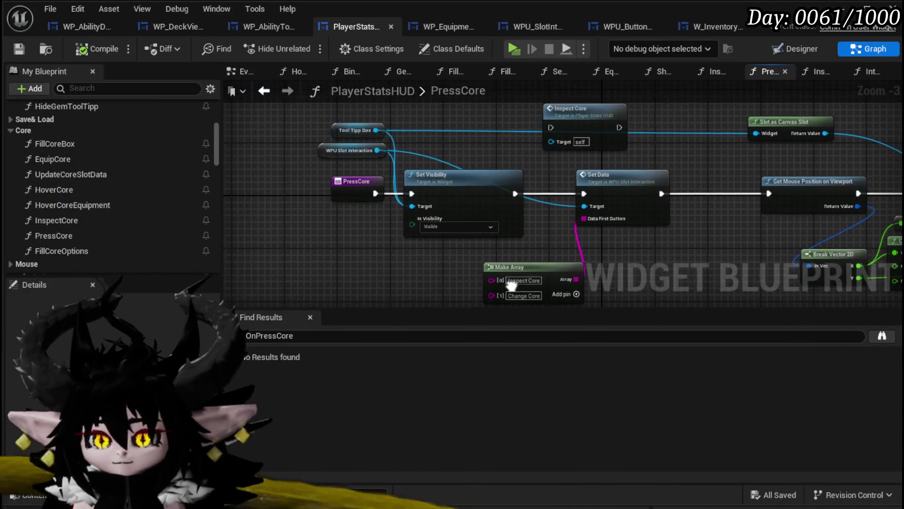
scroll(420, 244, "up", 2)
left_click_drag(329, 169, 246, 169)
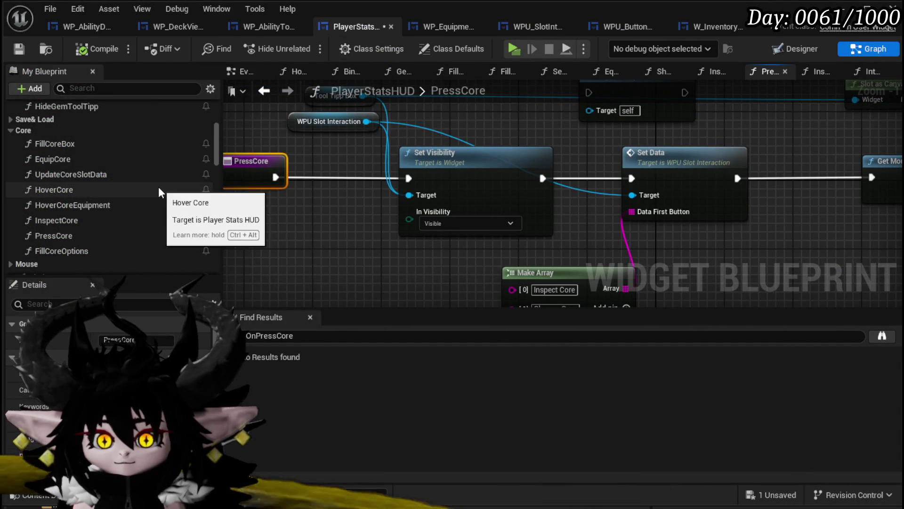
scroll(159, 206, "down", 5)
scroll(160, 206, "down", 6)
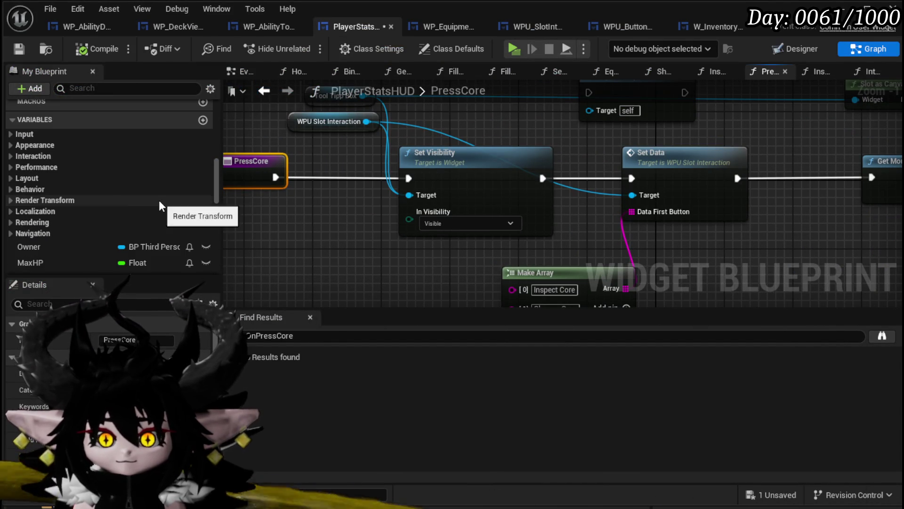
scroll(168, 201, "down", 3)
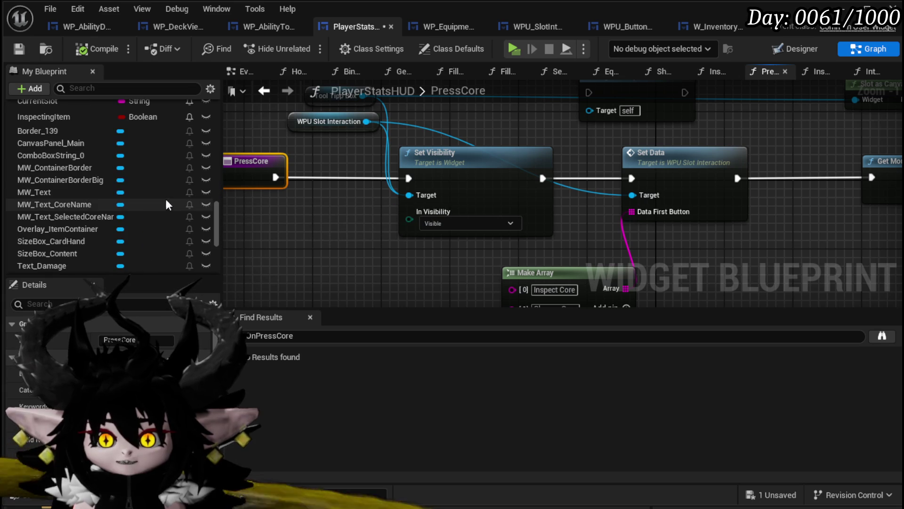
scroll(75, 222, "down", 3)
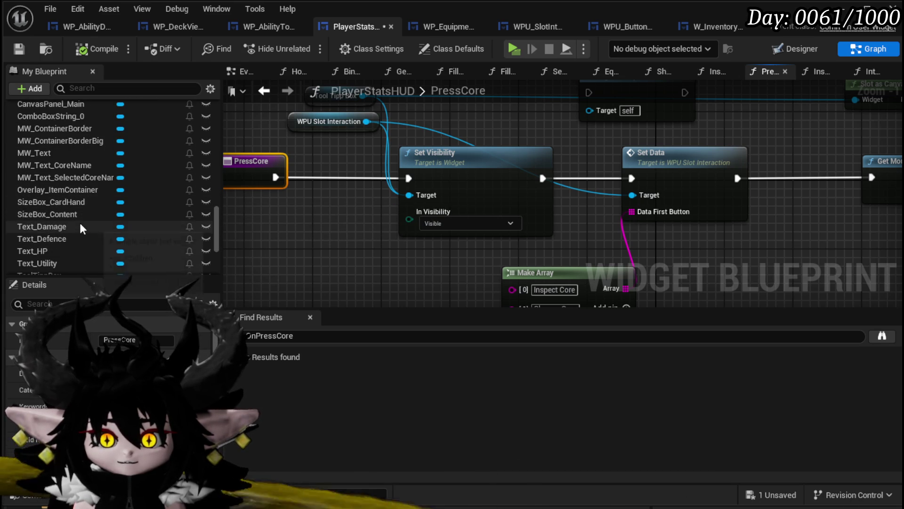
mouse_move(61, 248)
left_mouse_down()
mouse_move(303, 210)
mouse_move(323, 238)
left_mouse_up()
left_click(297, 236)
type("Set Vi")
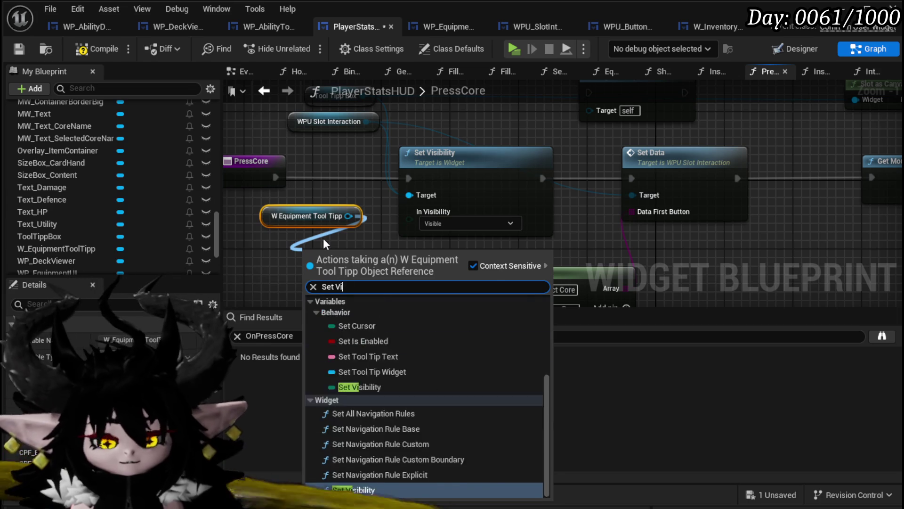
type("si")
left_click(351, 351)
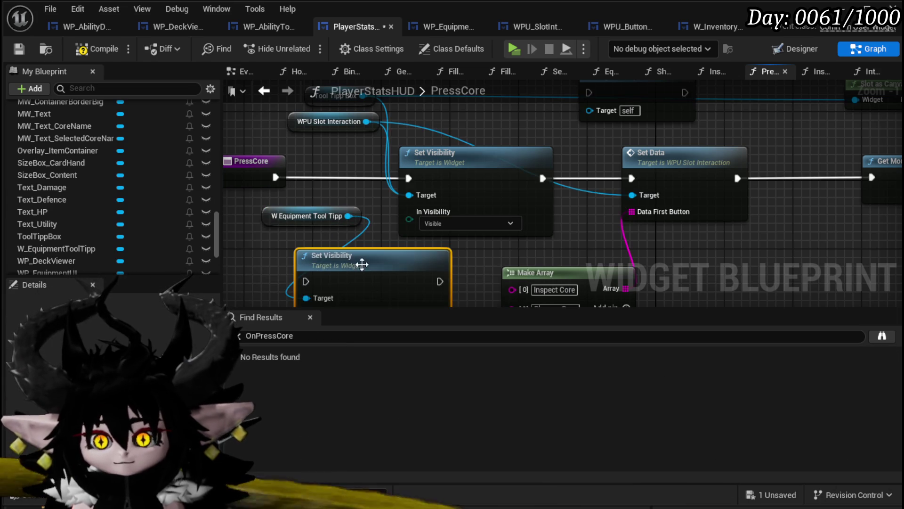
Set it to Collapsed, chain it between PressCore and the existing Set Visibility, then compile and save
left_click(375, 260)
left_click(349, 276)
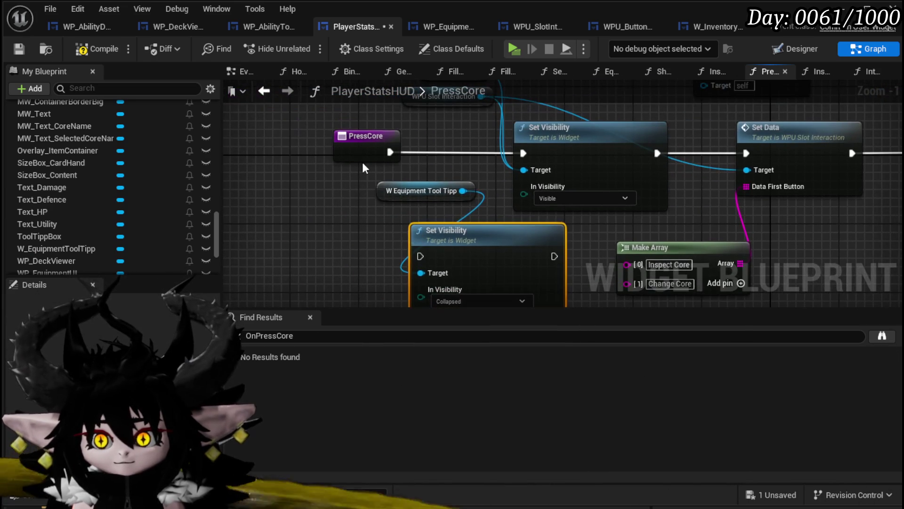
left_click_drag(365, 141, 289, 142)
left_click_drag(424, 191, 262, 191)
left_click_drag(444, 246, 420, 141)
left_click_drag(350, 152, 390, 152)
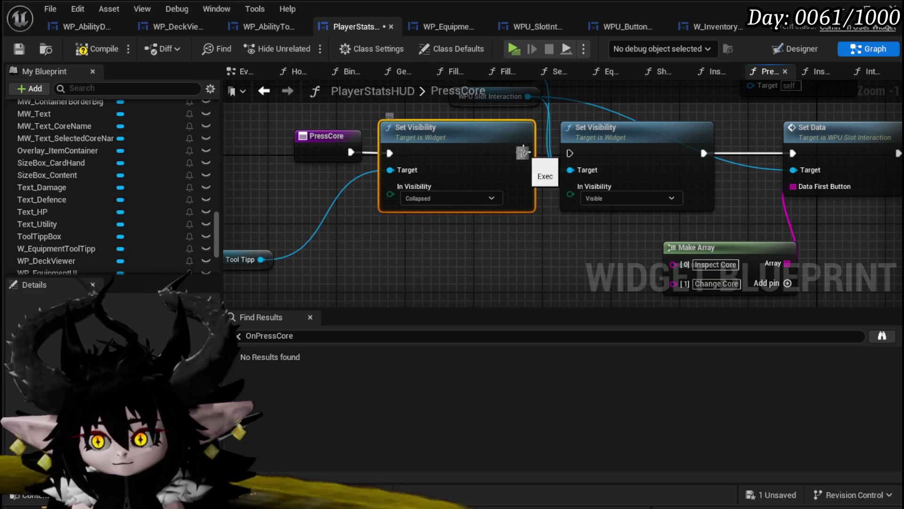
left_click_drag(523, 152, 570, 153)
left_click_drag(257, 246, 460, 211)
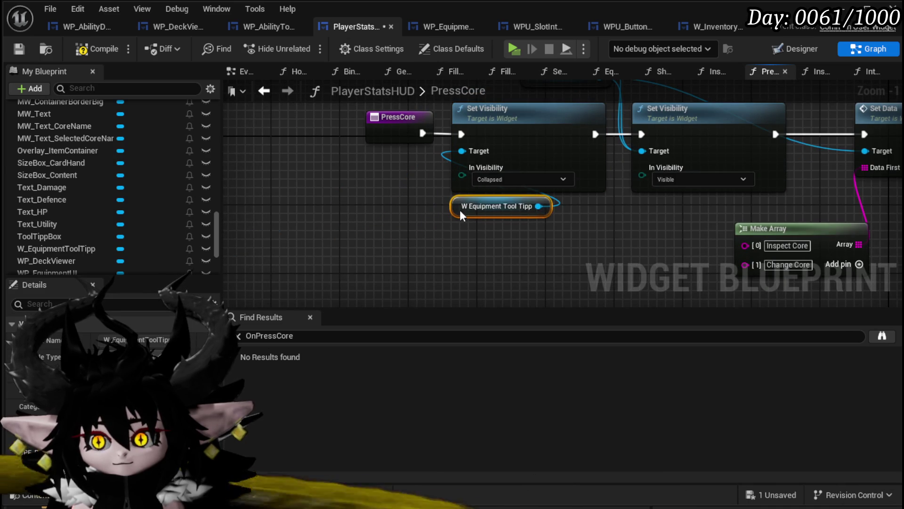
left_click(88, 49)
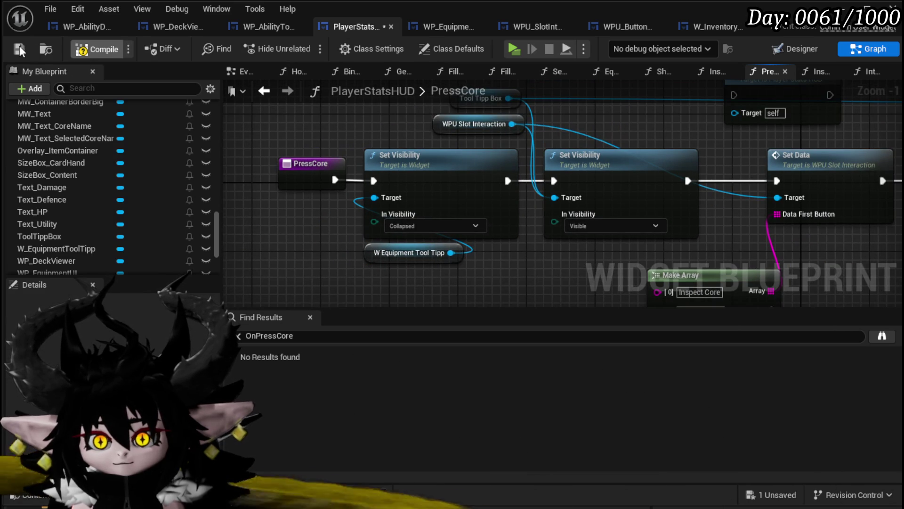
left_click(19, 46)
Delete the Inspect Core node
mouse_move(406, 138)
left_mouse_down()
mouse_move(322, 180)
mouse_move(161, 167)
mouse_move(118, 197)
left_mouse_up()
left_click(447, 129)
key("Delete")
left_click_drag(401, 146, 528, 130)
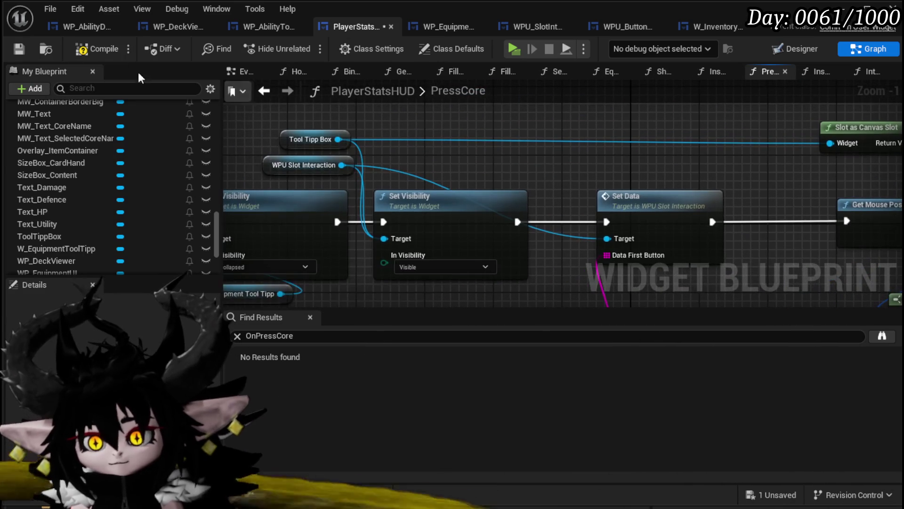
Compile, move the Make Array node left, and select both Set Visibility nodes with their inputs
left_click(20, 49)
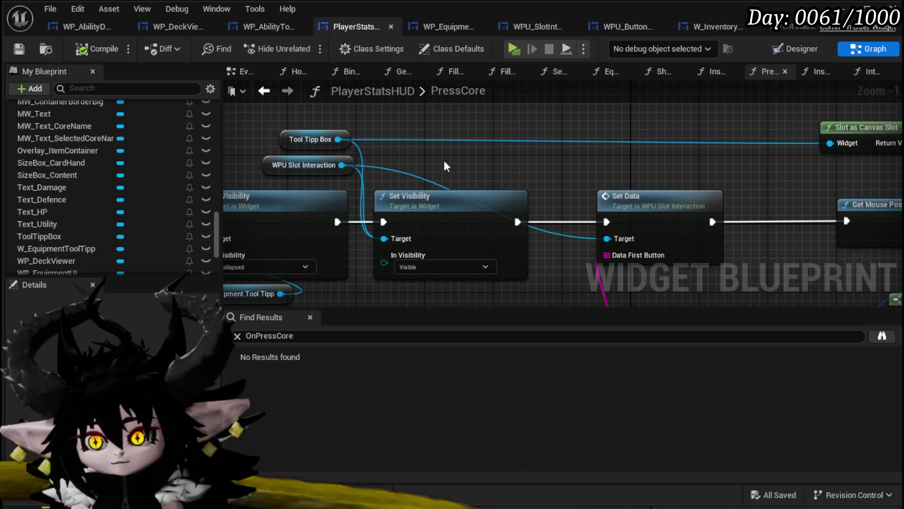
left_click_drag(503, 179, 342, 92)
left_click(360, 228)
left_click_drag(360, 228, 298, 220)
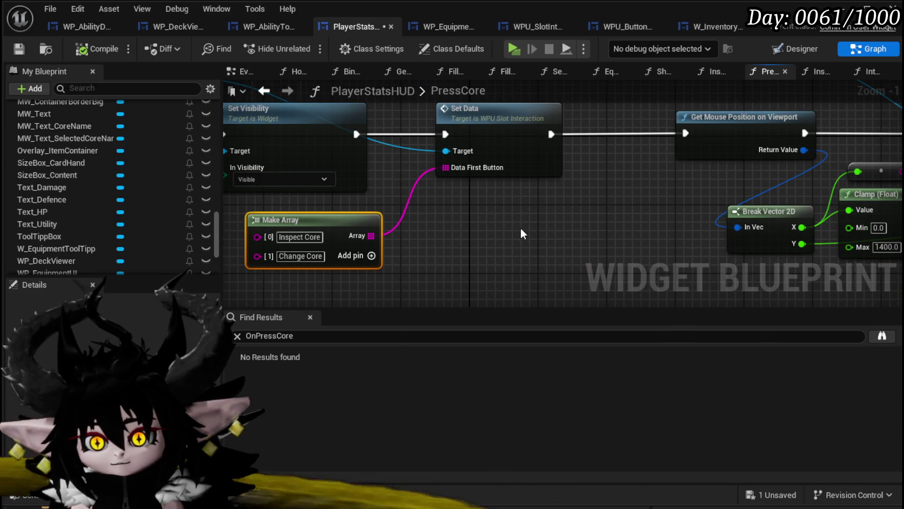
left_click_drag(521, 228, 748, 290)
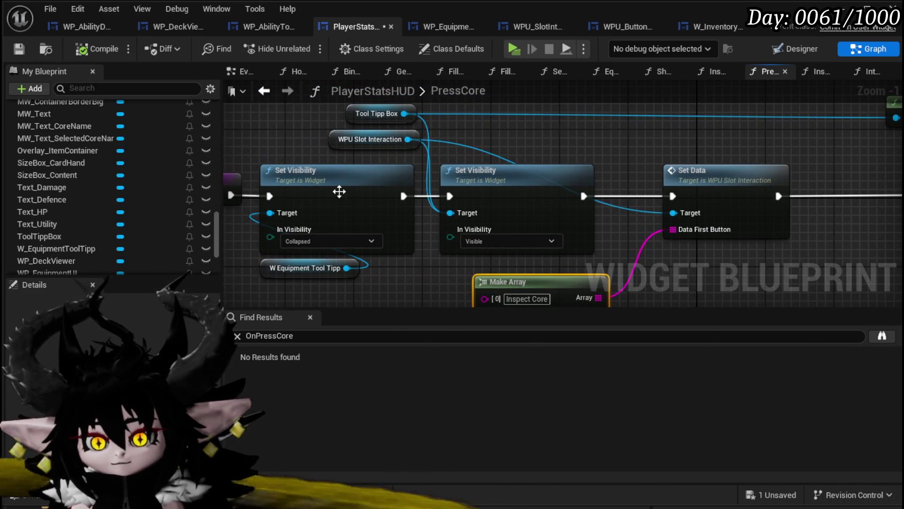
left_click_drag(275, 114, 485, 235)
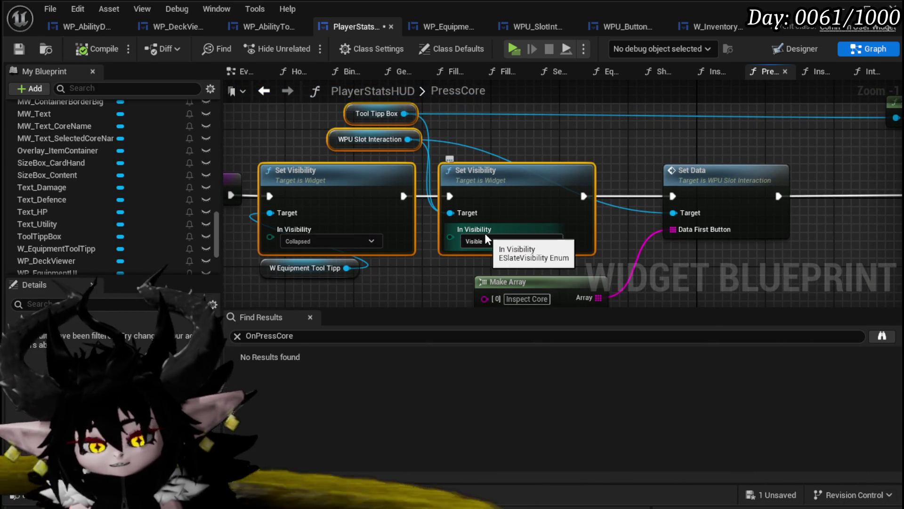
left_click_drag(327, 287, 448, 113)
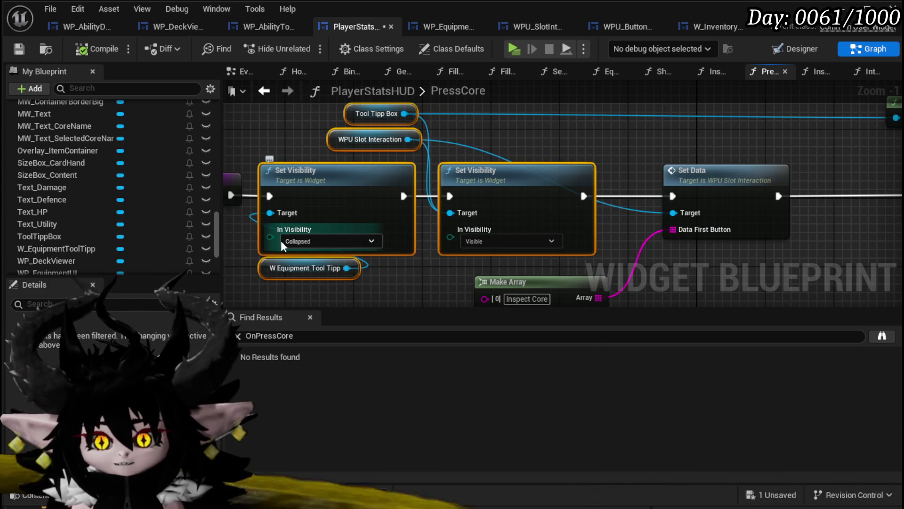
Add a separate WPU Slot Interaction reference wired into Set Data's Target
mouse_move(513, 148)
left_mouse_down()
mouse_move(459, 150)
mouse_move(610, 130)
mouse_move(707, 158)
left_mouse_up()
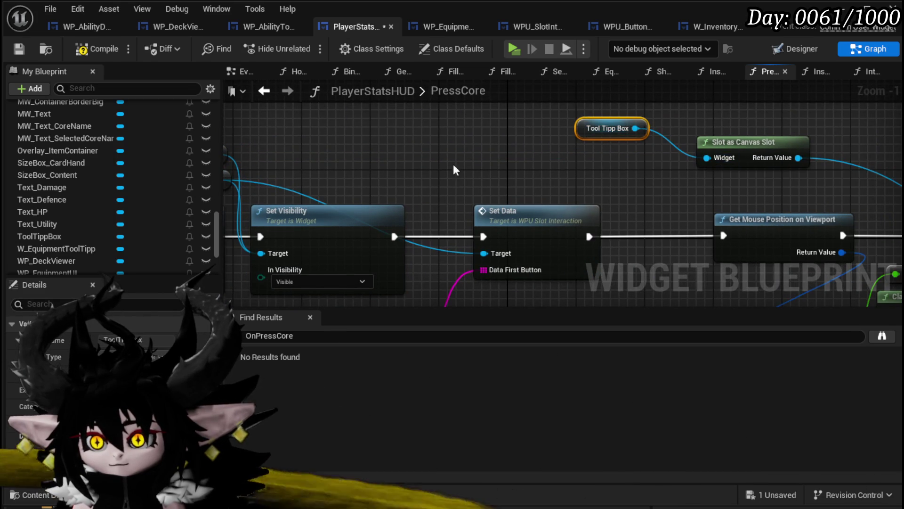
scroll(532, 160, "down", 2)
left_click_drag(529, 141, 495, 137)
mouse_move(359, 149)
left_mouse_down()
mouse_move(357, 160)
mouse_move(638, 154)
left_mouse_up()
left_click_drag(650, 157, 614, 209)
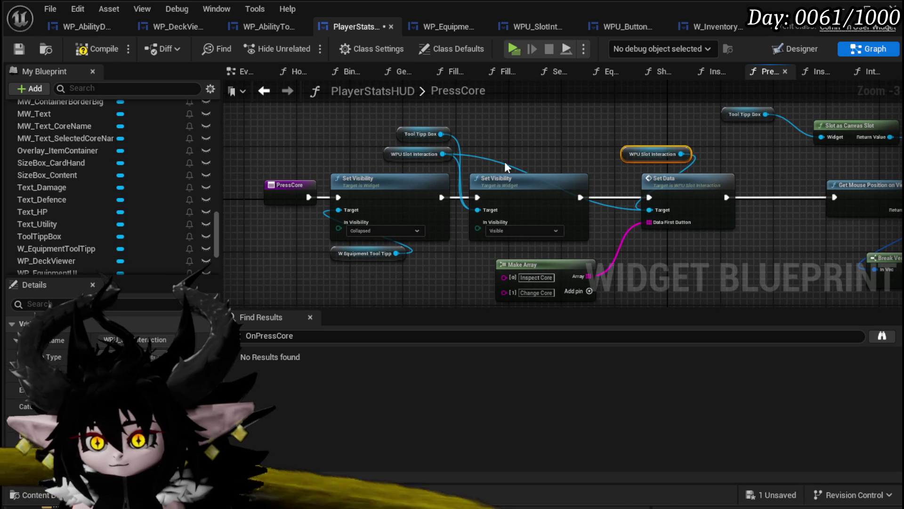
left_click(504, 162)
left_click_drag(350, 131, 479, 219)
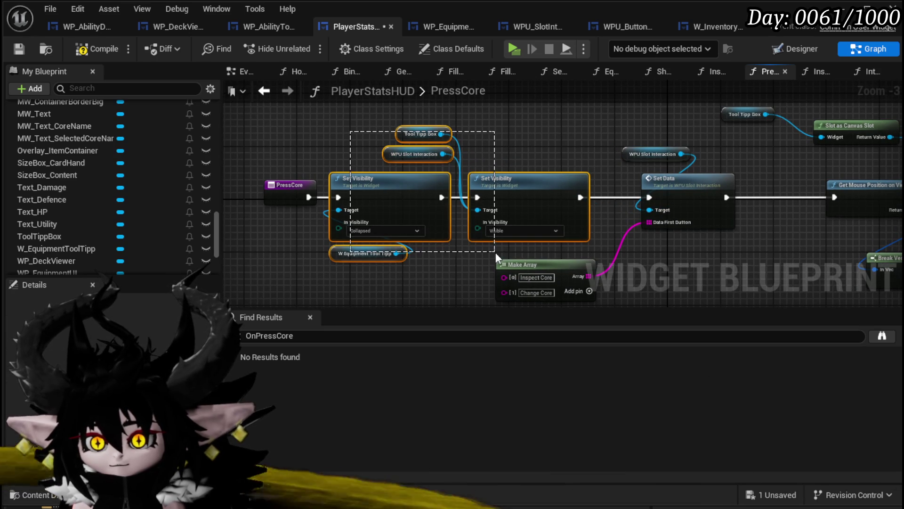
Collapse the selected Set Visibility nodes into a function named ToolTippVisibility
left_click_drag(496, 252, 495, 253)
right_click(497, 190)
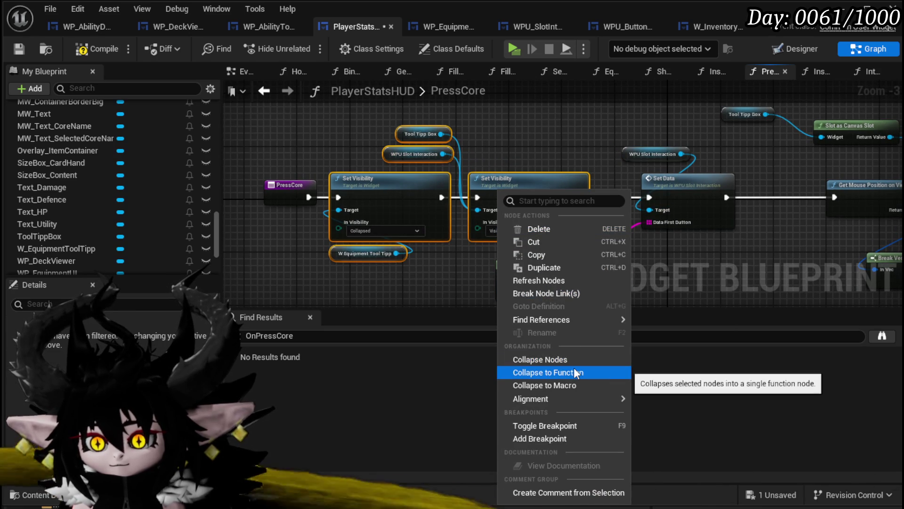
left_click(573, 372)
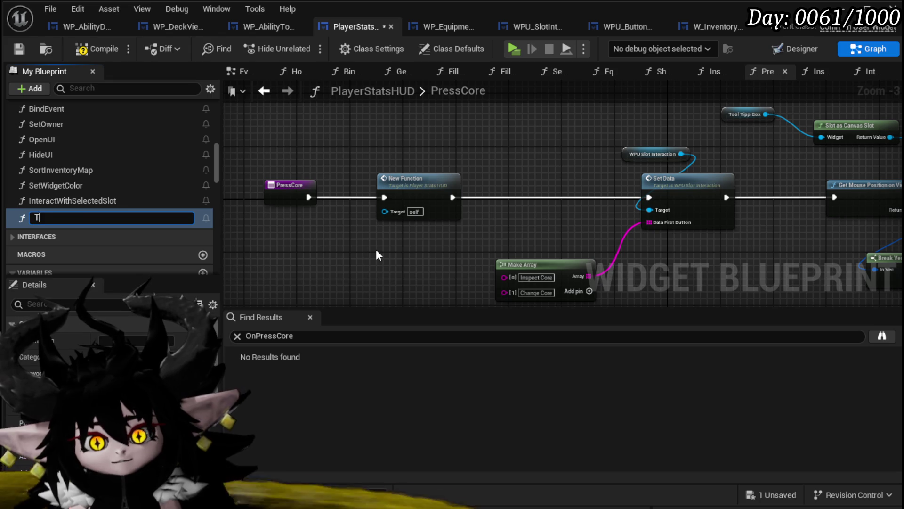
type("oolTippVisi")
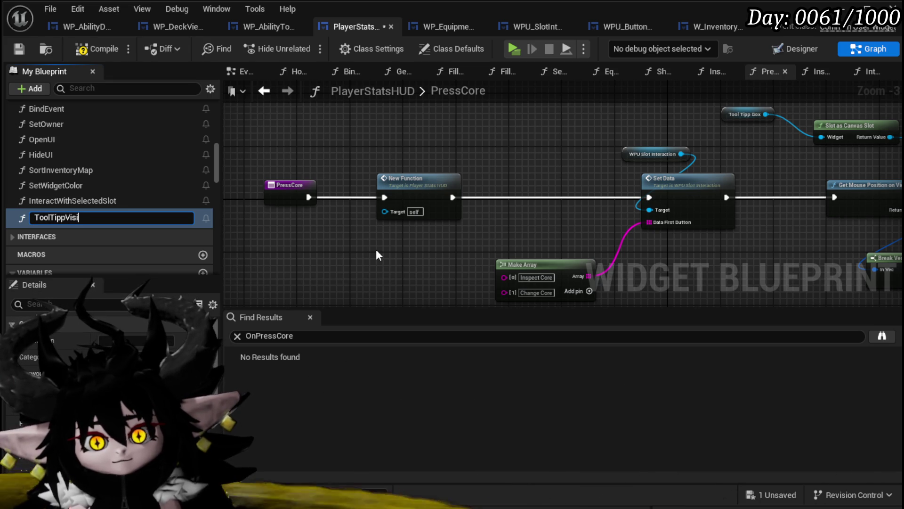
type("bility")
key("Return")
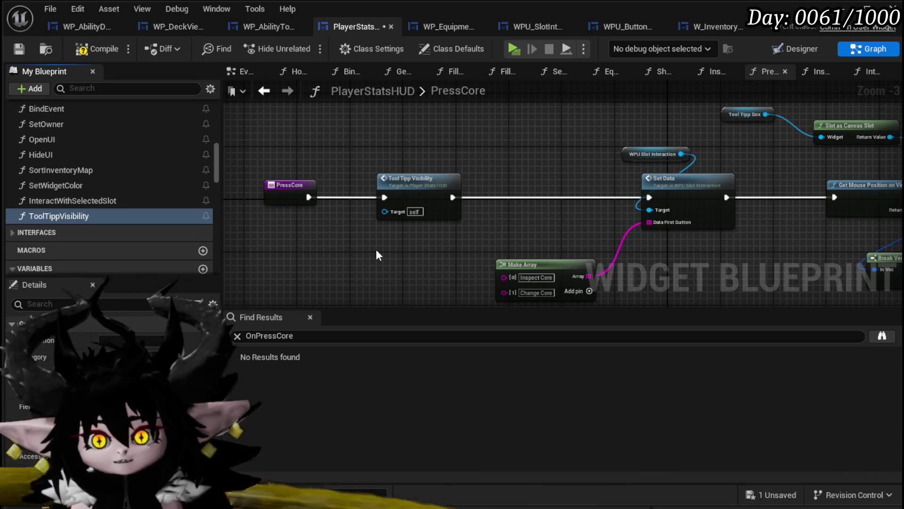
Inside ToolTippVisibility, paste a copy of Set Visibility and give it Tool Tipp Box as target
double_click(414, 179)
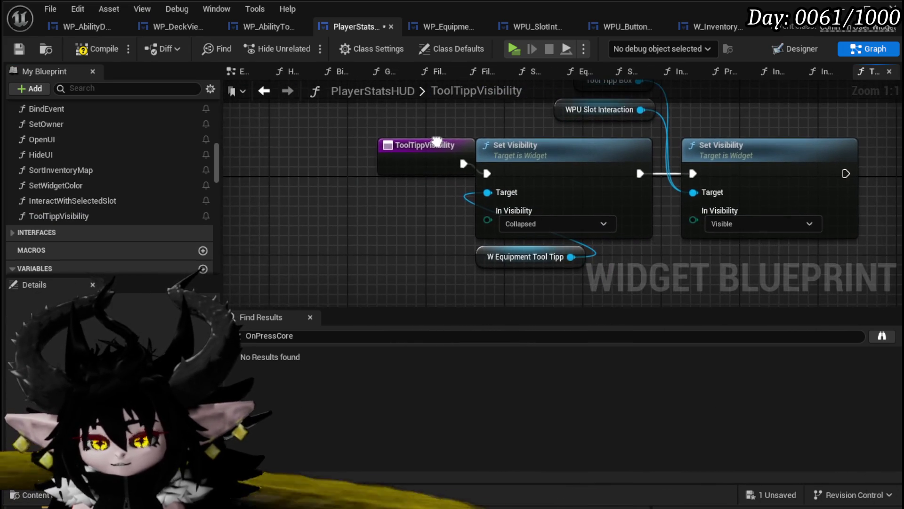
left_click_drag(437, 142, 363, 165)
left_click_drag(559, 137, 343, 121)
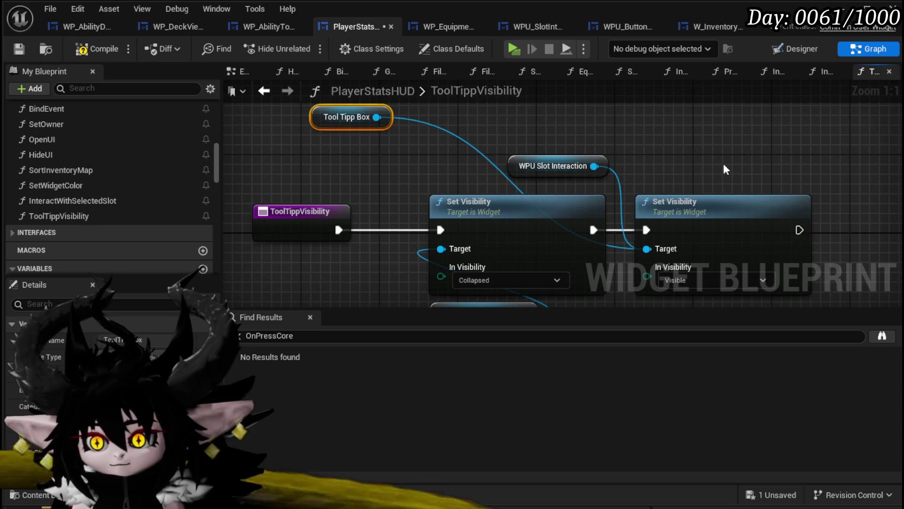
left_click(697, 205)
key("ctrl+c")
key("ctrl+v")
left_click_drag(364, 176, 439, 182)
mouse_move(401, 259)
left_mouse_down()
mouse_move(371, 205)
mouse_move(311, 139)
mouse_move(512, 131)
mouse_move(509, 141)
left_mouse_up()
Expose the first In Visibility pin as a function input named Tool Tipp
mouse_move(377, 181)
left_mouse_down()
mouse_move(467, 120)
mouse_move(510, 107)
left_mouse_up()
left_click_drag(461, 209, 273, 160)
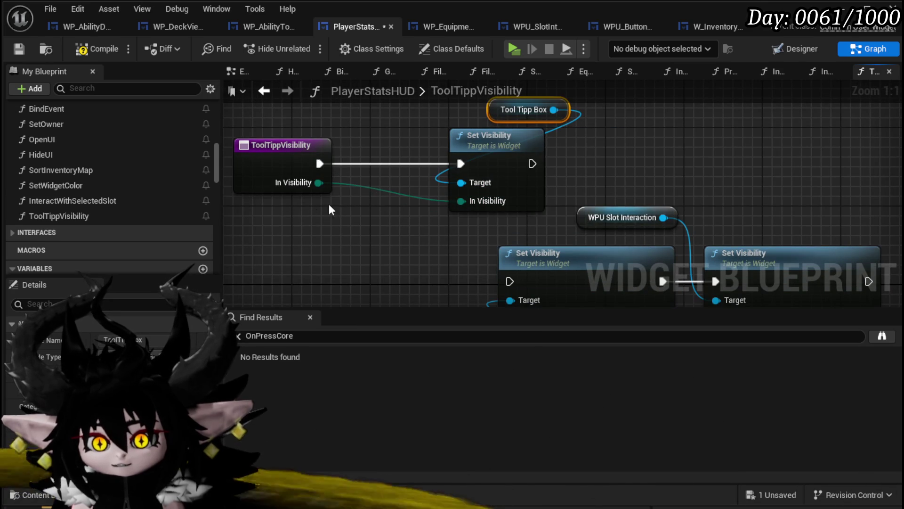
left_click_drag(502, 114, 472, 114)
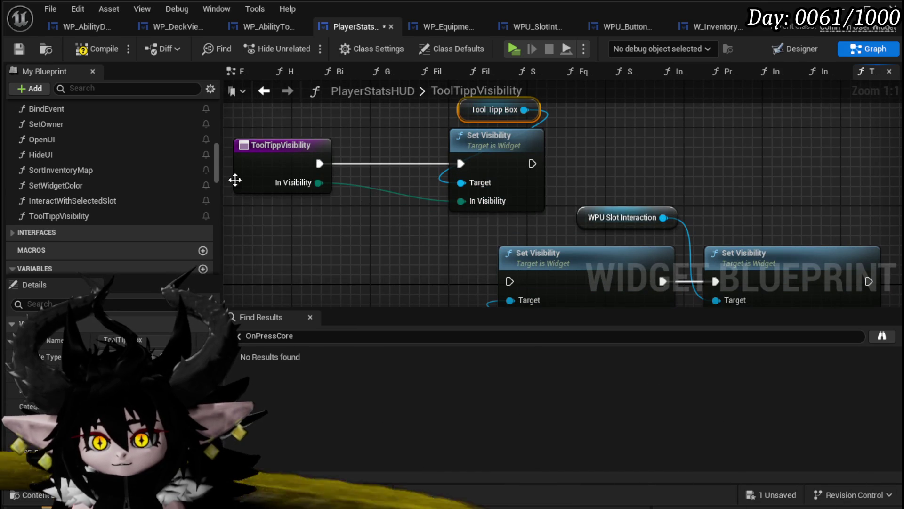
left_click(235, 162)
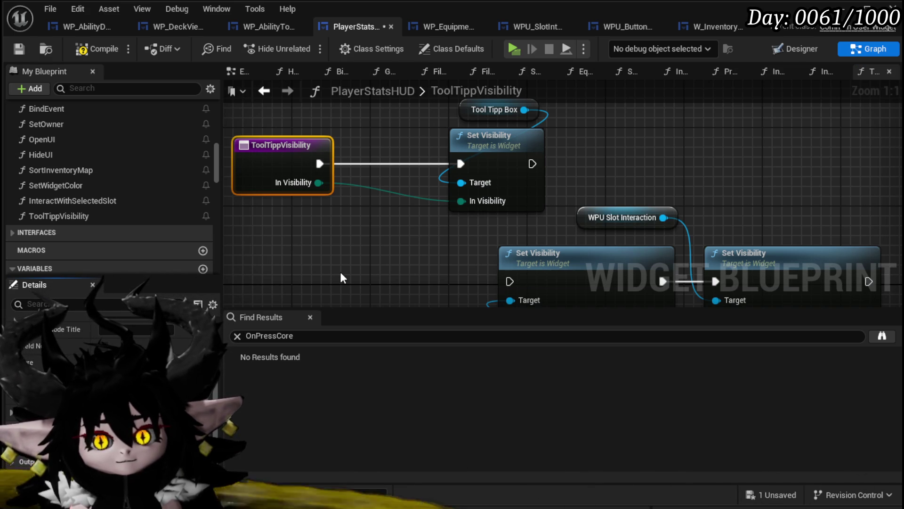
key("Return")
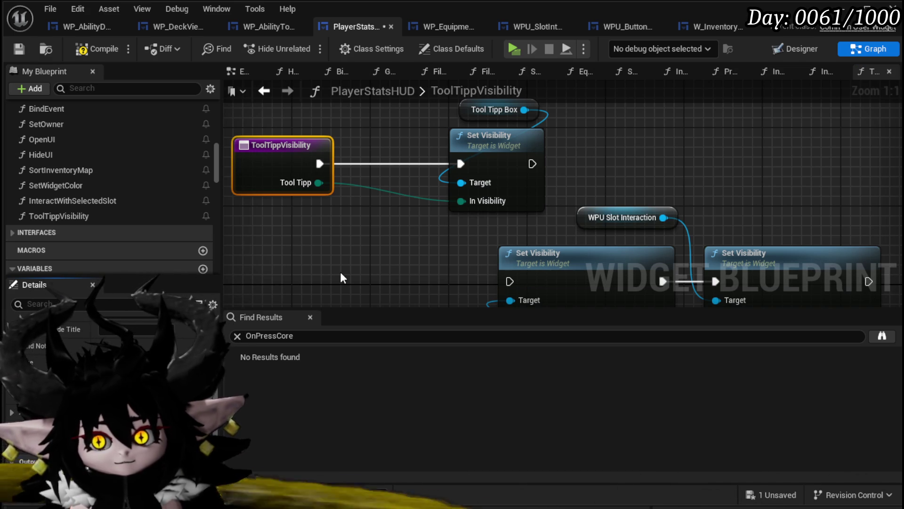
Chain the next Set Visibility and give it its own function input named Equipment
mouse_move(377, 237)
left_mouse_down()
mouse_move(414, 172)
mouse_move(495, 187)
left_mouse_up()
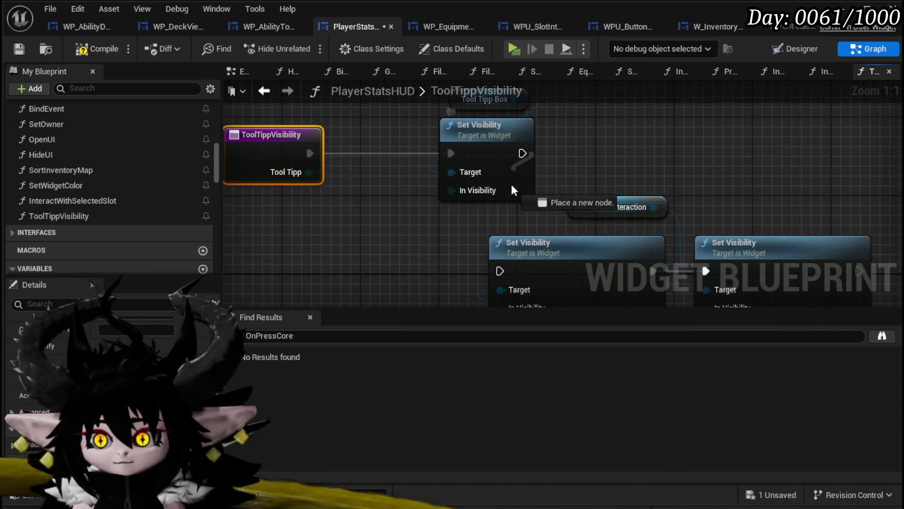
left_click_drag(521, 153, 500, 271)
mouse_move(558, 257)
left_mouse_down()
mouse_move(523, 240)
mouse_move(528, 158)
left_mouse_up()
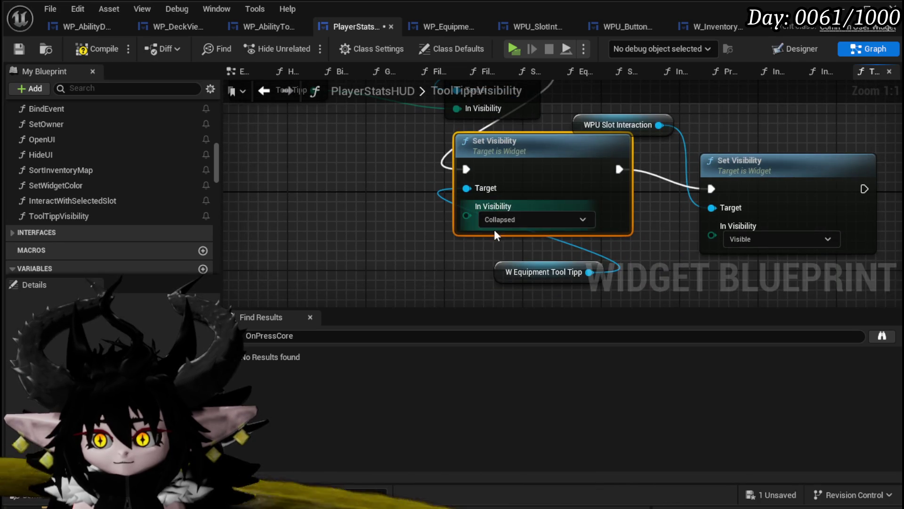
left_click_drag(532, 262, 359, 153)
left_click_drag(353, 203, 380, 137)
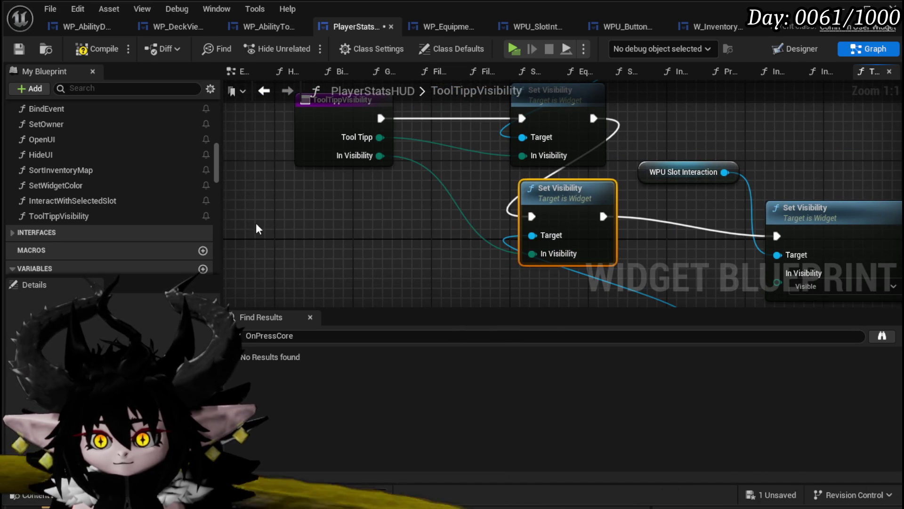
left_click(339, 123)
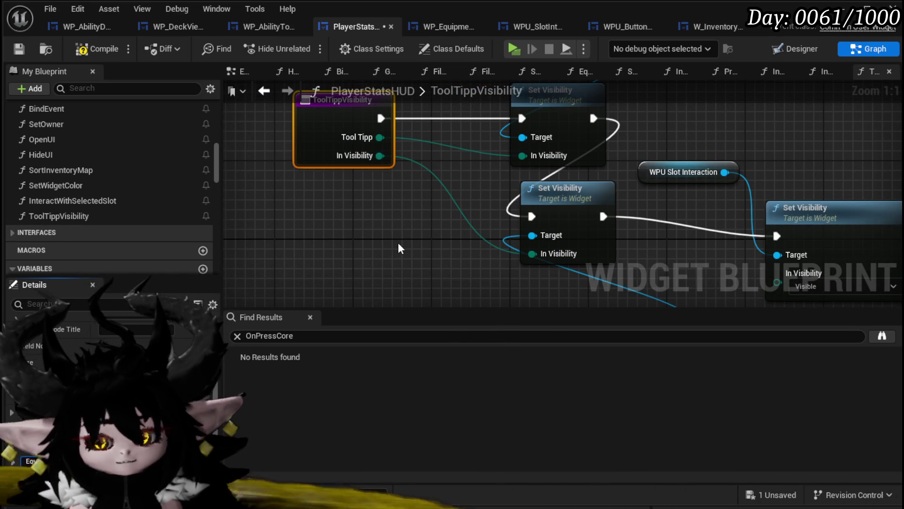
type("Equipment")
key("Return")
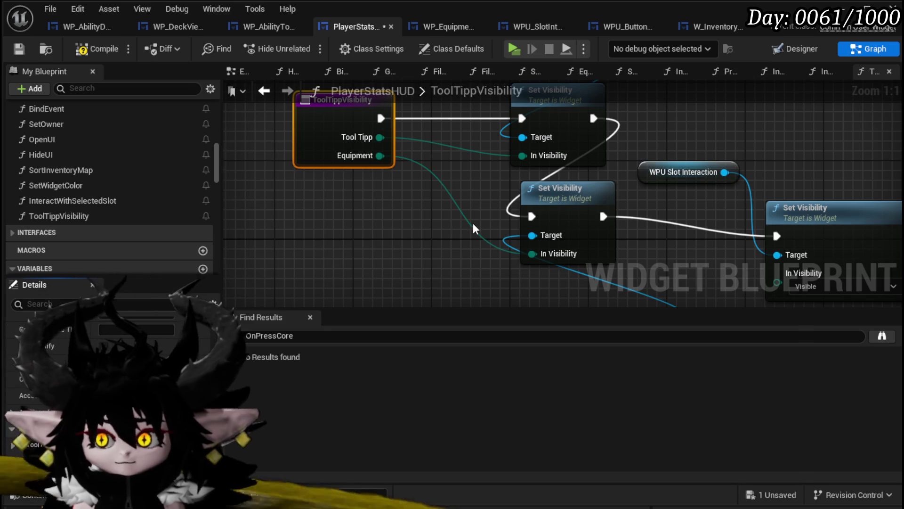
left_click_drag(516, 279, 456, 185)
Add a third function input named Interaction, then compile and save the blueprint
mouse_move(707, 238)
left_mouse_down()
mouse_move(231, 115)
mouse_move(268, 184)
left_mouse_up()
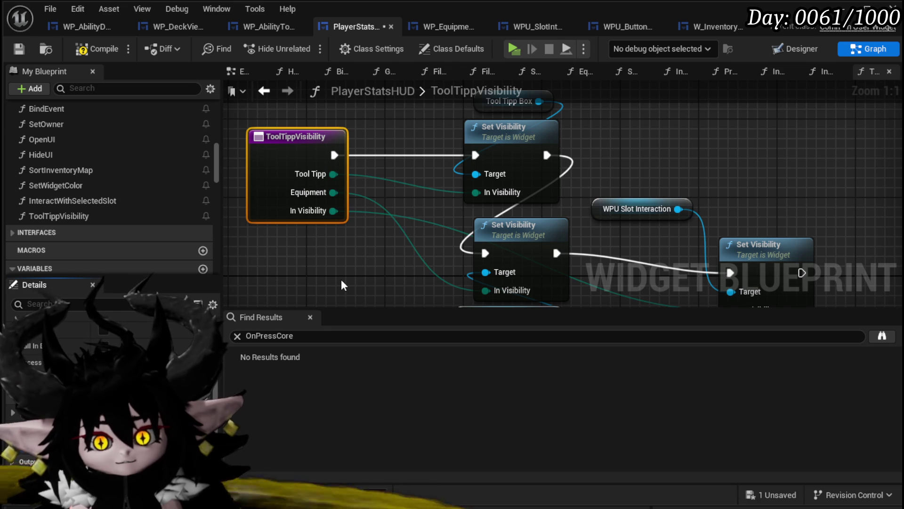
type("Interaction")
key("Return")
left_click(97, 49)
left_click(19, 49)
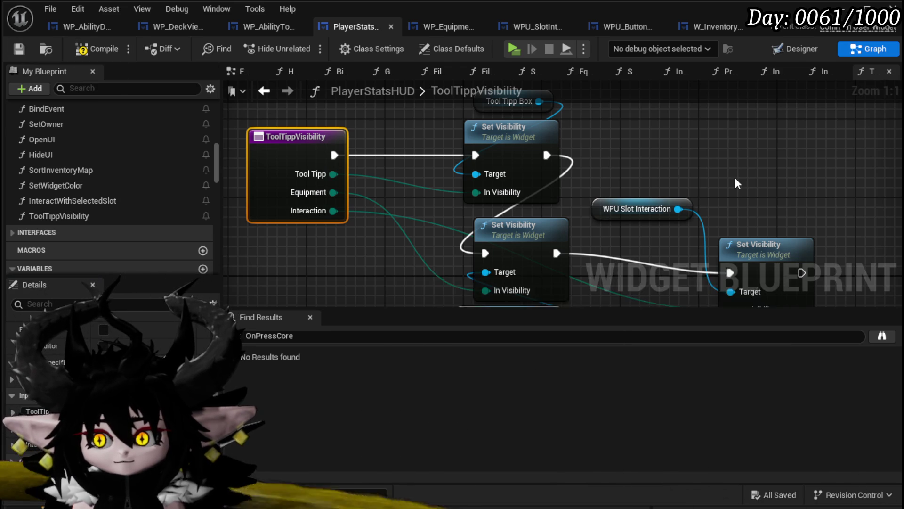
scroll(734, 177, "down", 2)
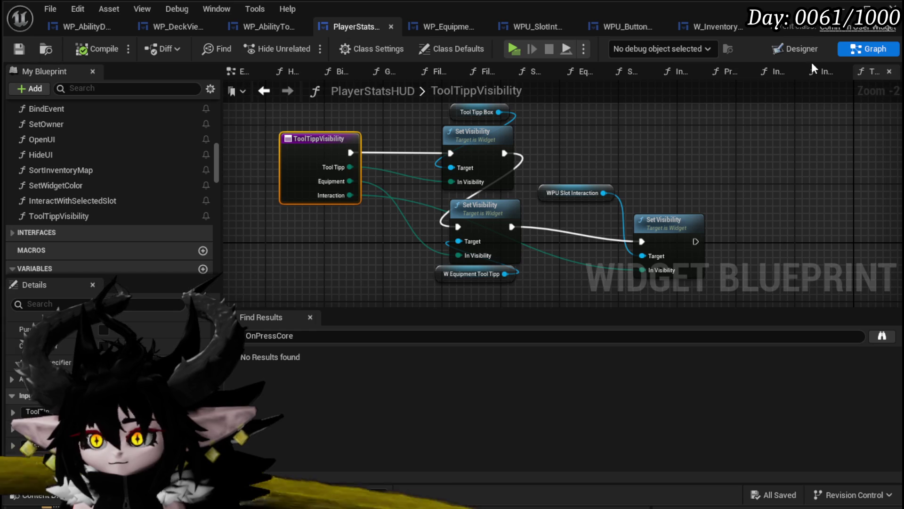
left_click(264, 91)
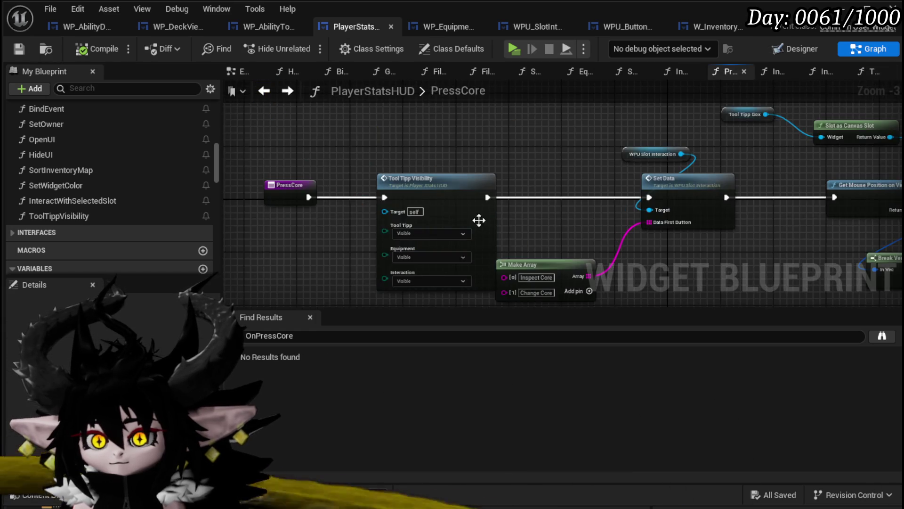
In PressCore's Tool Tipp Visibility call, set Equipment to Collapsed and save
scroll(434, 196, "up", 3)
left_click(398, 240)
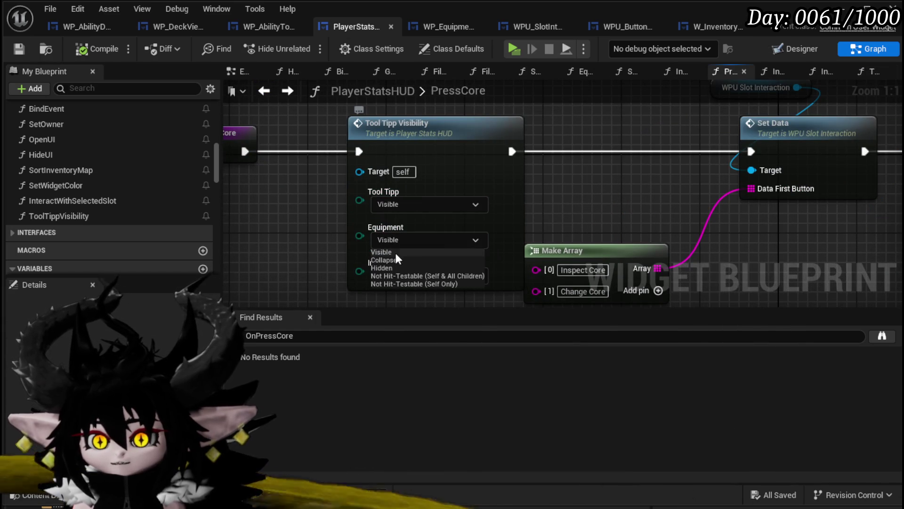
left_click(389, 260)
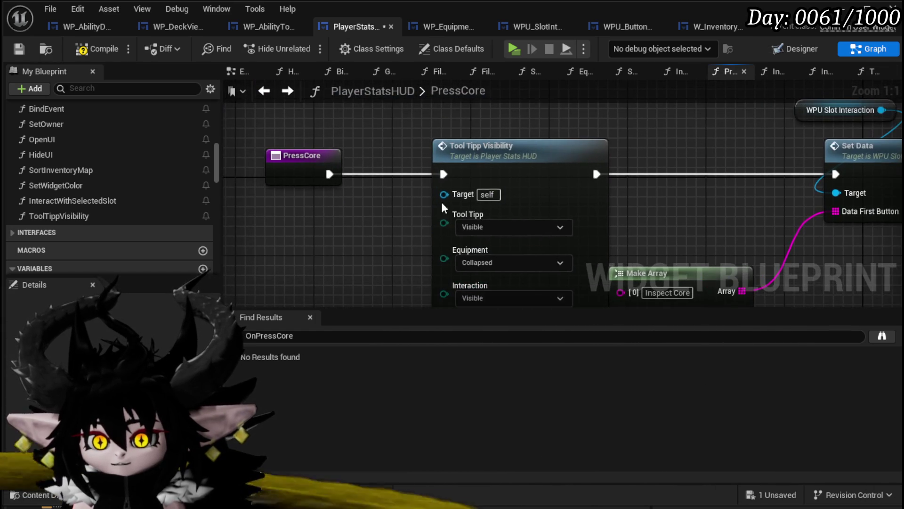
scroll(468, 169, "down", 3)
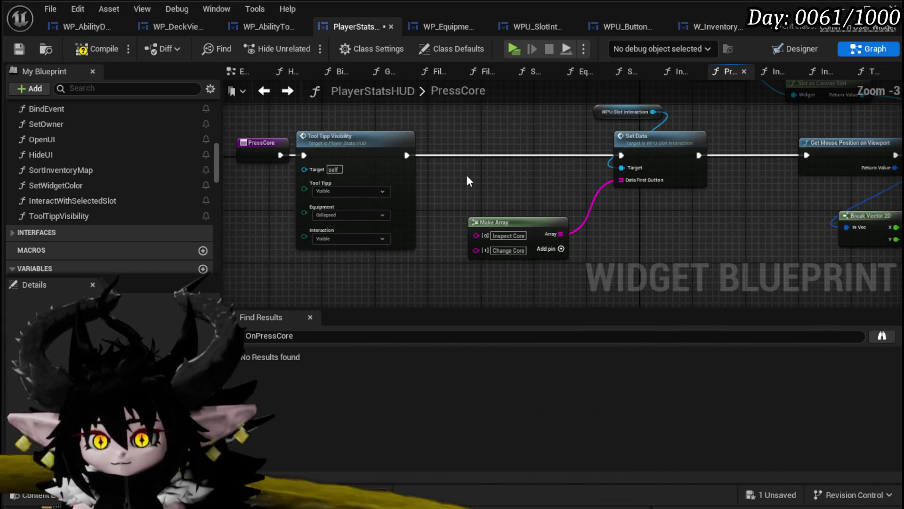
left_click(19, 50)
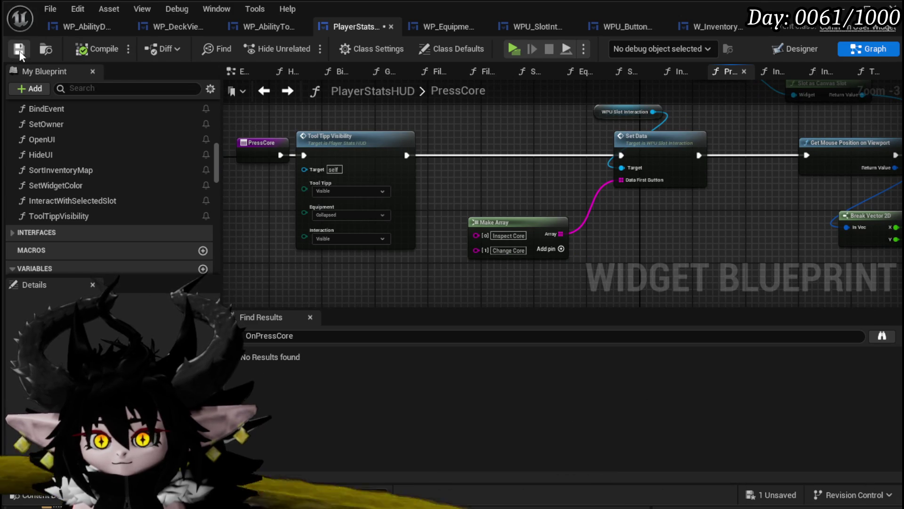
Delete the stray node between Break Vector and Clamp, then compile and save
mouse_move(501, 201)
left_mouse_down()
mouse_move(363, 187)
mouse_move(432, 215)
left_mouse_up()
left_click_drag(461, 248, 793, 137)
left_click(628, 206)
key("Delete")
scroll(400, 154, "down", 1)
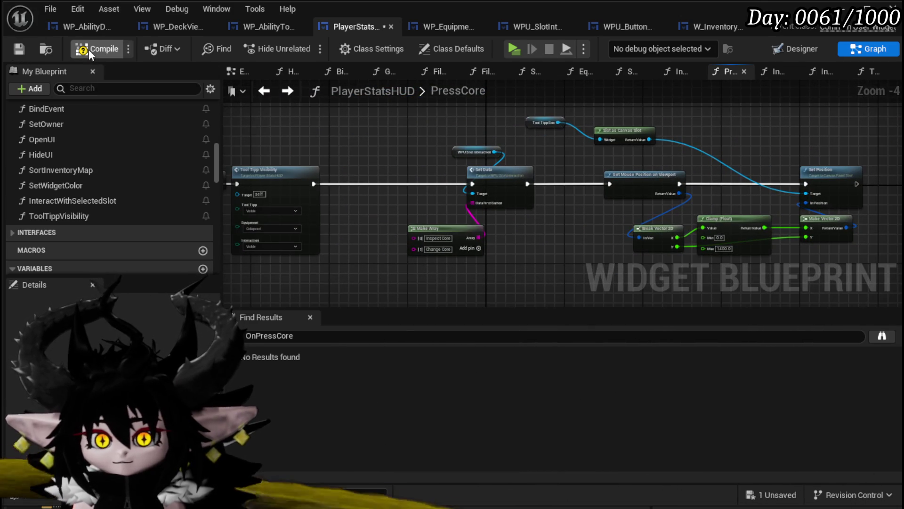
left_click(22, 49)
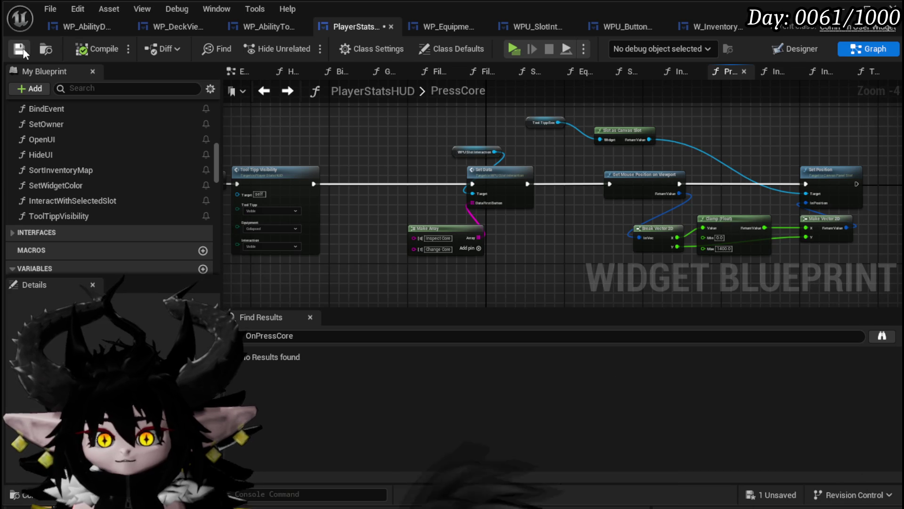
In InteractWithSelectedSlot, add a Switch on String on the Data string, run it after Print String, and save
double_click(84, 199)
mouse_move(347, 189)
left_mouse_down()
mouse_move(453, 214)
mouse_move(675, 207)
left_mouse_up()
type("Swi")
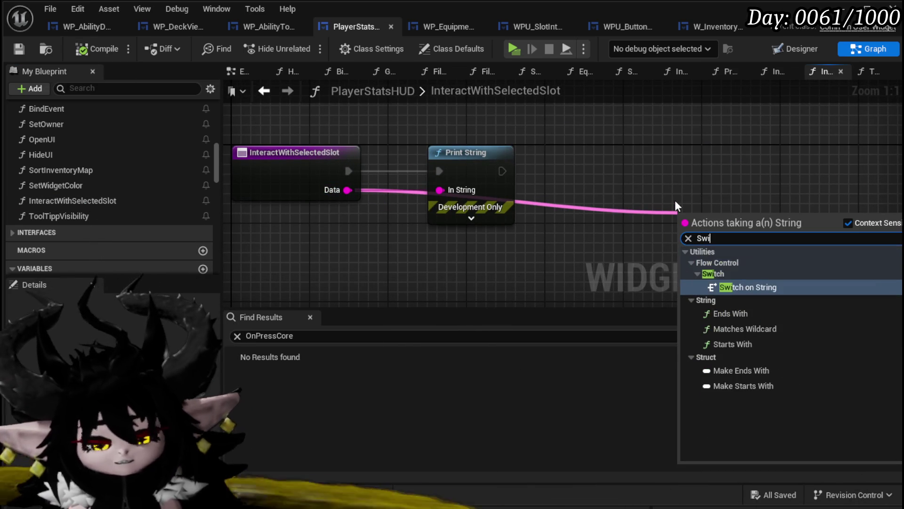
type("tch")
key("Return")
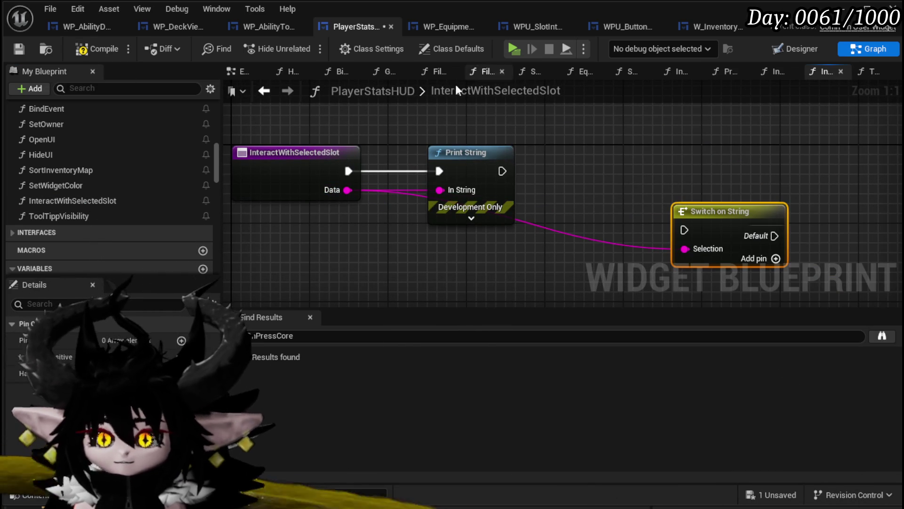
left_click_drag(502, 171, 684, 230)
mouse_move(713, 231)
left_mouse_down()
mouse_move(696, 212)
mouse_move(576, 173)
mouse_move(595, 172)
left_mouse_up()
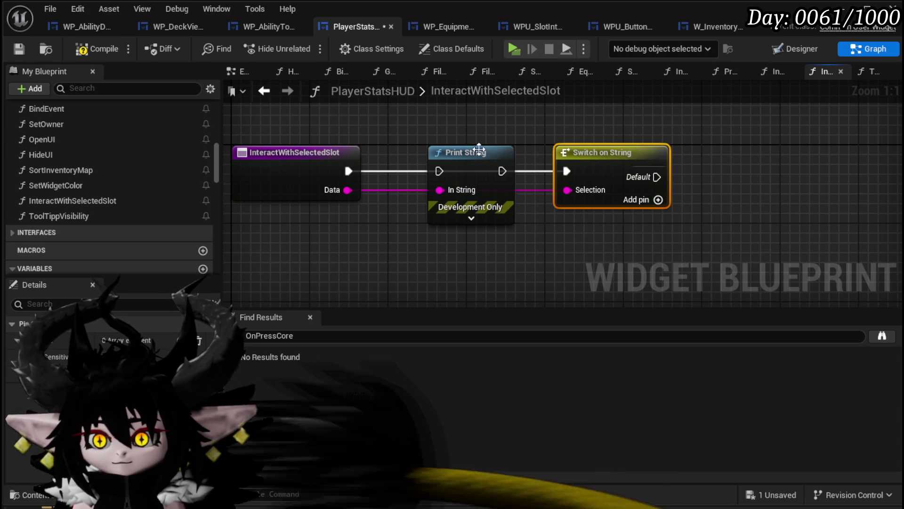
left_click(20, 49)
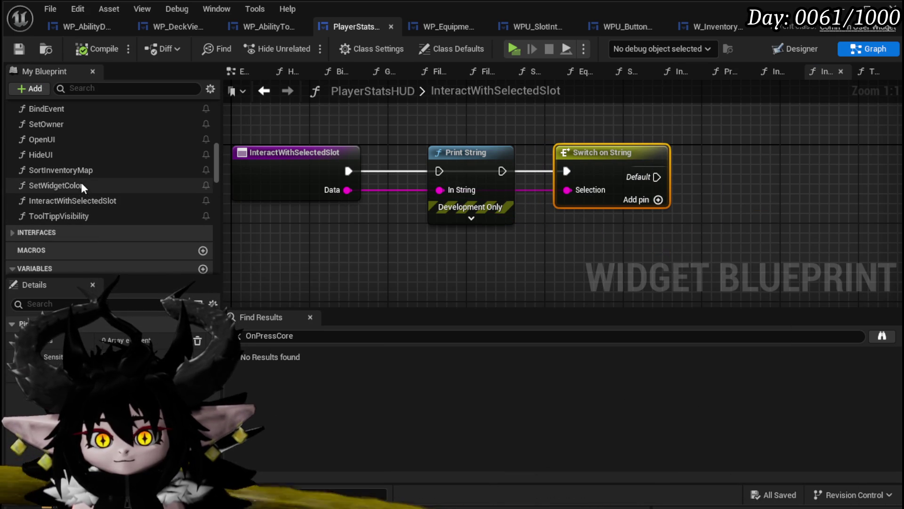
Copy the Inspect Core entry from PressCore and add it as the switch's first case
scroll(87, 207, "up", 5)
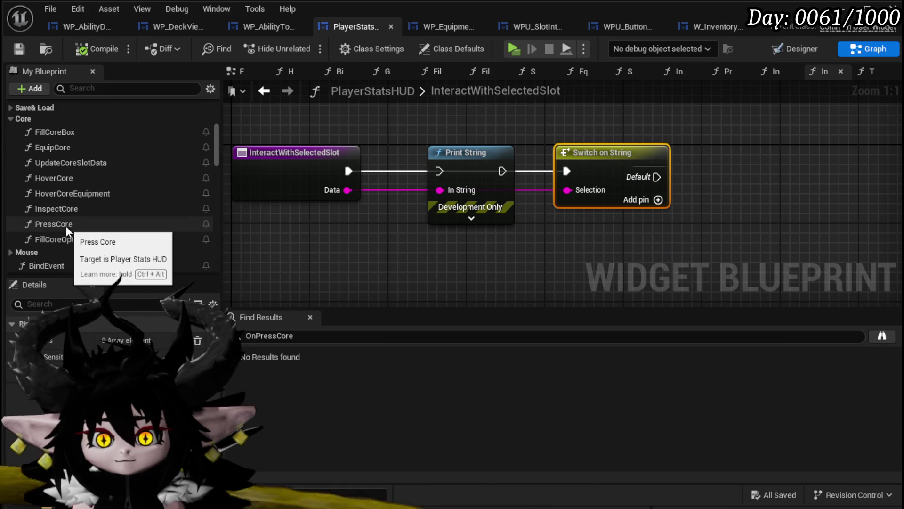
left_click(67, 226)
double_click(67, 226)
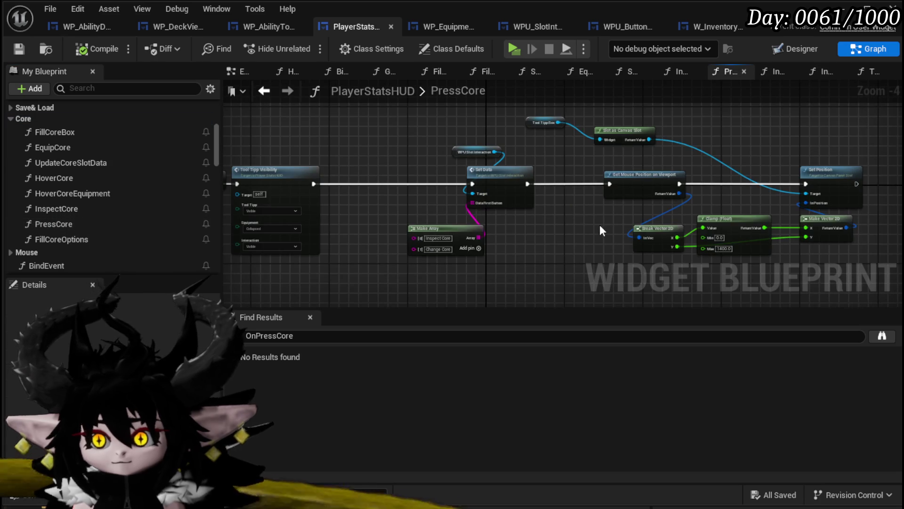
scroll(438, 238, "up", 2)
double_click(431, 237)
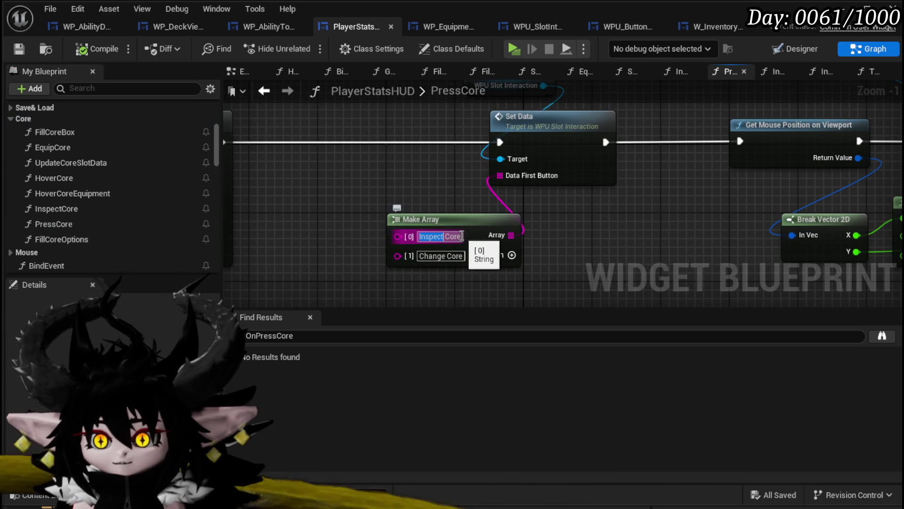
key("ctrl+a")
scroll(160, 123, "down", 10)
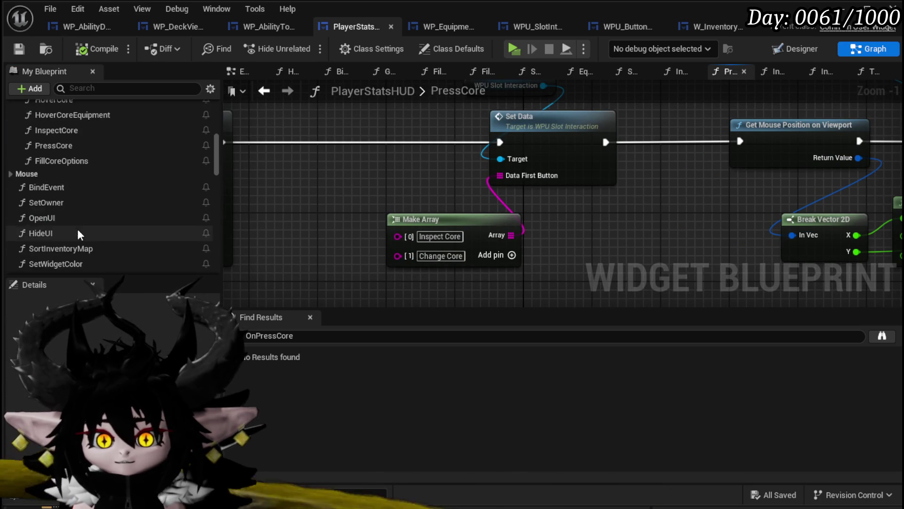
left_click(264, 92)
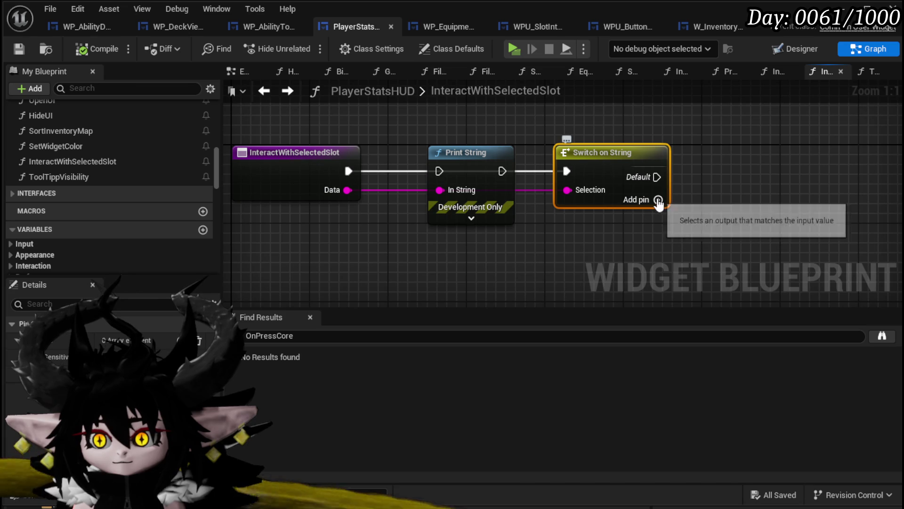
left_click(658, 200)
left_click(487, 271)
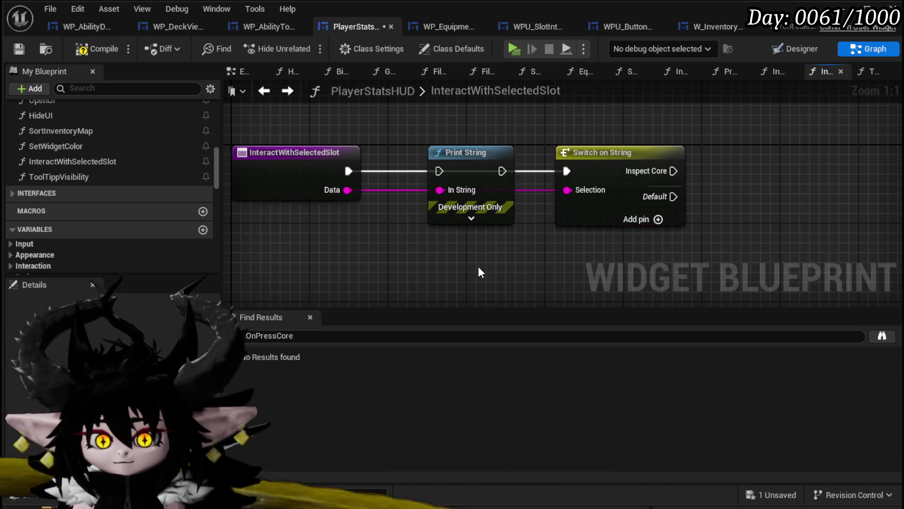
Add Change Core from PressCore as the second switch case, then compile and save
left_click(287, 92)
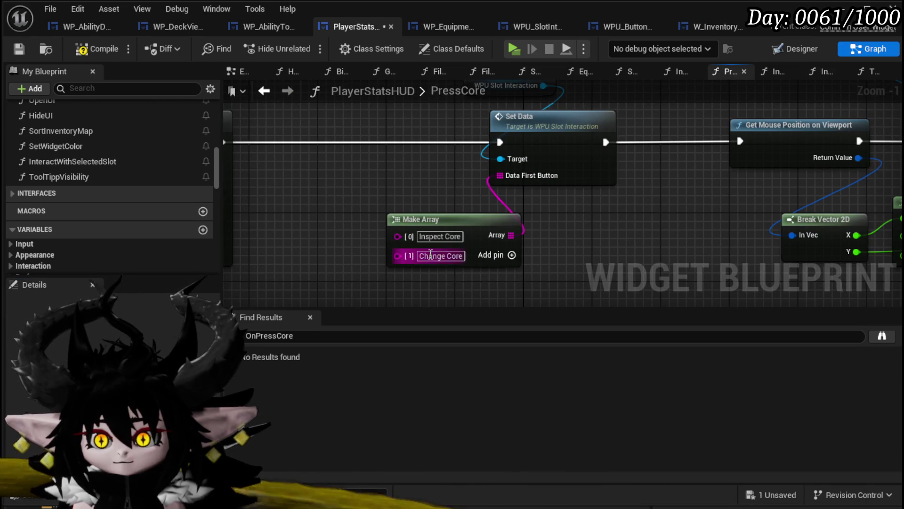
left_click(431, 256)
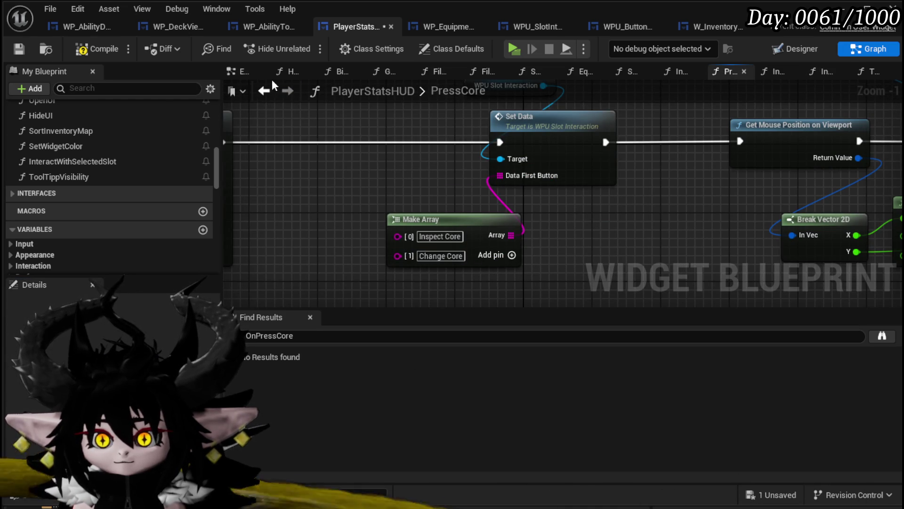
left_click(264, 90)
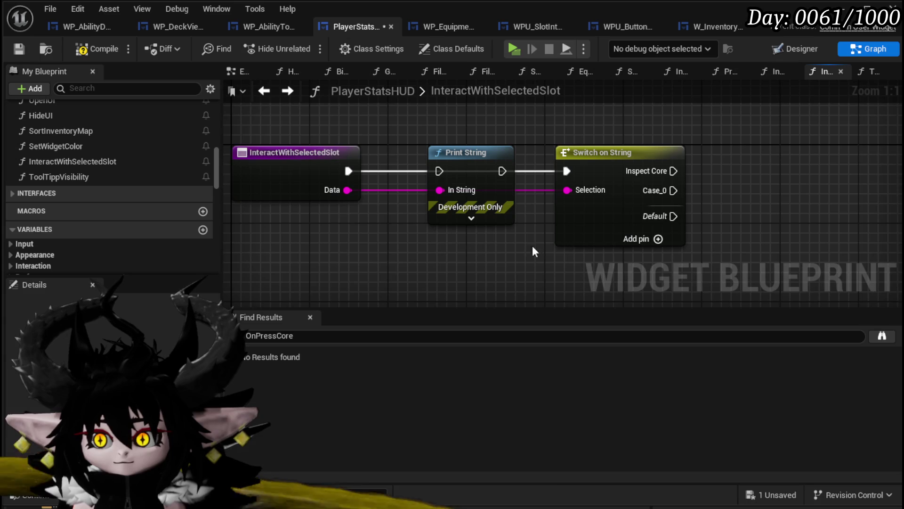
left_click(523, 210)
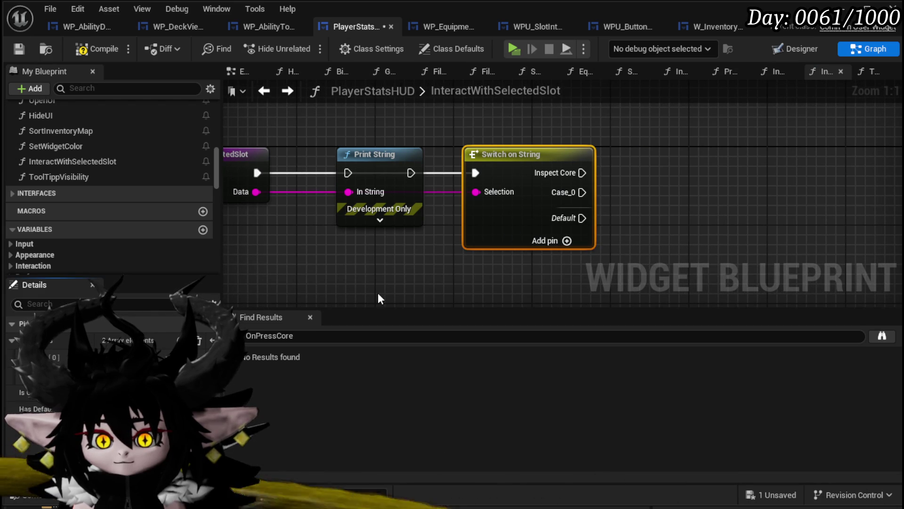
left_click(391, 276)
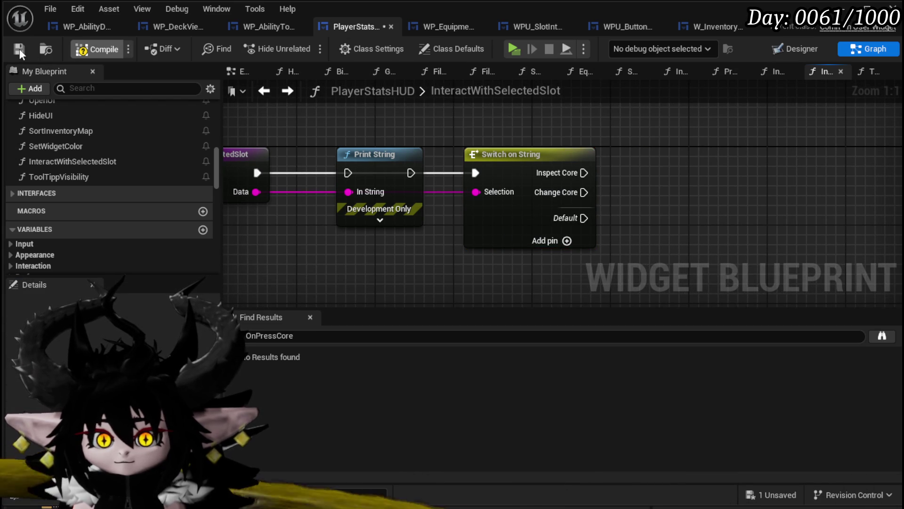
left_click(19, 49)
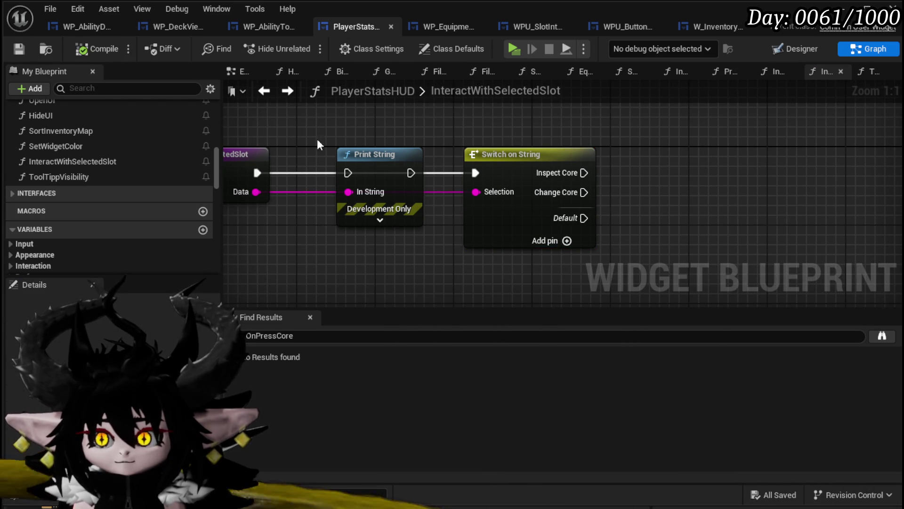
left_click(364, 165)
Replace Print String with a ToolTippVisibility call before the switch, with Tool Tipp set to Collapsed
key("Delete")
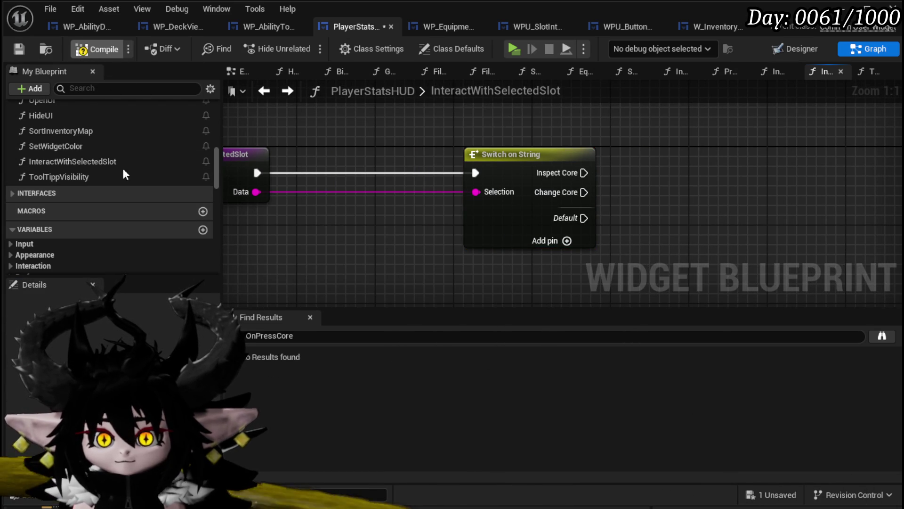
left_click(21, 50)
left_click_drag(339, 170, 386, 182)
left_click_drag(266, 141, 644, 263)
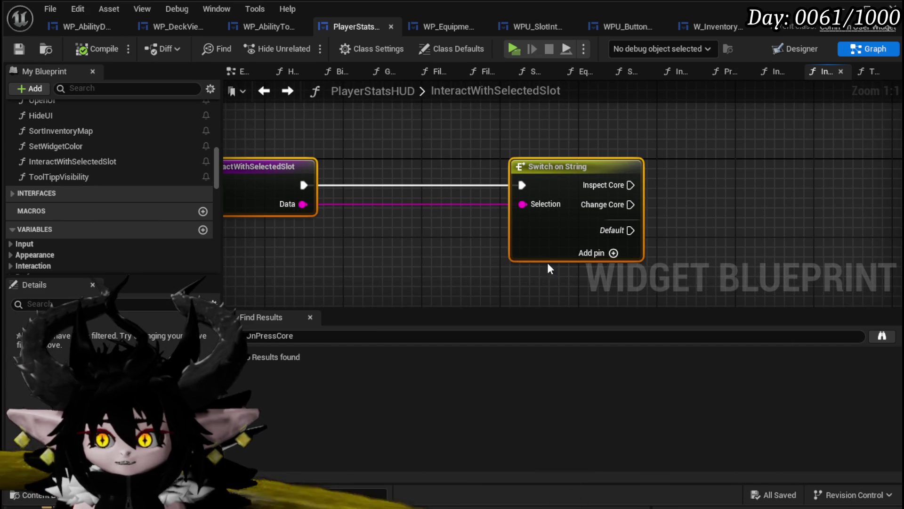
mouse_move(58, 181)
left_mouse_down()
mouse_move(424, 161)
mouse_move(396, 163)
left_mouse_up()
left_click_drag(302, 185, 335, 185)
left_click_drag(485, 188, 522, 185)
left_click(376, 239)
left_click(376, 259)
scroll(430, 125, "down", 1)
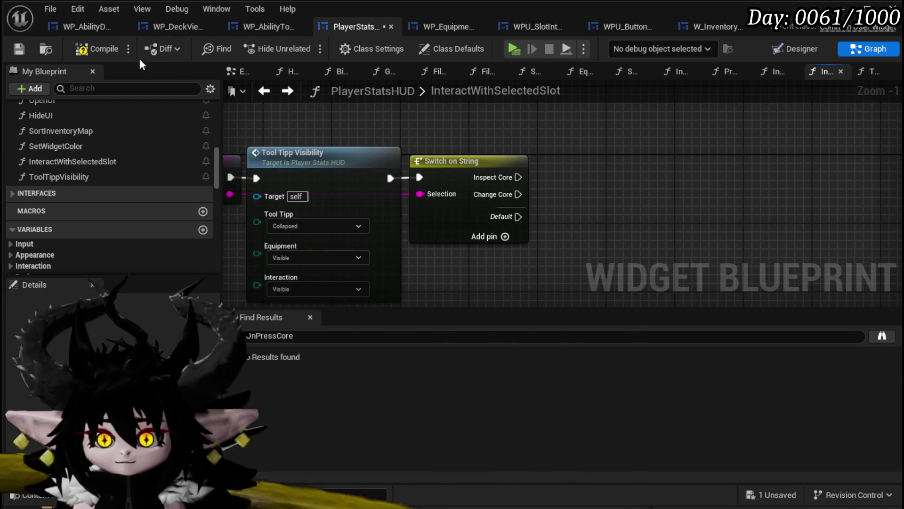
left_click(18, 49)
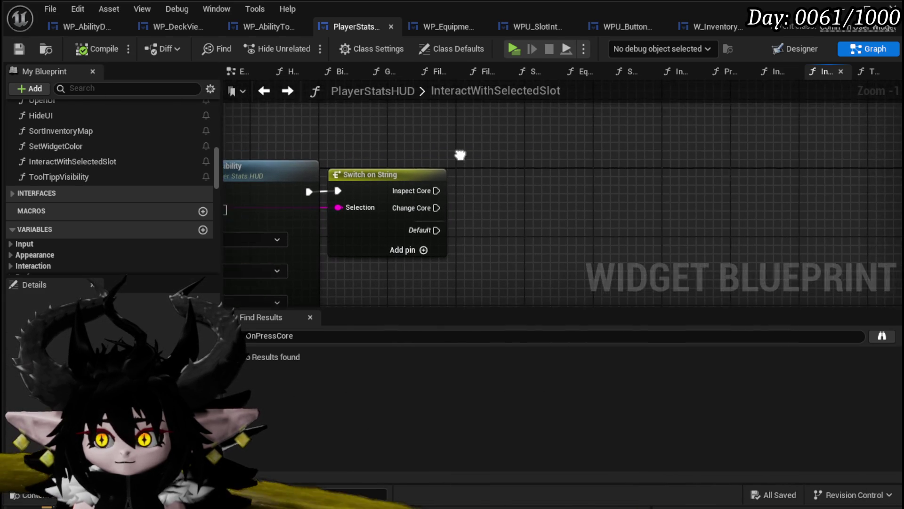
Call Inspect Core from the switch's Inspect Core case, then compile and save
scroll(108, 146, "up", 3)
scroll(88, 148, "up", 3)
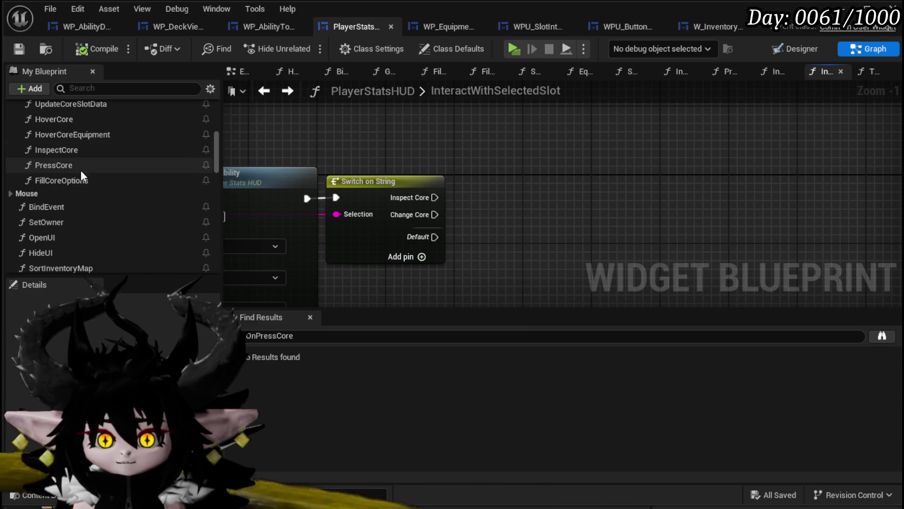
scroll(76, 179, "up", 1)
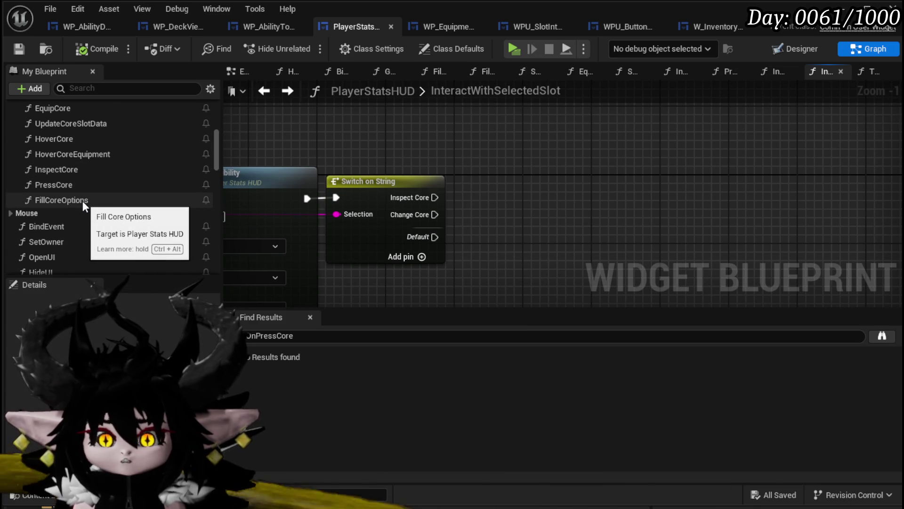
left_click_drag(66, 169, 554, 129)
mouse_move(416, 203)
left_mouse_down()
mouse_move(628, 141)
mouse_move(559, 155)
mouse_move(479, 132)
left_mouse_up()
left_click(81, 50)
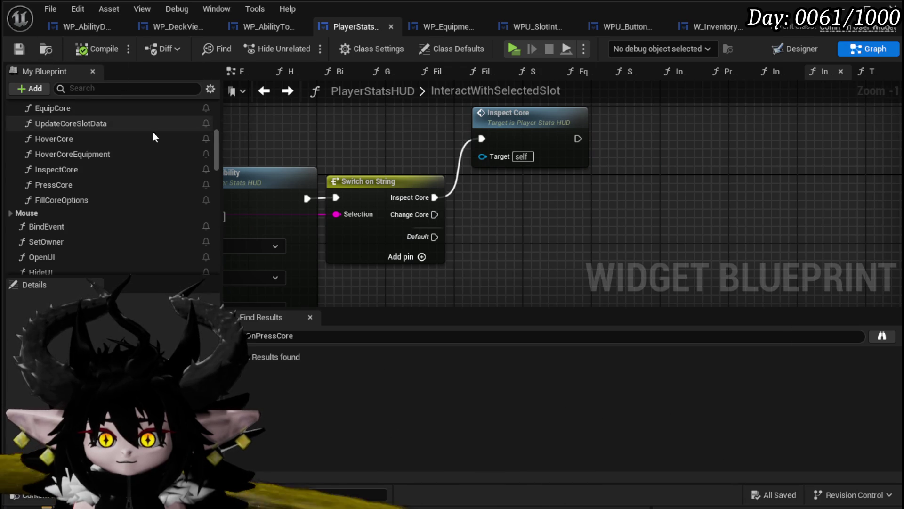
Call Fill Core Box from the Change Core case and place the node to the right
scroll(115, 138, "up", 1)
left_click_drag(79, 117, 515, 201)
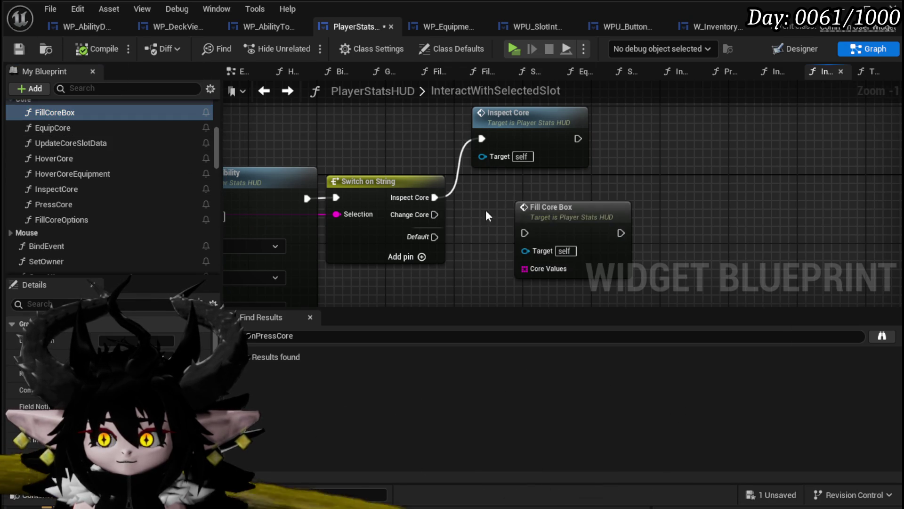
mouse_move(434, 215)
left_mouse_down()
mouse_move(525, 231)
mouse_move(526, 212)
mouse_move(631, 210)
left_mouse_up()
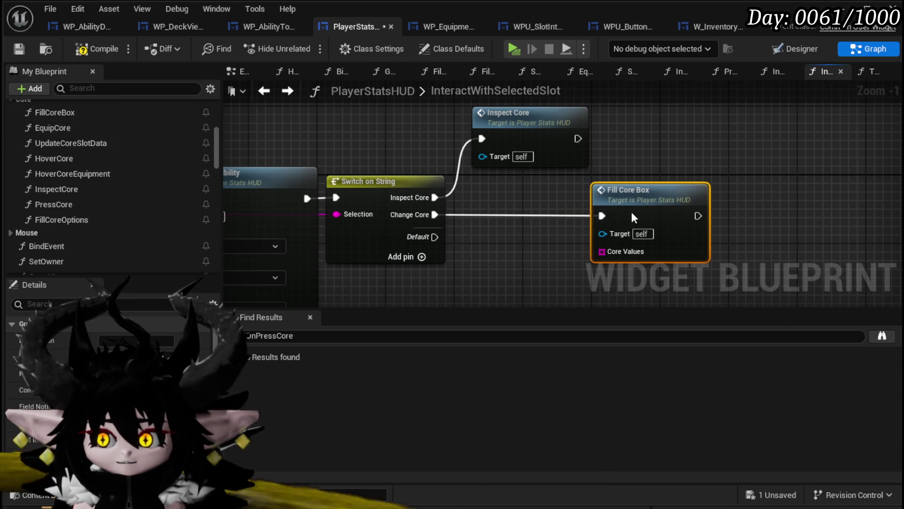
left_click(531, 247)
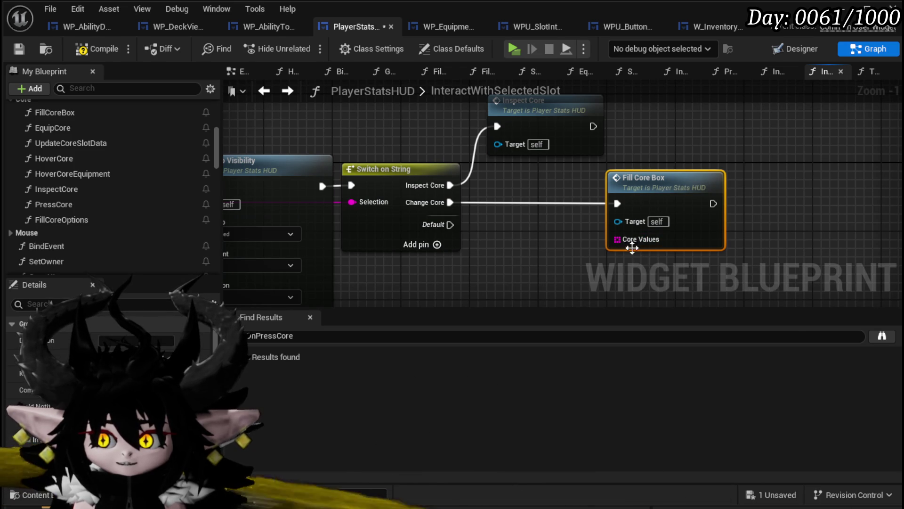
left_click_drag(664, 192, 698, 192)
scroll(239, 171, "down", 6)
scroll(374, 194, "up", 4)
left_click(614, 226)
scroll(51, 211, "down", 15)
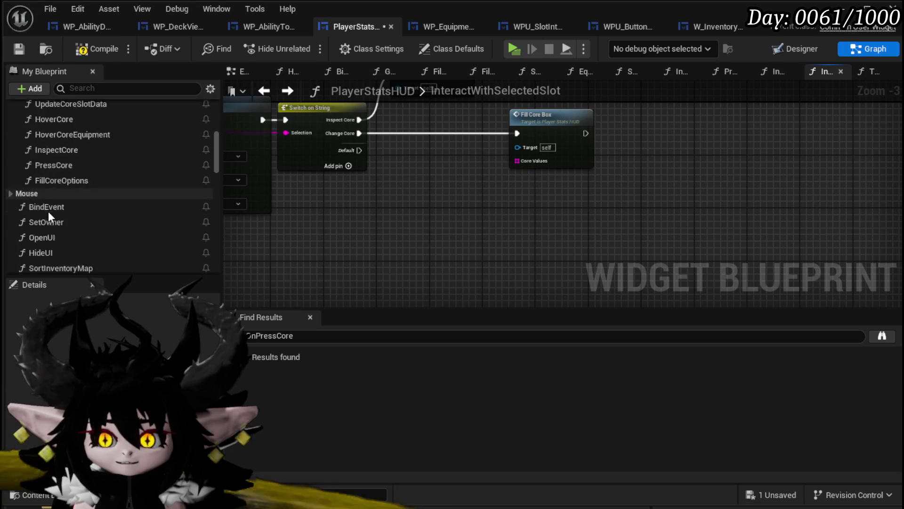